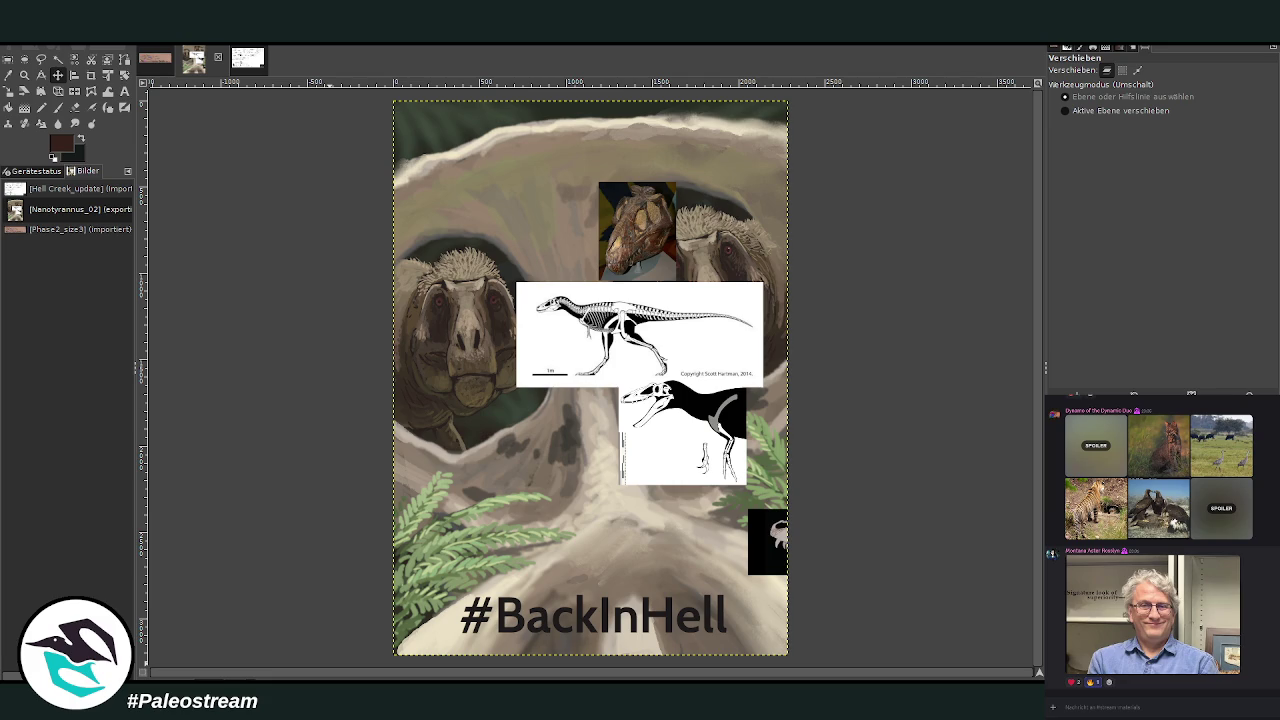
Scroll through the chat and view the shared photos, including the tiger, enlarged.
scroll(1160, 540, up, 3)
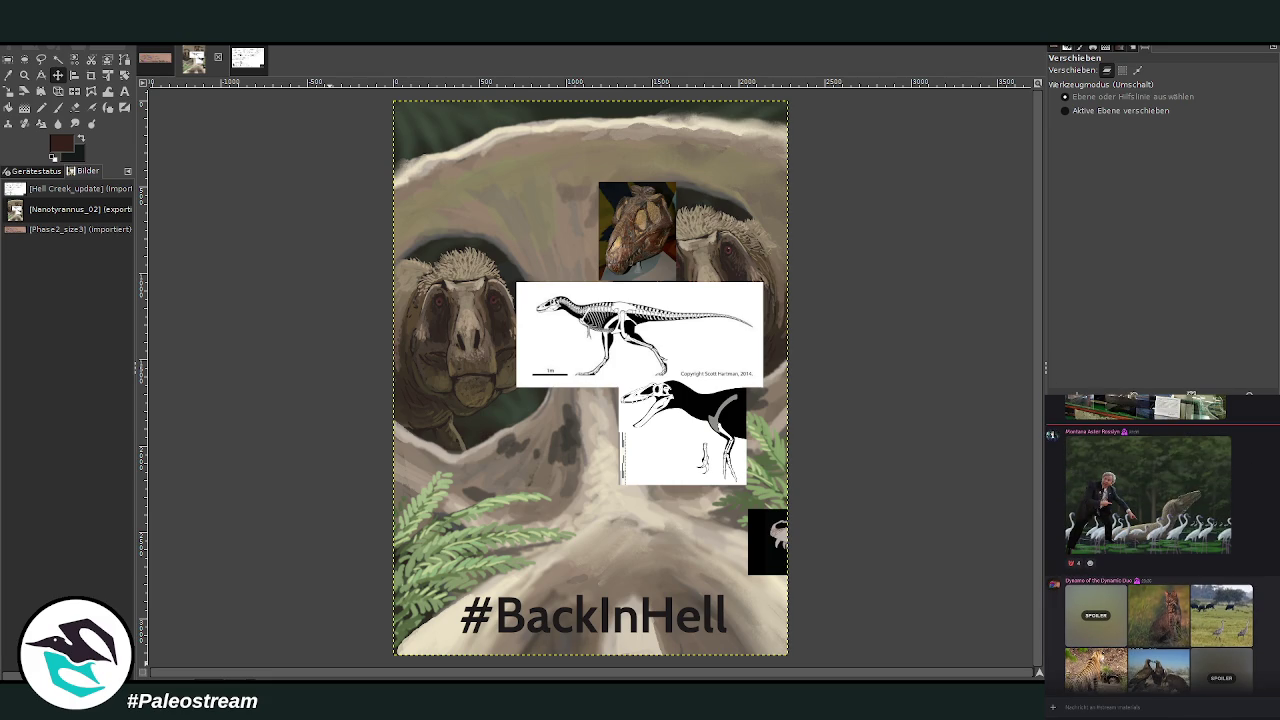
scroll(1183, 531, up, 1)
click(1183, 531)
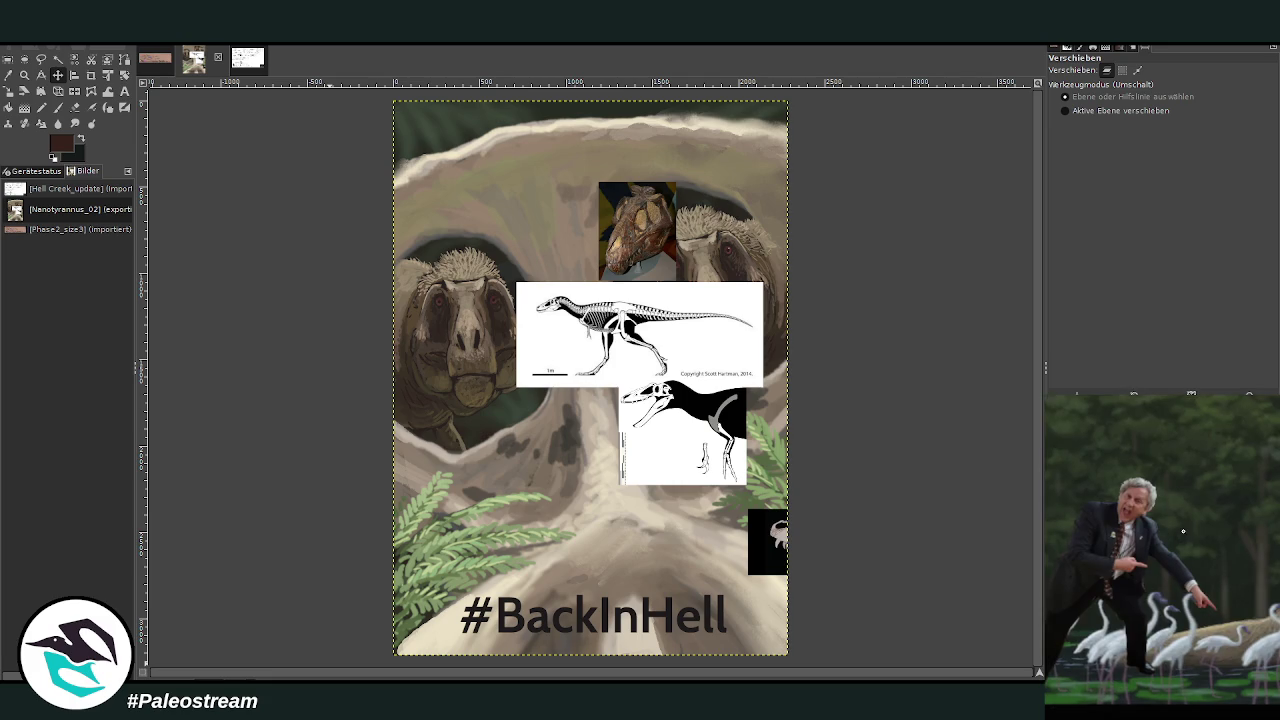
key(Escape)
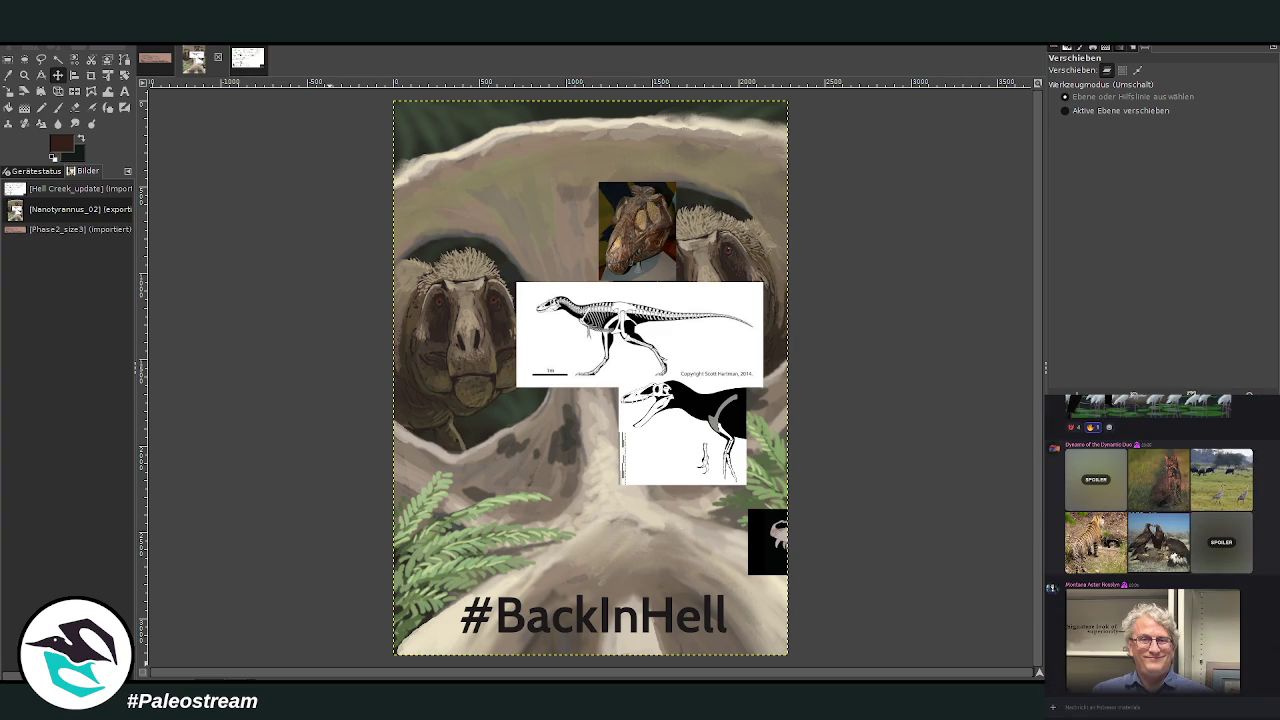
scroll(1160, 540, up, 5)
scroll(1160, 540, up, 2)
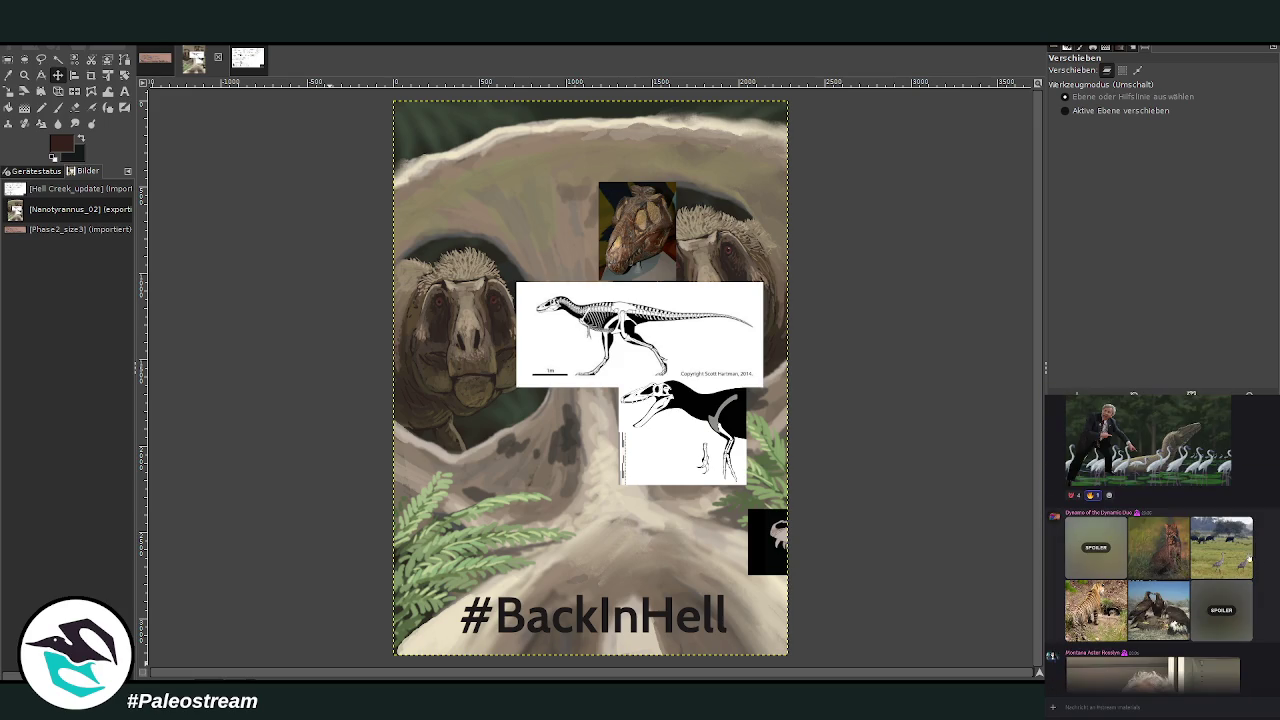
click(1109, 543)
key(Escape)
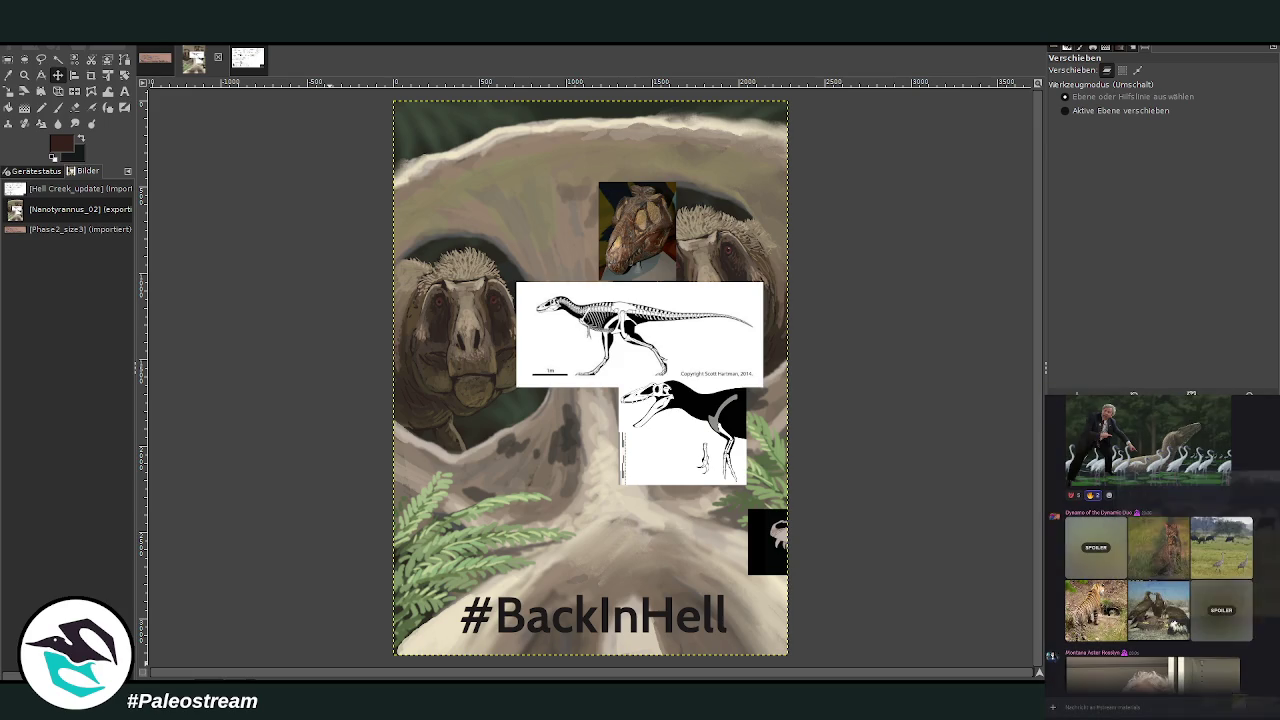
click(1160, 600)
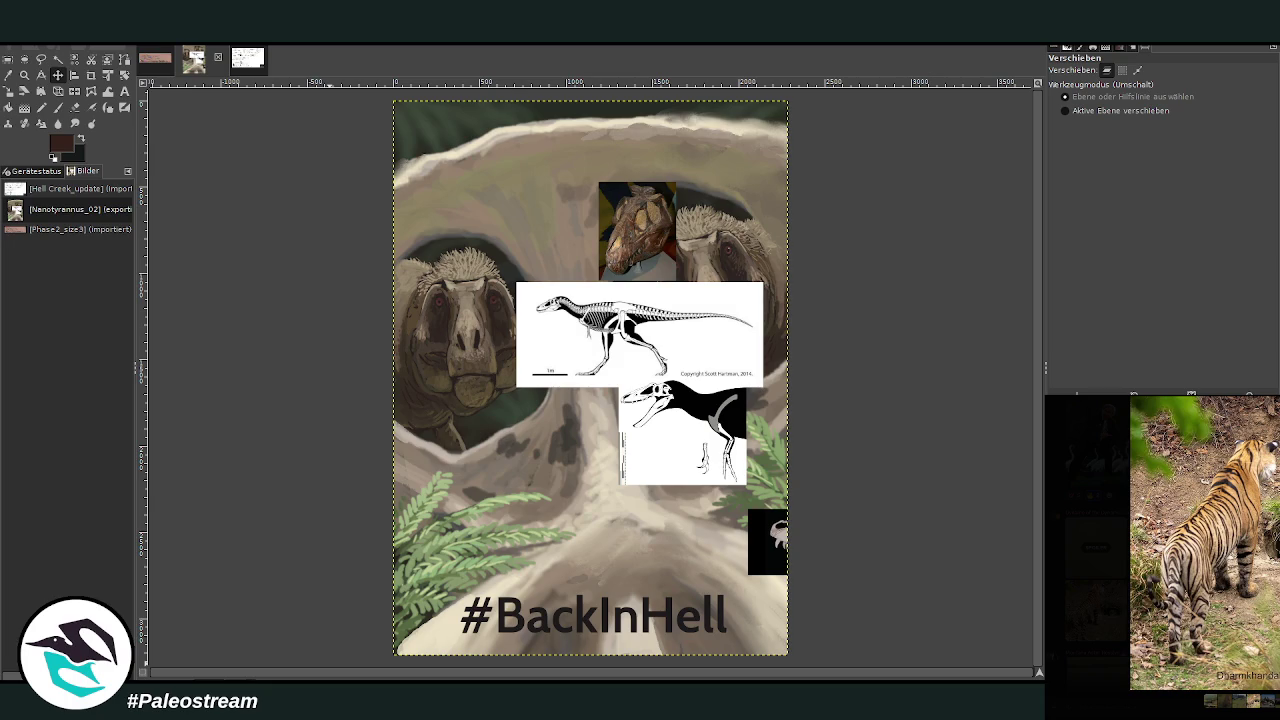
key(Escape)
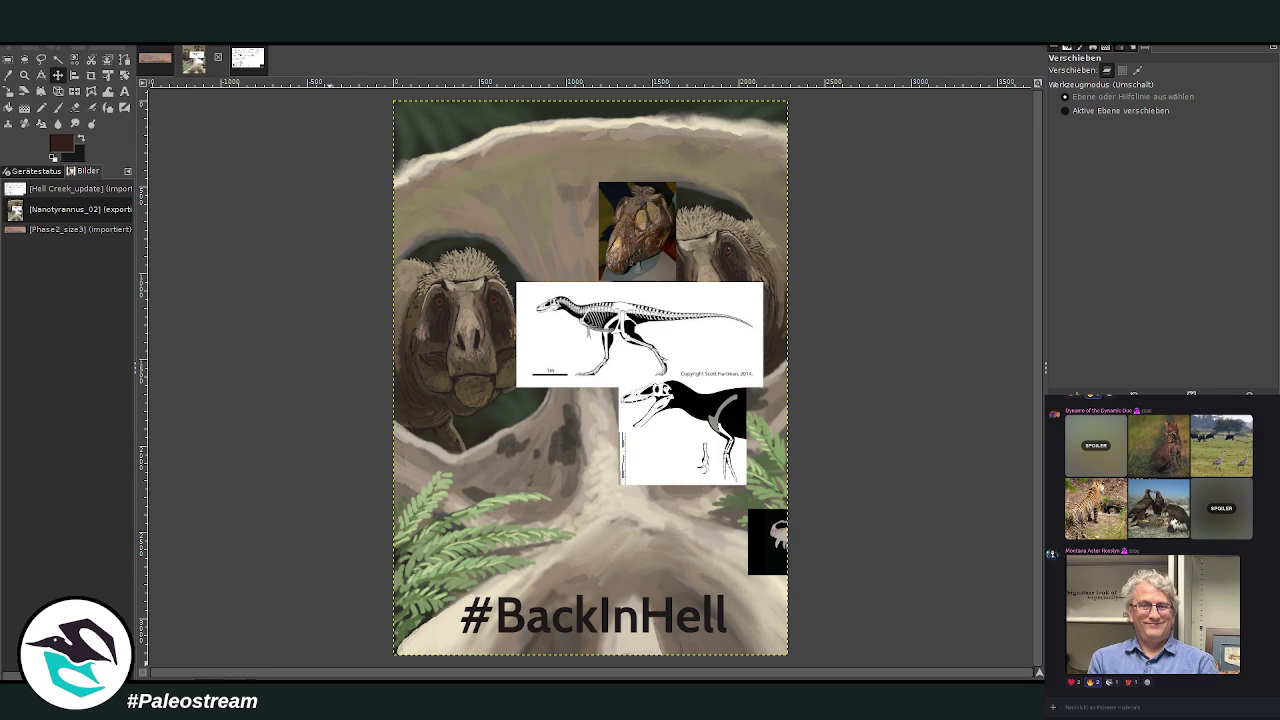
Send the chat reply 'We are!!'.
click(1150, 707)
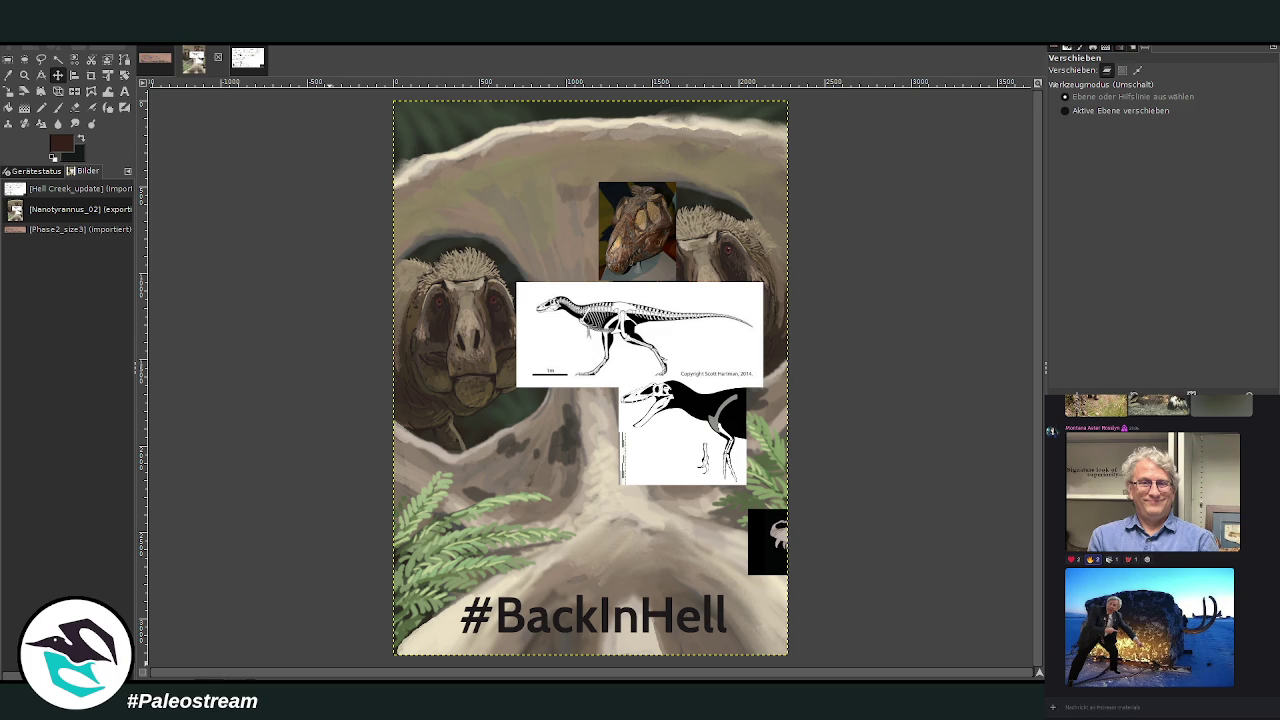
text(We are!!)
key(Return)
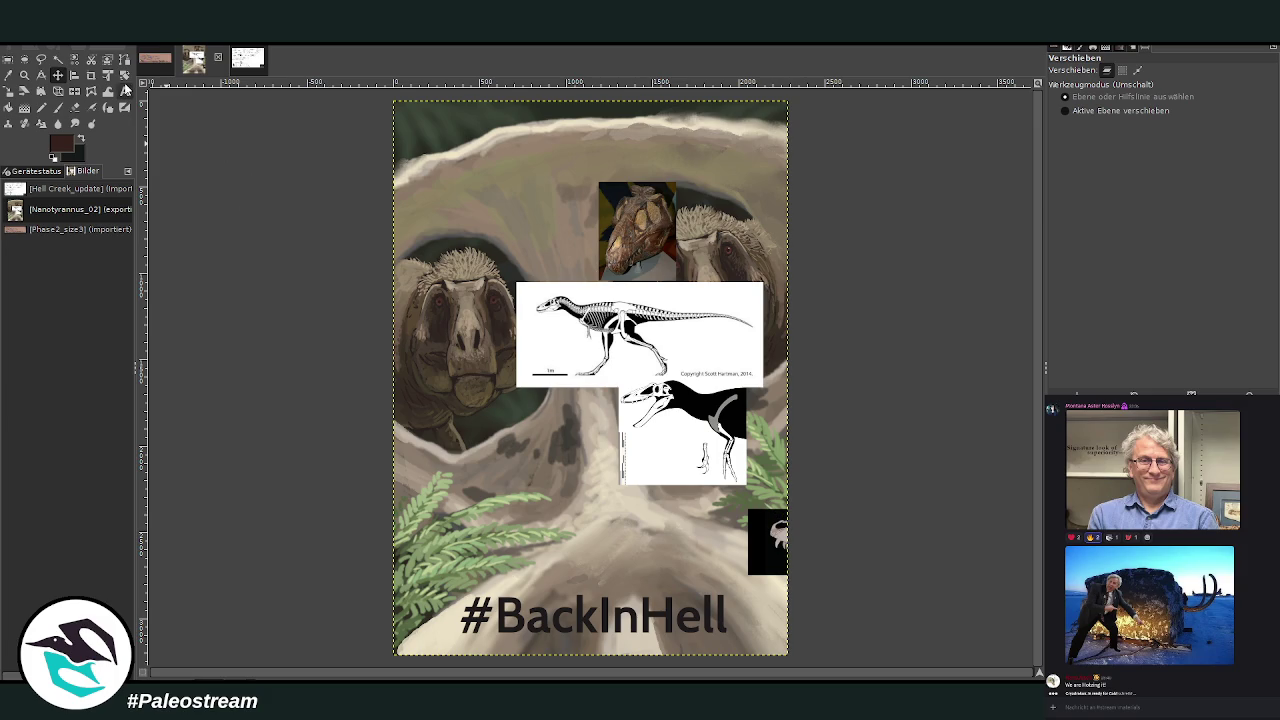
Rotate the background painting by 90 degrees.
click(124, 75)
click(733, 265)
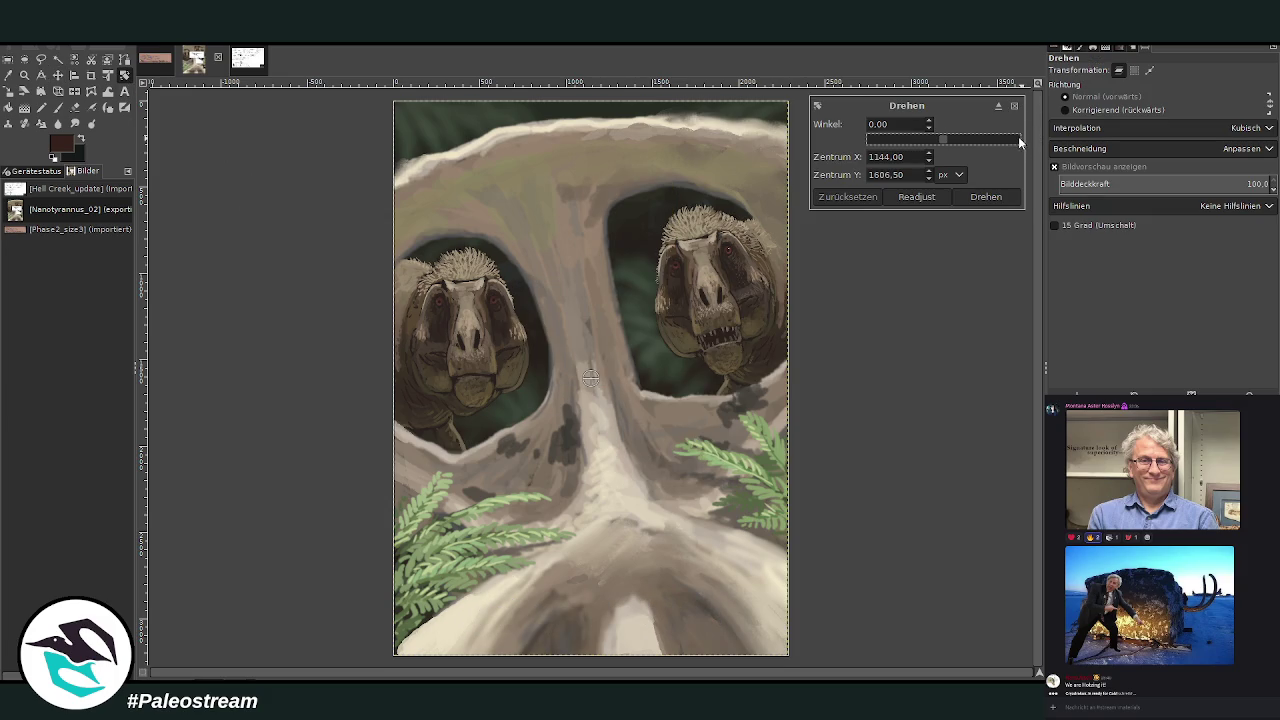
click(1015, 141)
click(1015, 141)
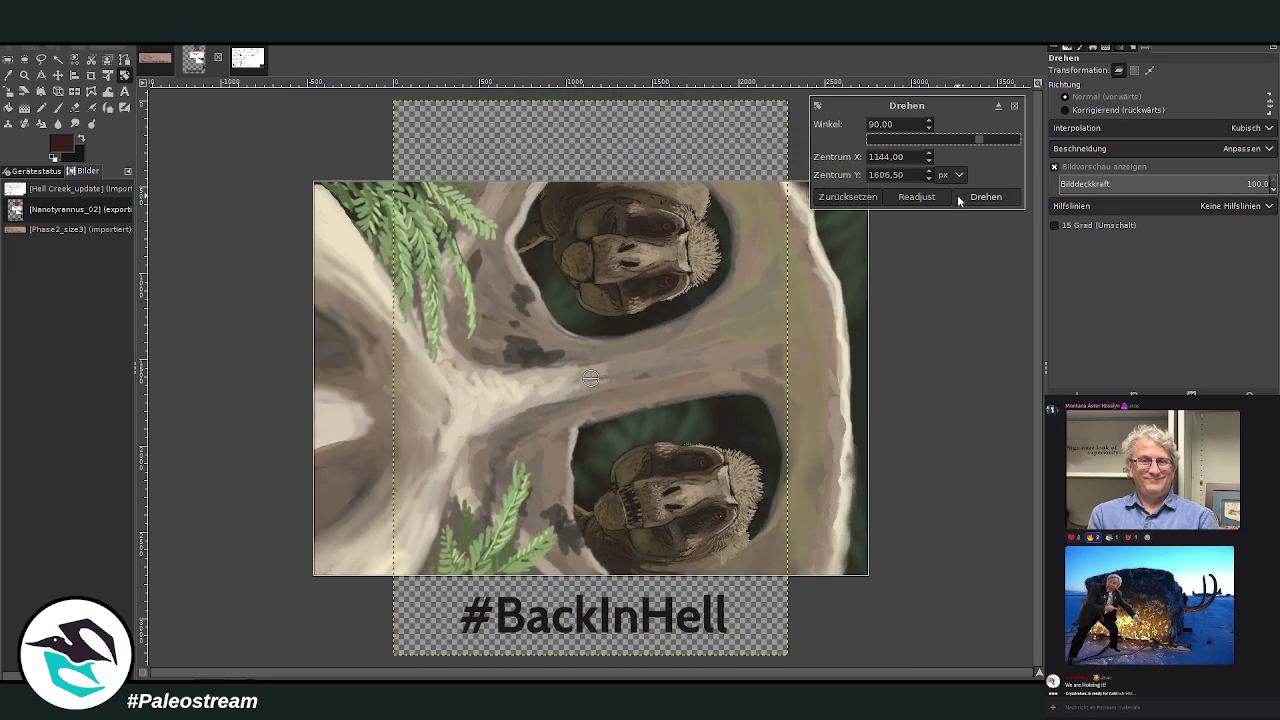
click(985, 196)
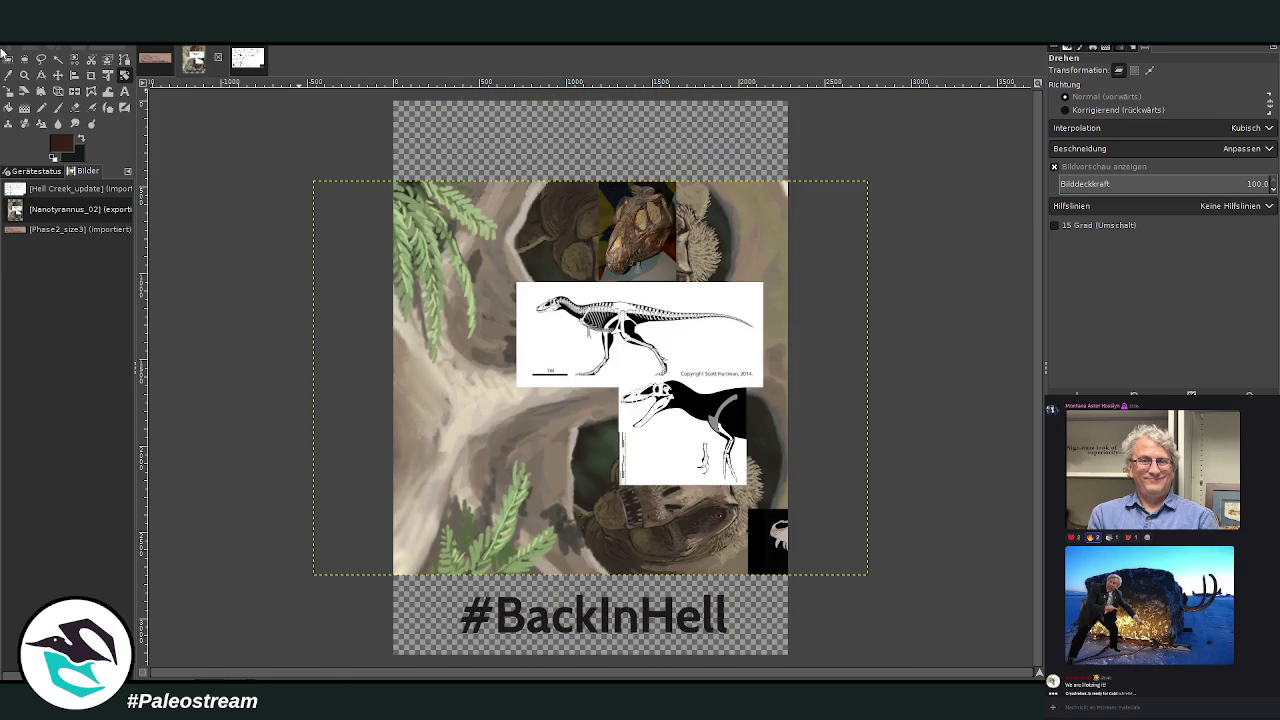
Reposition the text and T. rex skull photo, raise the lower skull, and hide #BackInHell.
click(58, 76)
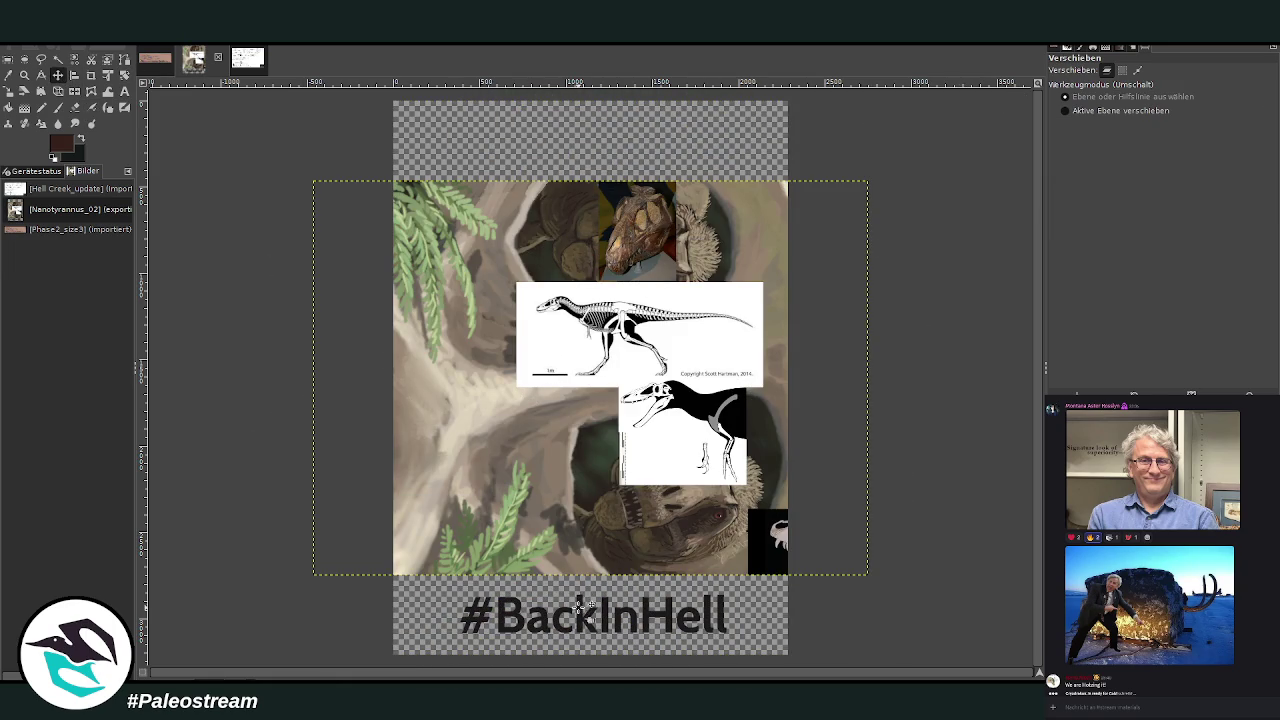
drag(578, 612, 578, 512)
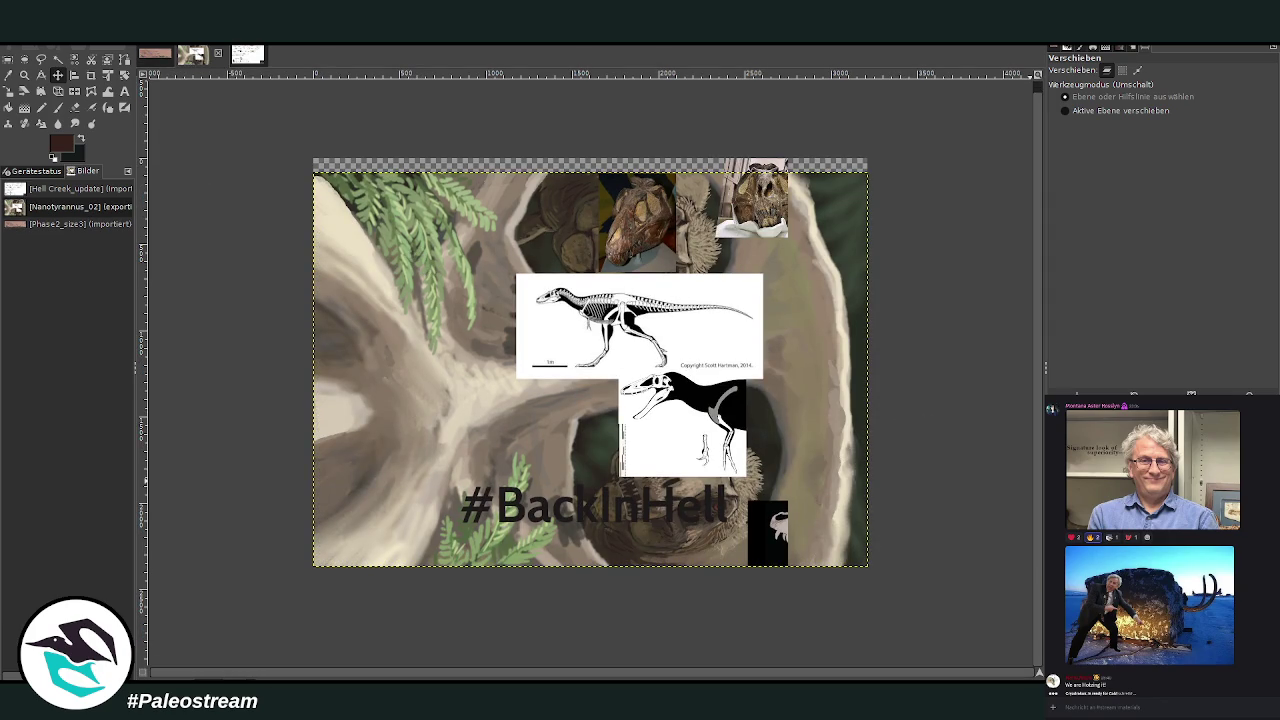
drag(742, 201, 538, 227)
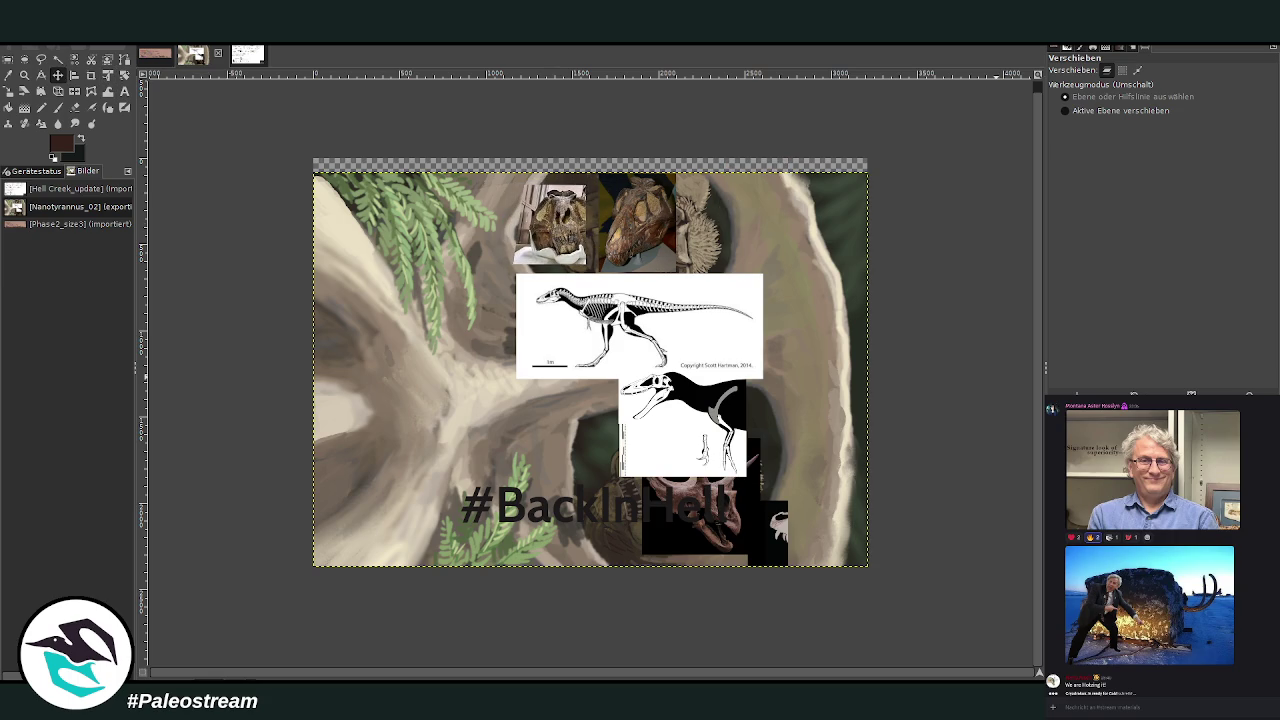
key(Page_Up)
key(Page_Down)
key(shift+Page_Up)
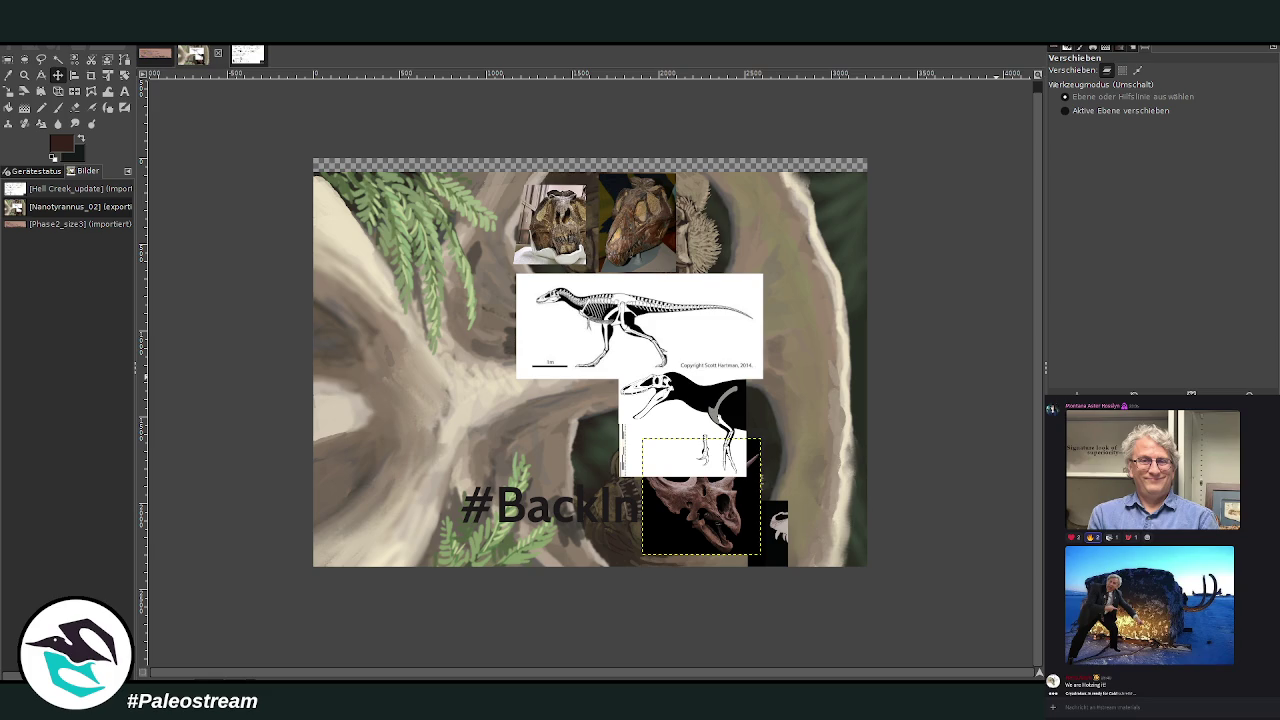
key(Page_Down)
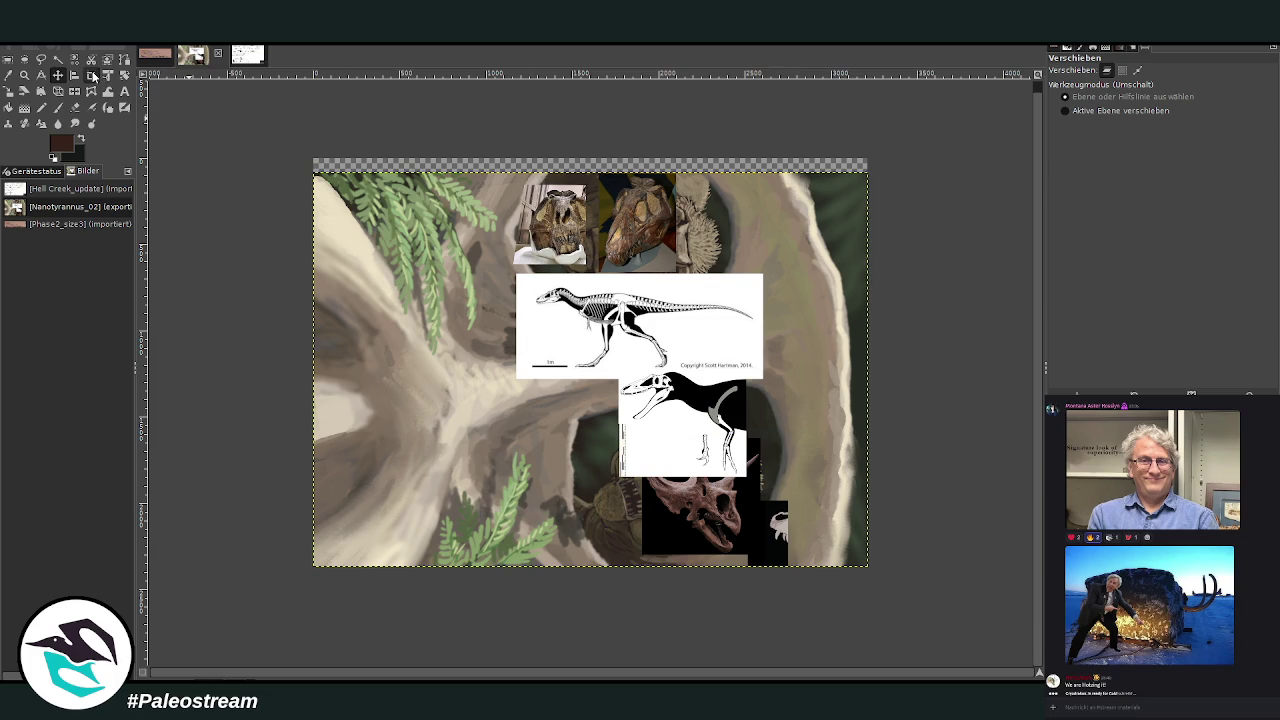
Crop the active layer only to remove the transparent strip at the top.
click(91, 75)
drag(286, 180, 931, 606)
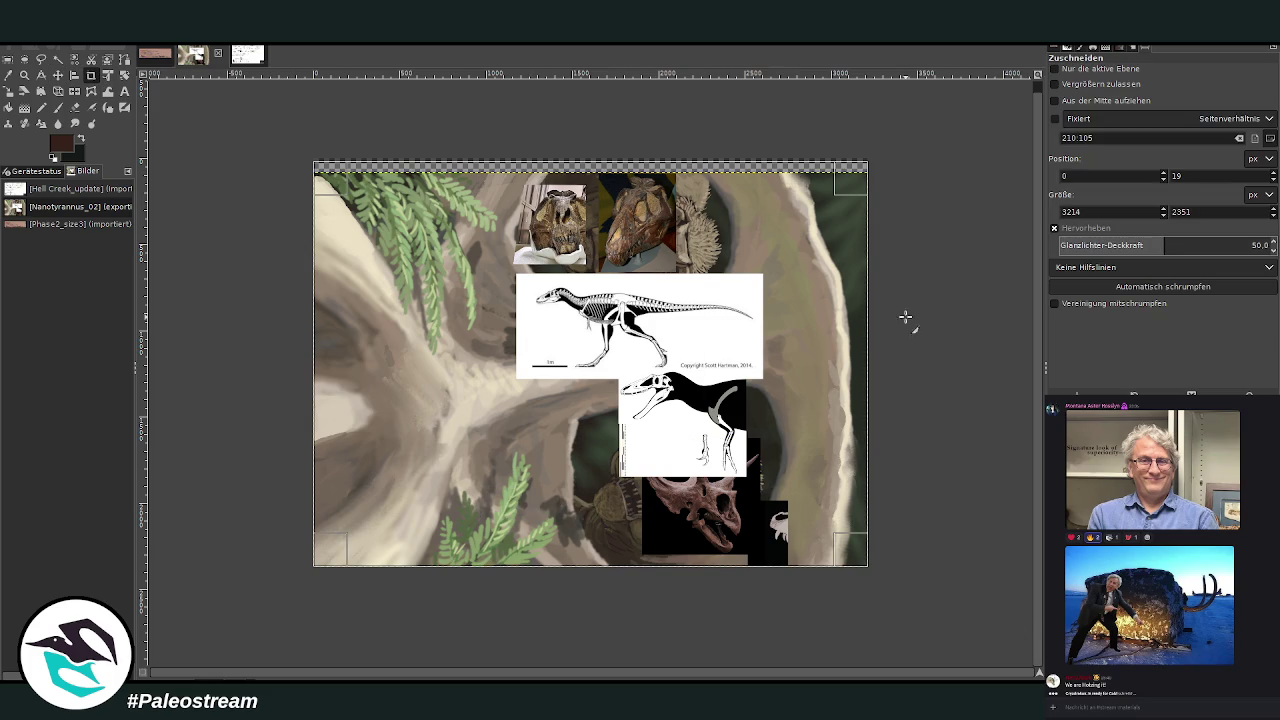
click(1068, 68)
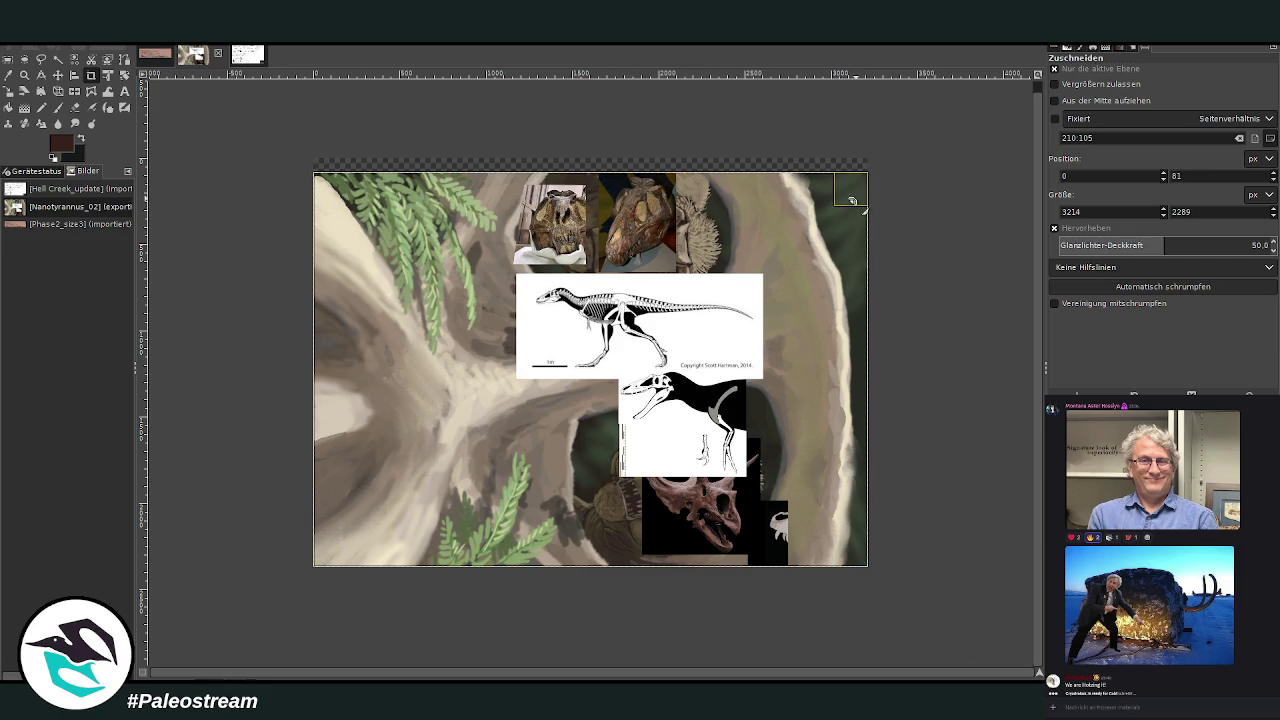
click(641, 362)
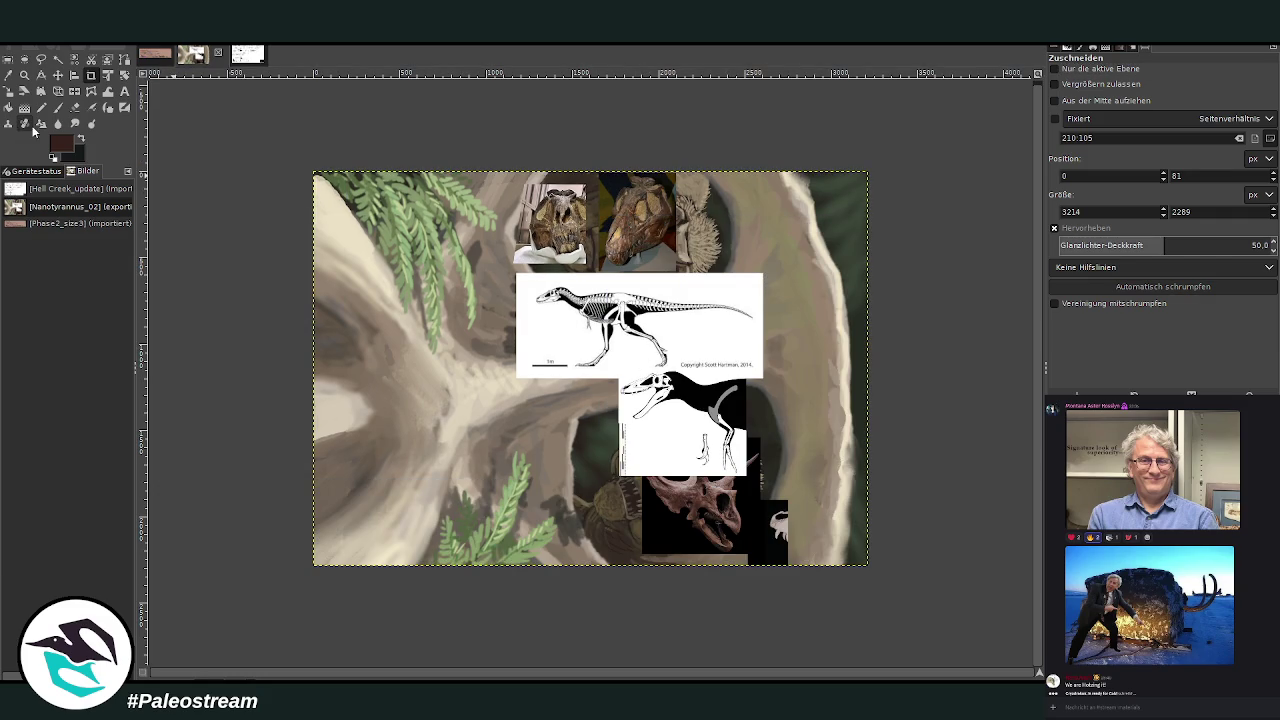
Paint over the background in white with a size-1347 brush at 100 opacity.
click(57, 107)
key(x)
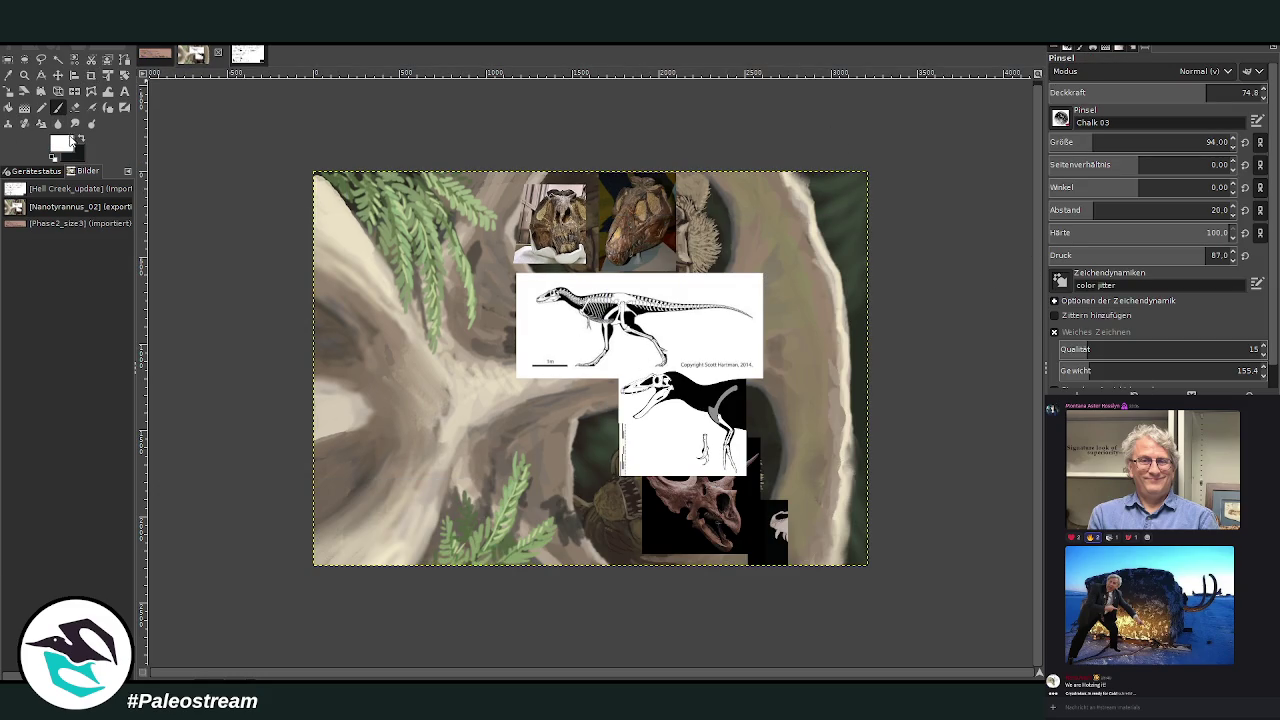
drag(1140, 140, 1203, 145)
drag(1205, 92, 1262, 92)
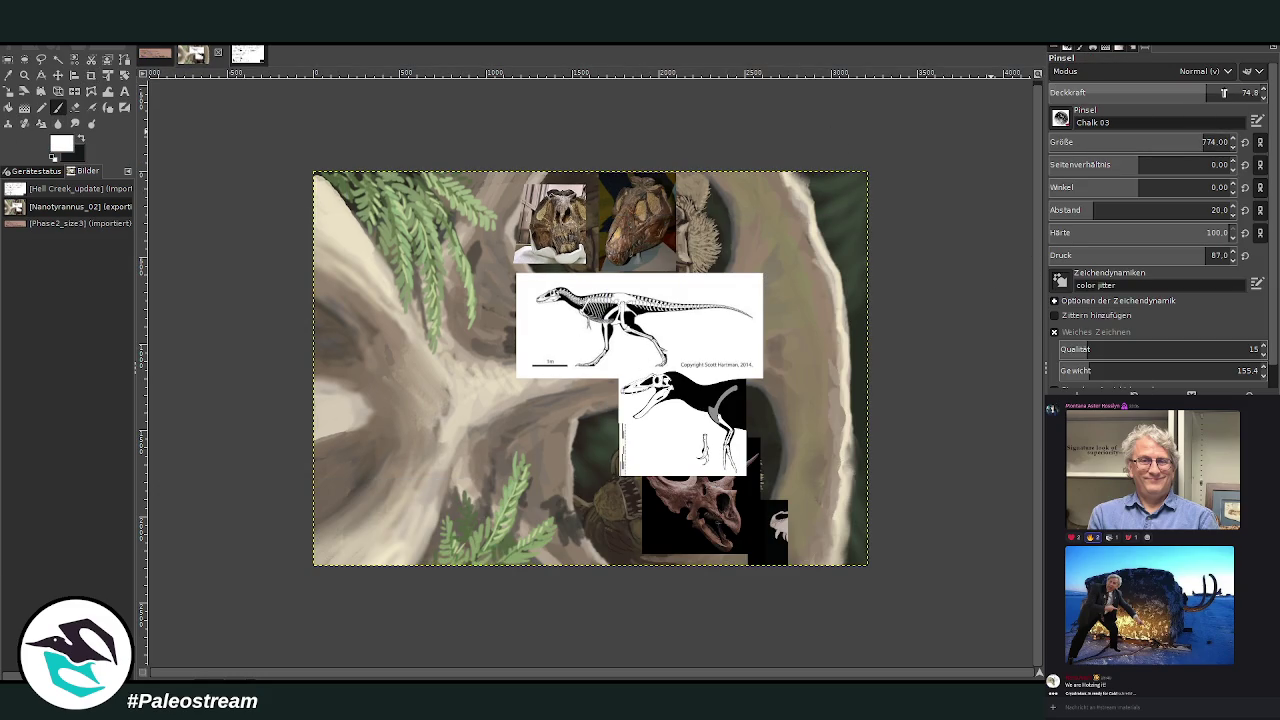
drag(1160, 142, 1225, 142)
mouse_move(409, 175)
mouse_down()
mouse_move(366, 214)
mouse_move(409, 200)
mouse_move(937, 234)
mouse_move(285, 370)
mouse_move(830, 415)
mouse_move(890, 460)
mouse_move(708, 544)
mouse_up()
drag(563, 535, 300, 480)
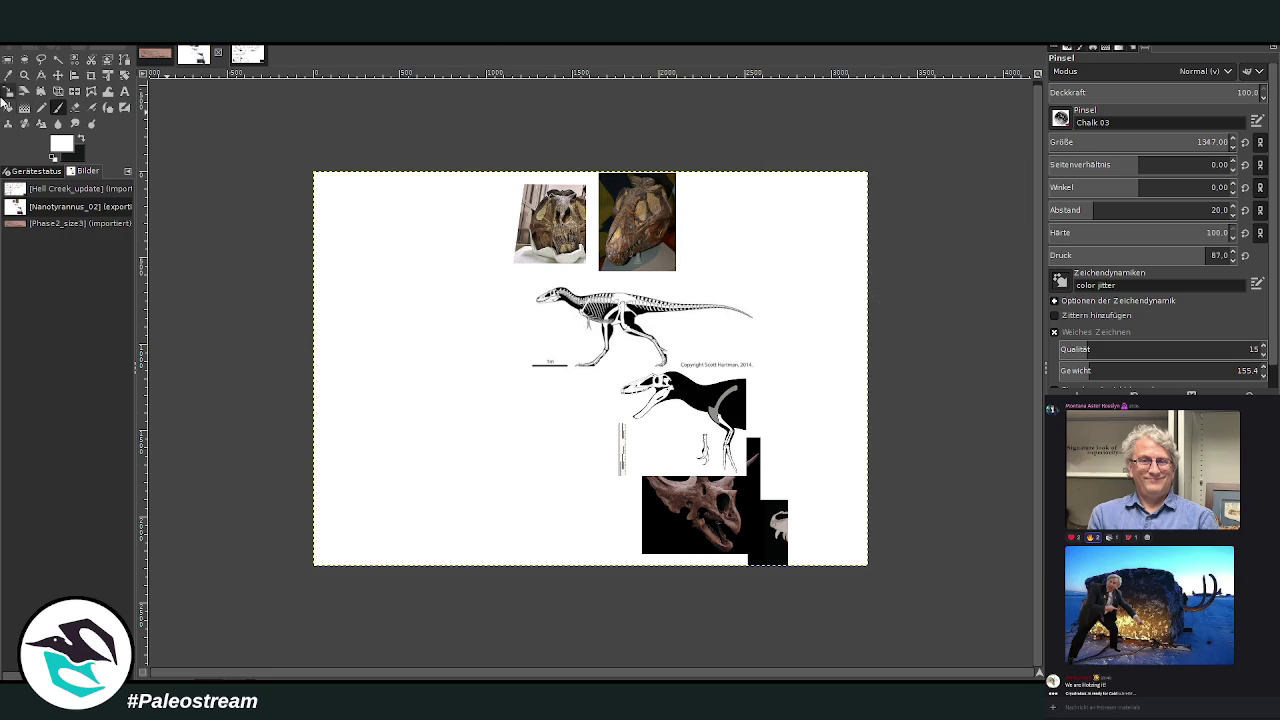
Move the skull photos, skeleton drawing and black dinosaur image to the right edge.
click(58, 75)
drag(657, 203, 845, 204)
drag(552, 215, 748, 210)
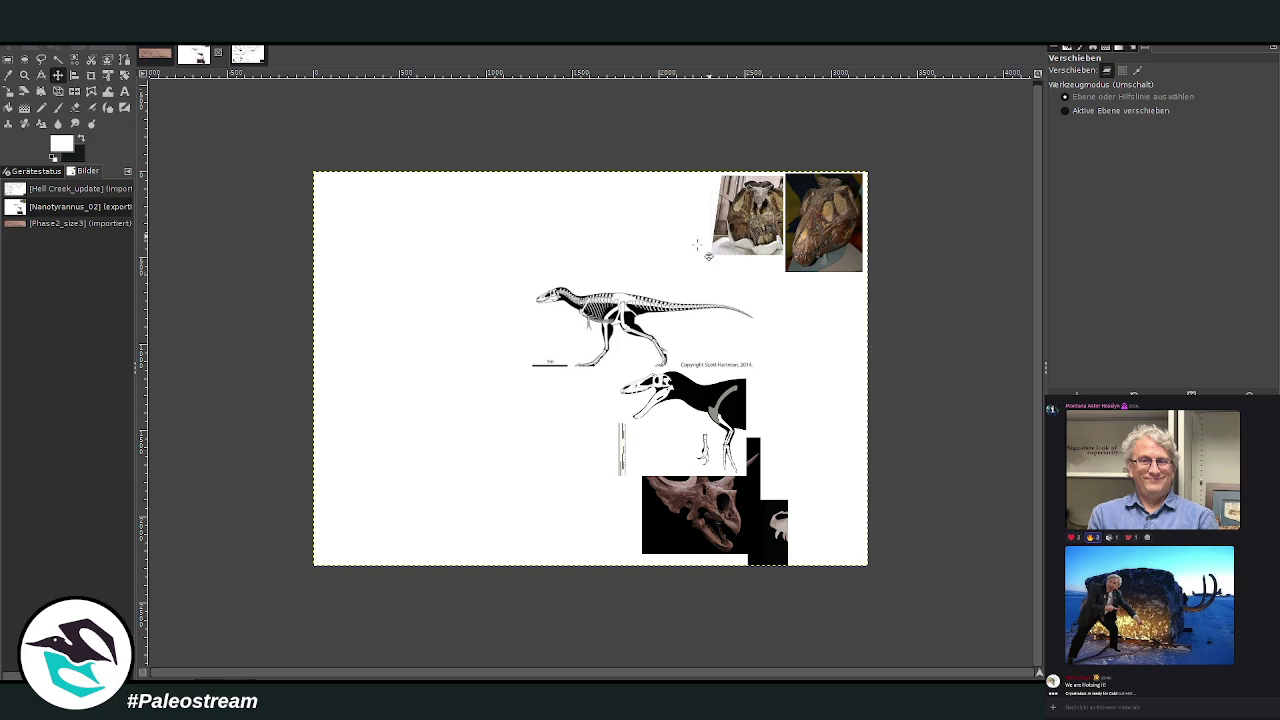
drag(620, 310, 814, 300)
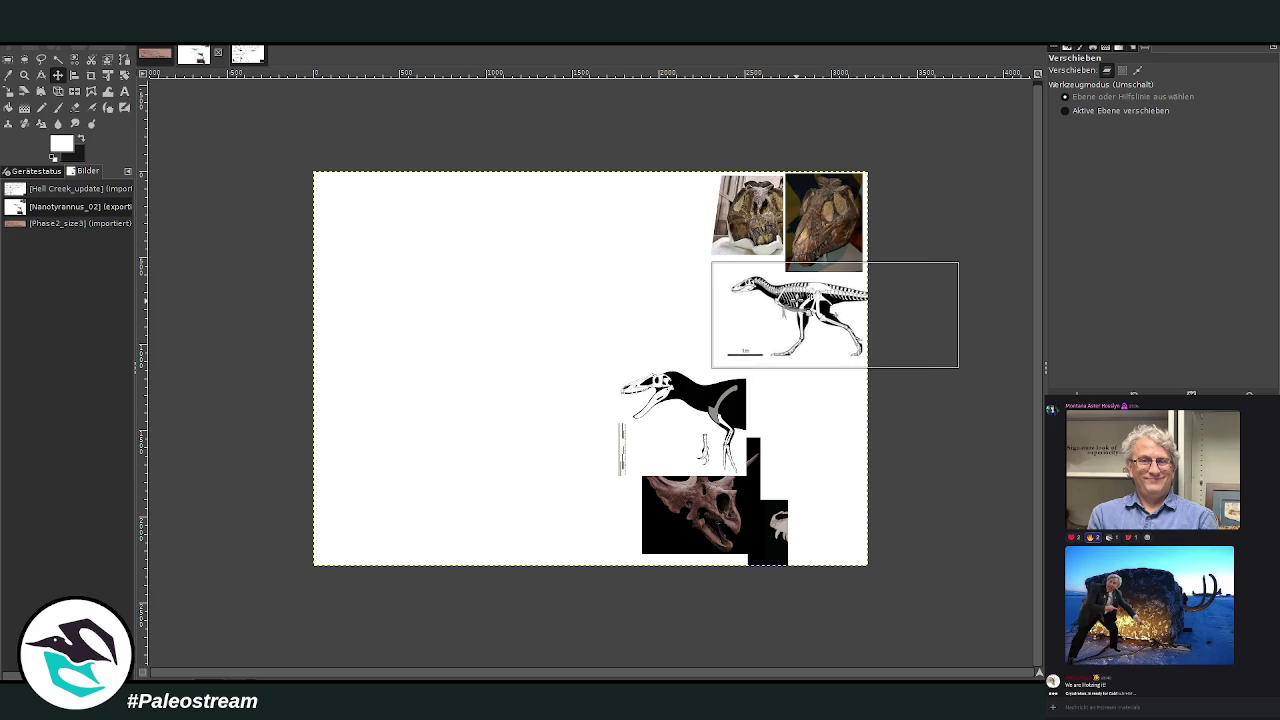
drag(706, 403, 828, 400)
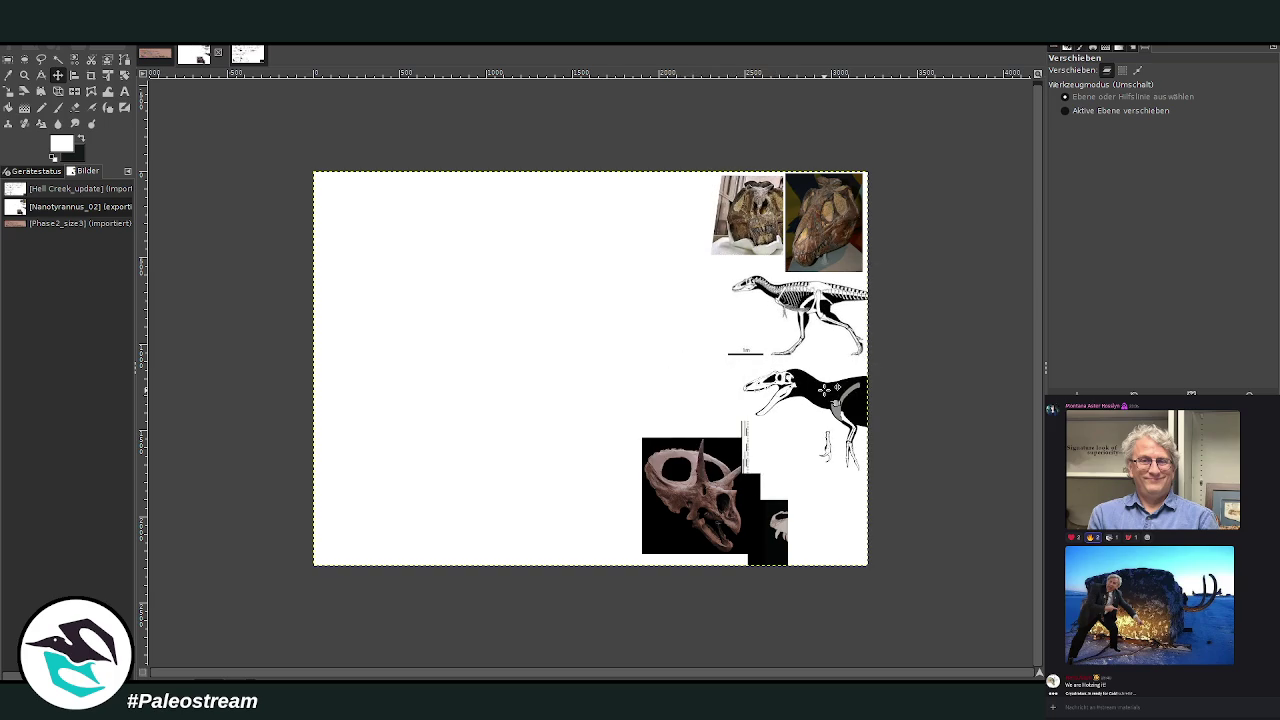
Put the Triceratops skull photo in the lower-right corner and zoom onto the reference sheet.
drag(705, 497, 695, 499)
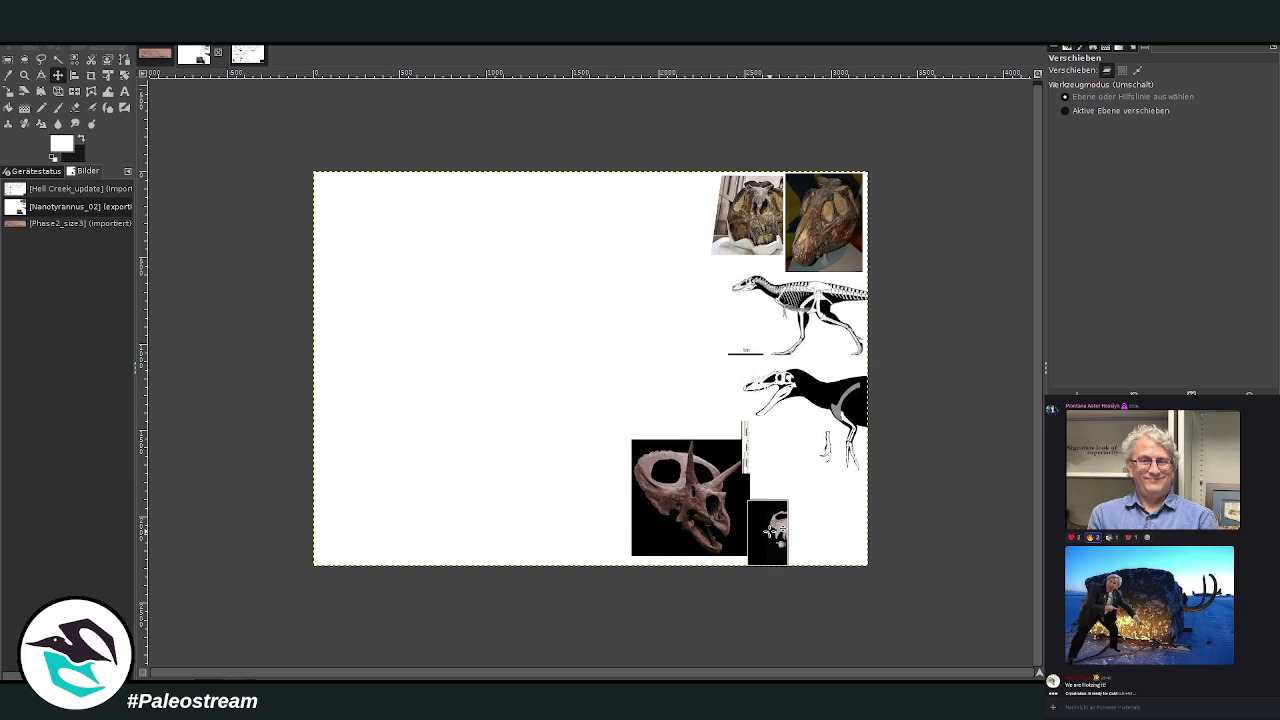
drag(768, 531, 907, 524)
drag(679, 492, 794, 526)
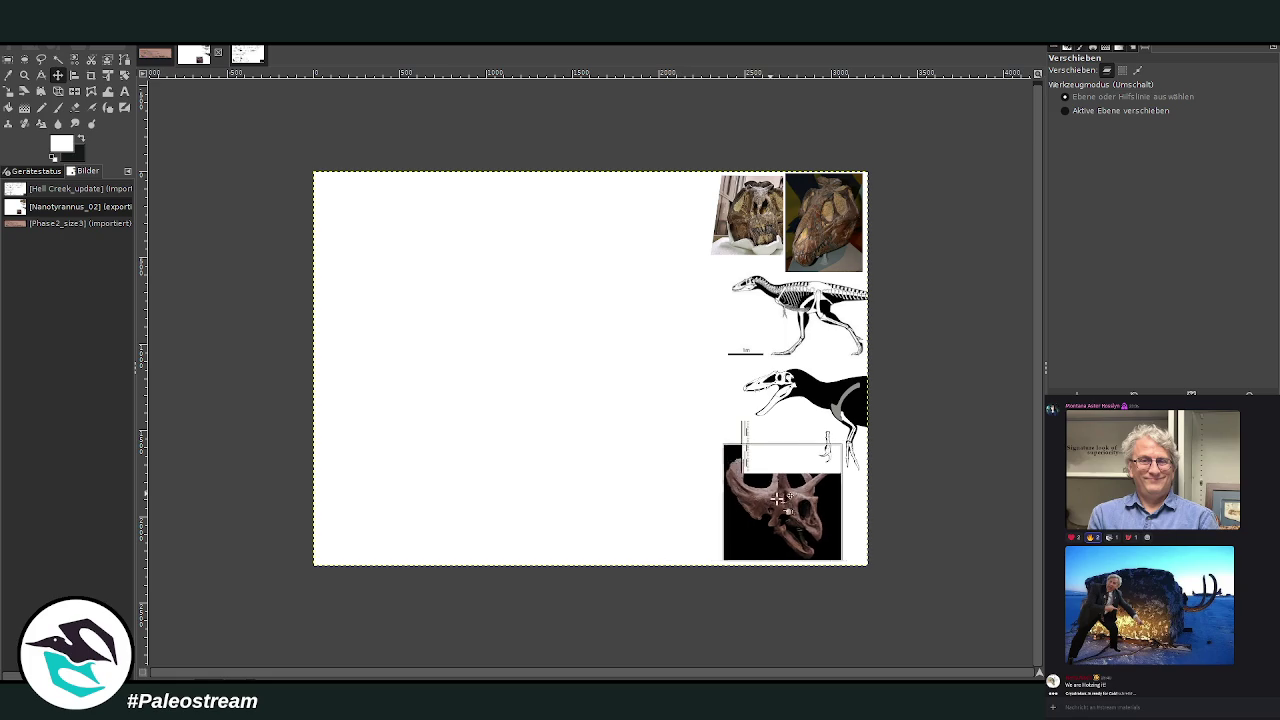
click(24, 75)
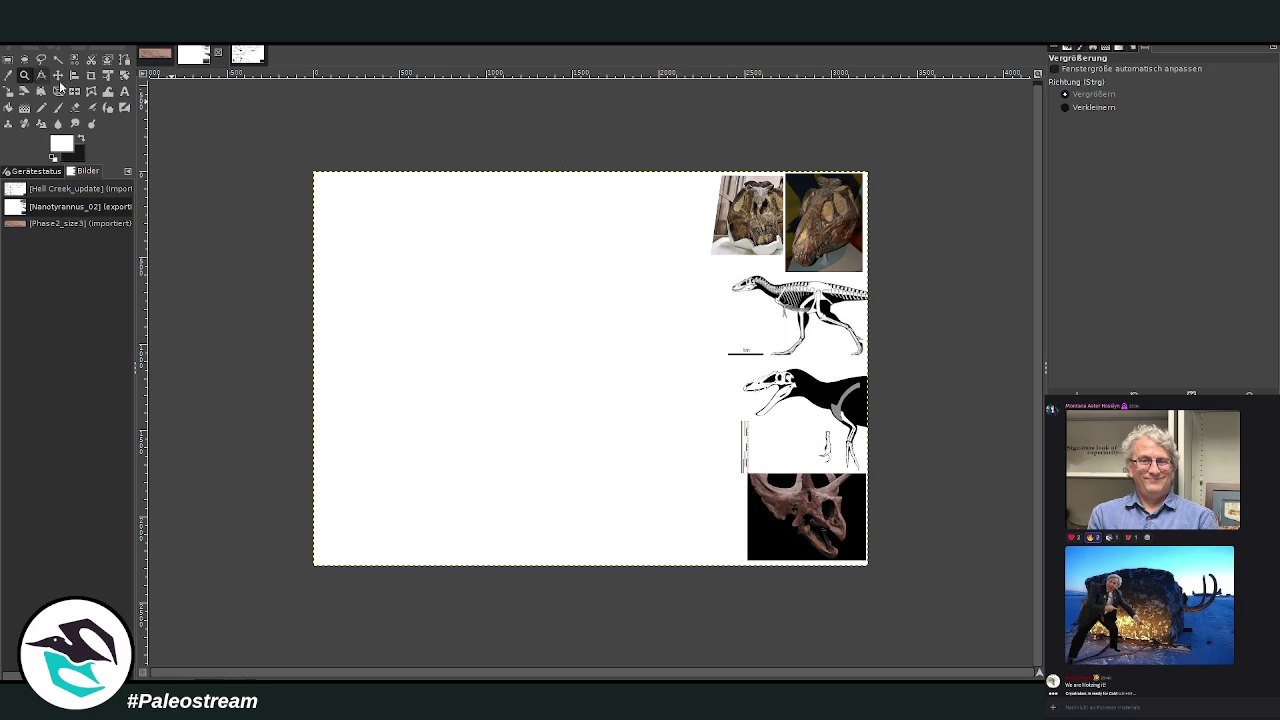
drag(305, 163, 884, 590)
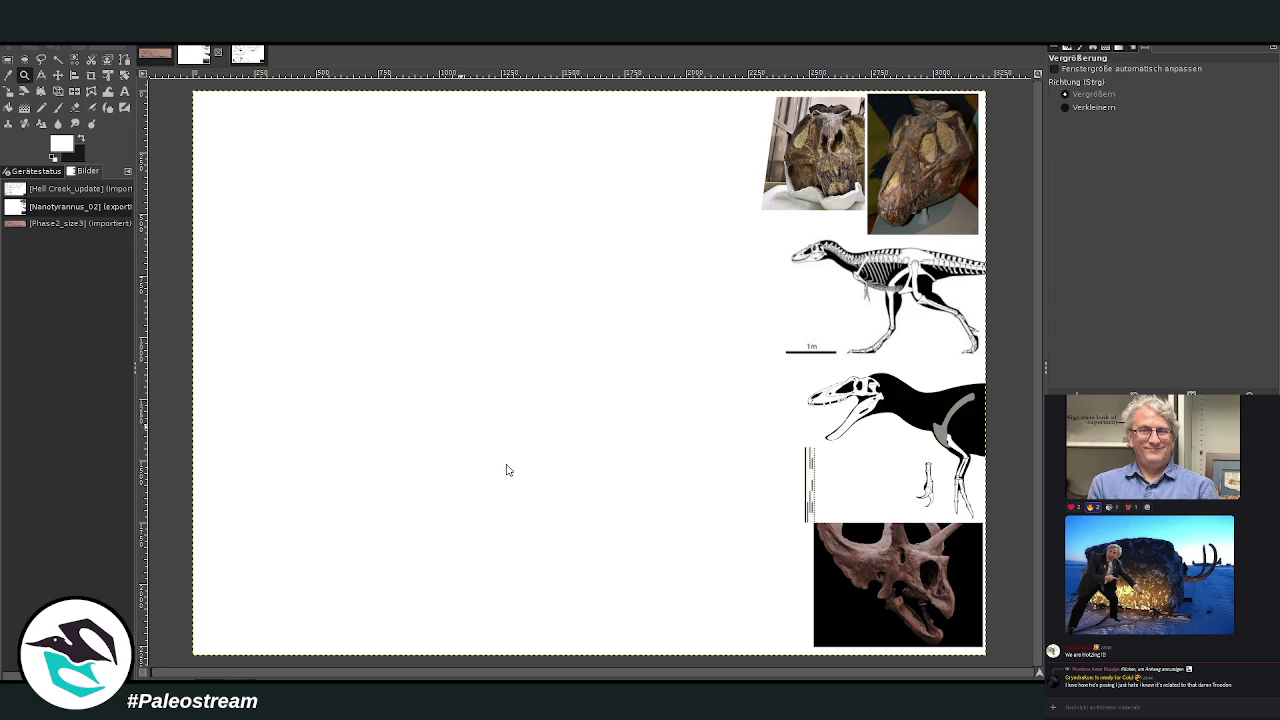
Paste a small T. rex skull photo onto the canvas.
key(ctrl+v)
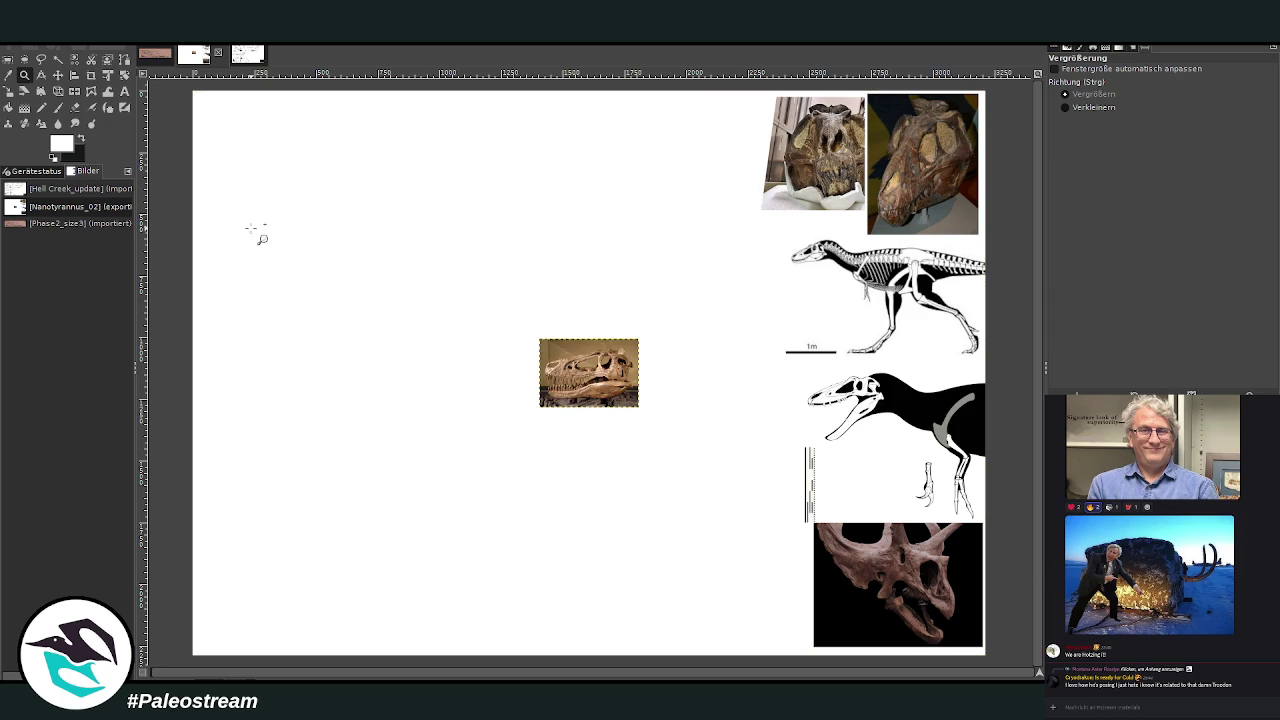
Place the tan skull beside the top photos and paste the black-background skull mid-canvas.
click(57, 74)
drag(571, 366, 703, 133)
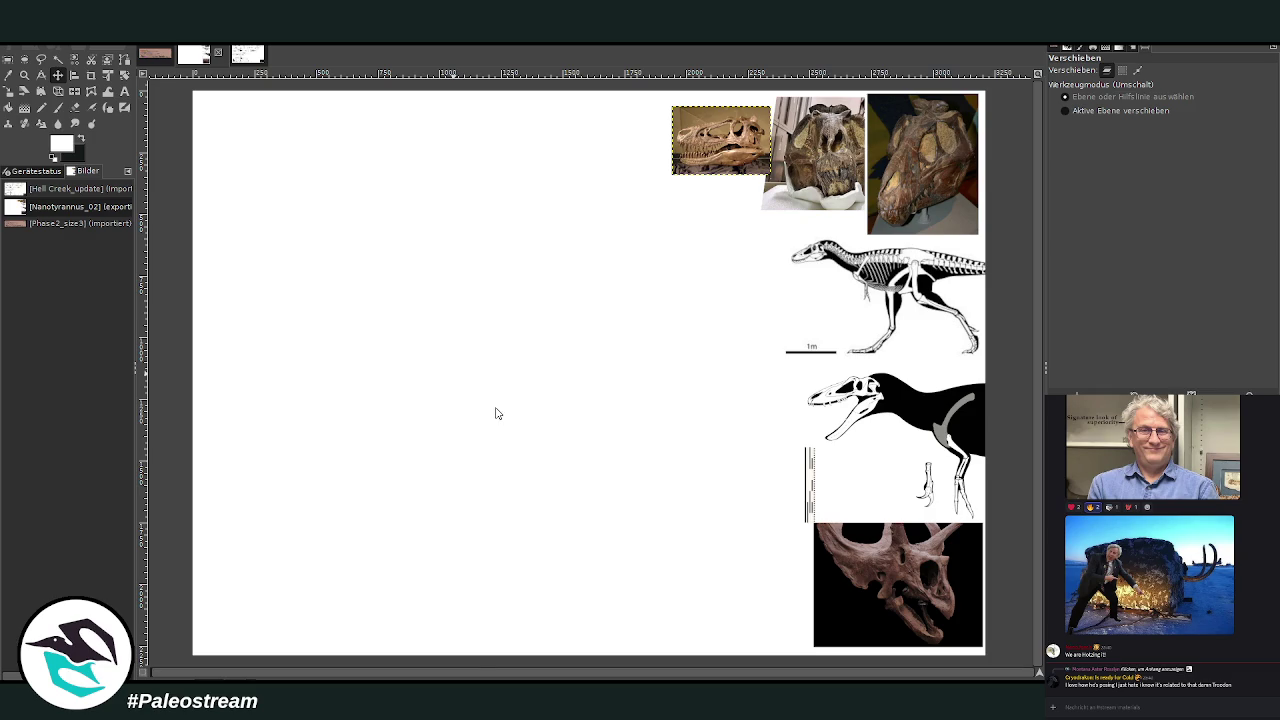
key(ctrl+v)
drag(690, 215, 535, 357)
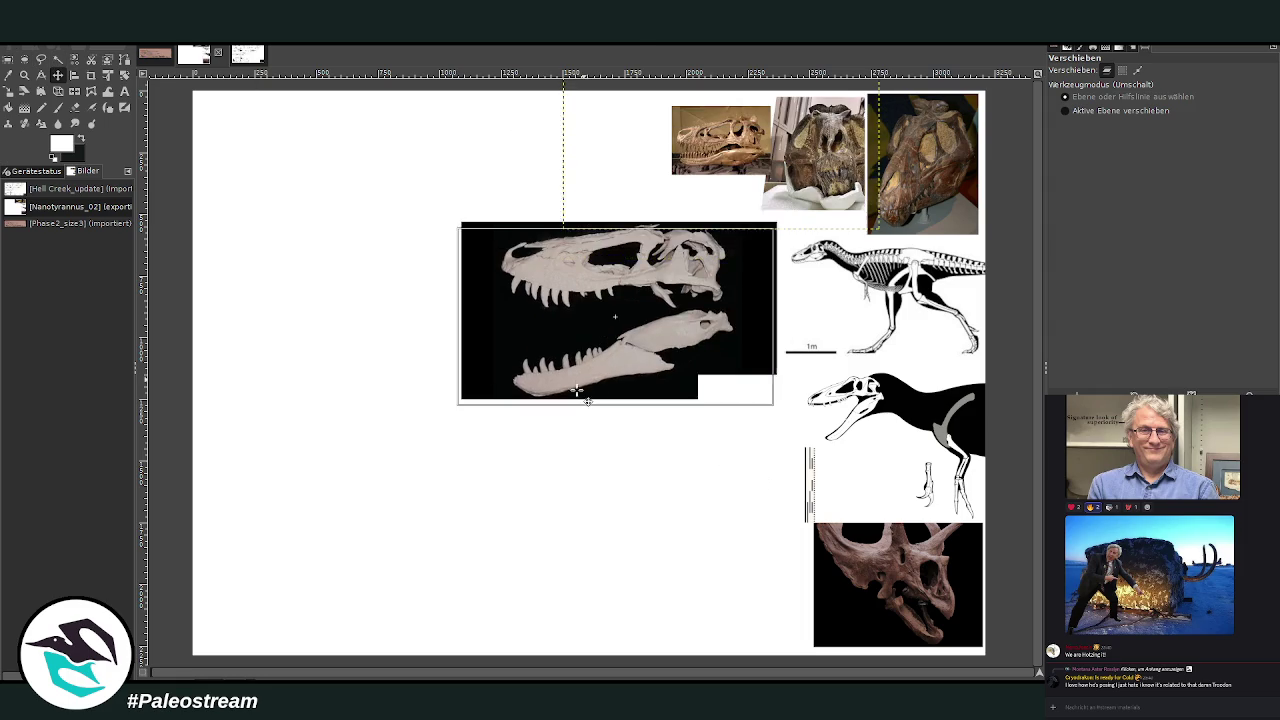
Scale the black-background skull image down to 671×377 pixels.
key(shift+s)
drag(555, 266, 607, 296)
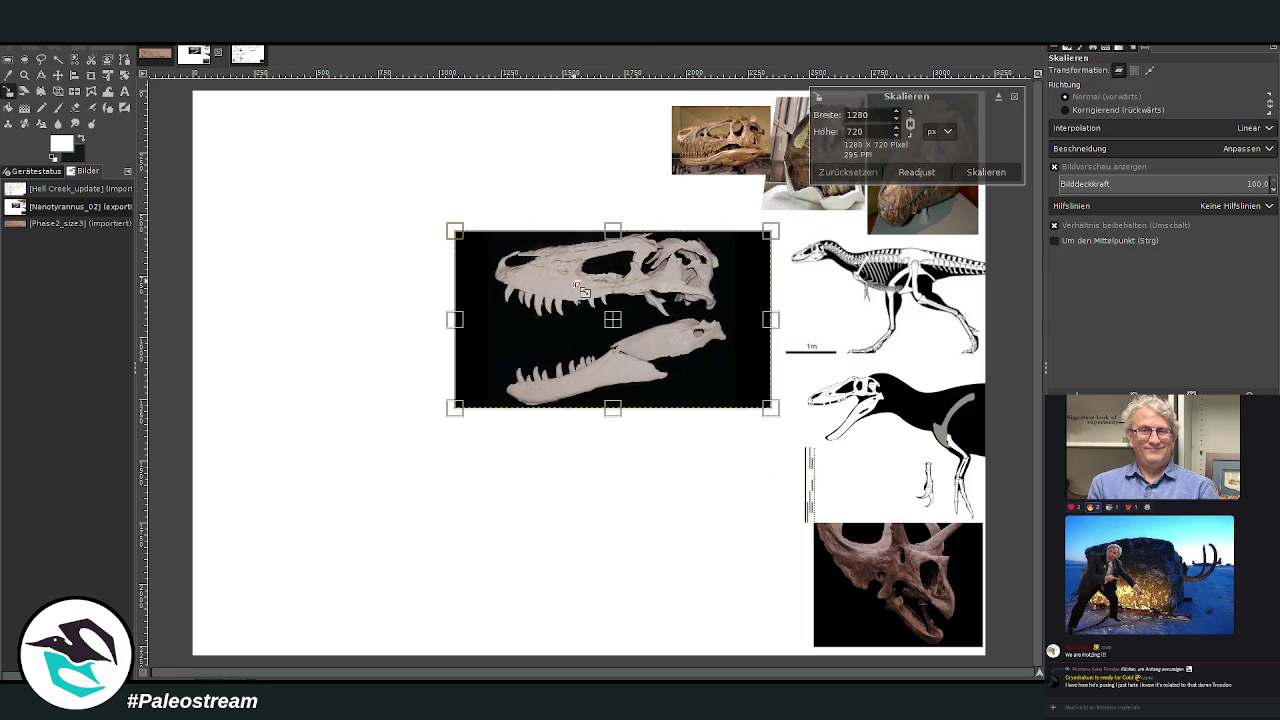
drag(770, 407, 680, 352)
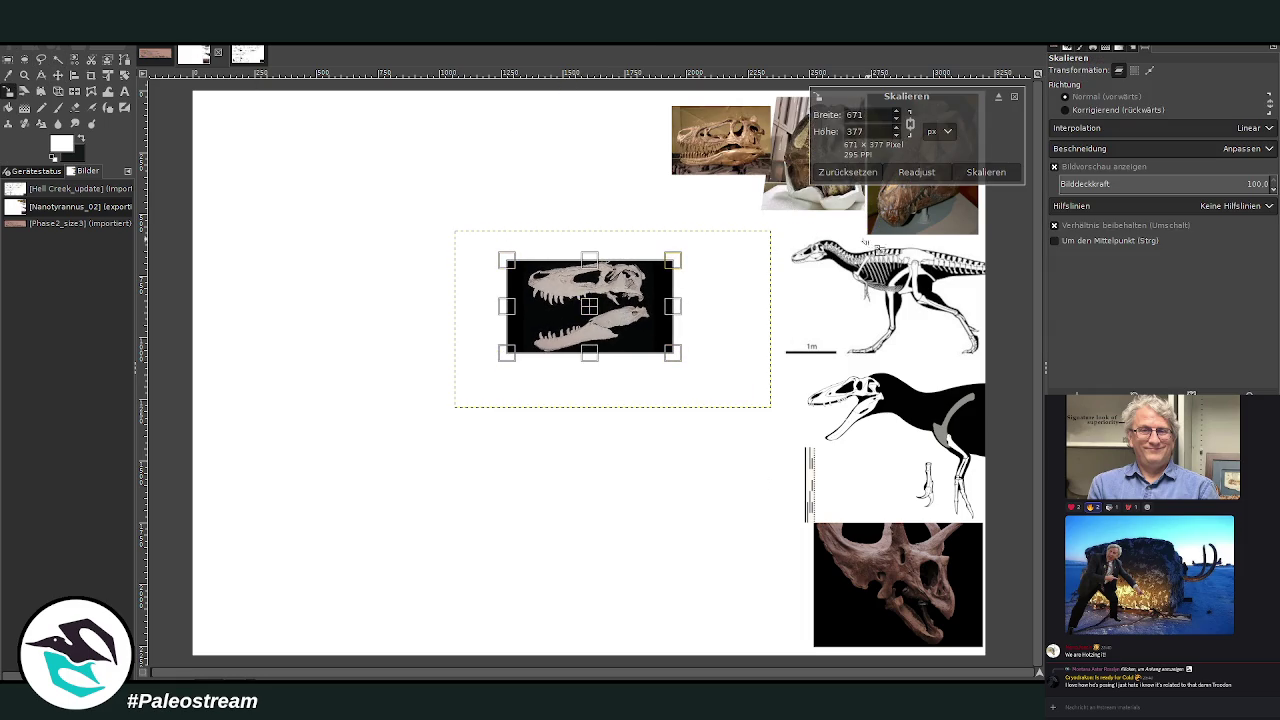
Apply the 671×377 scale and crop the black skull layer to the skull.
click(982, 173)
click(91, 75)
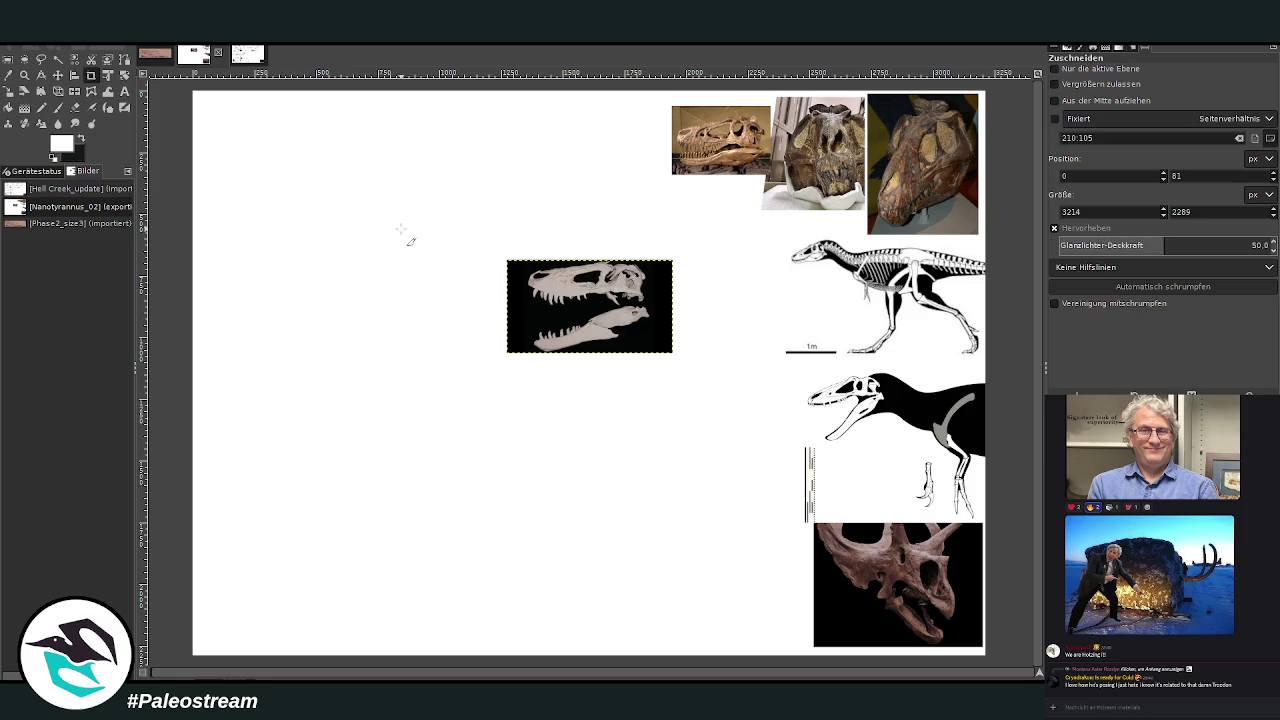
drag(525, 256, 652, 354)
click(1054, 68)
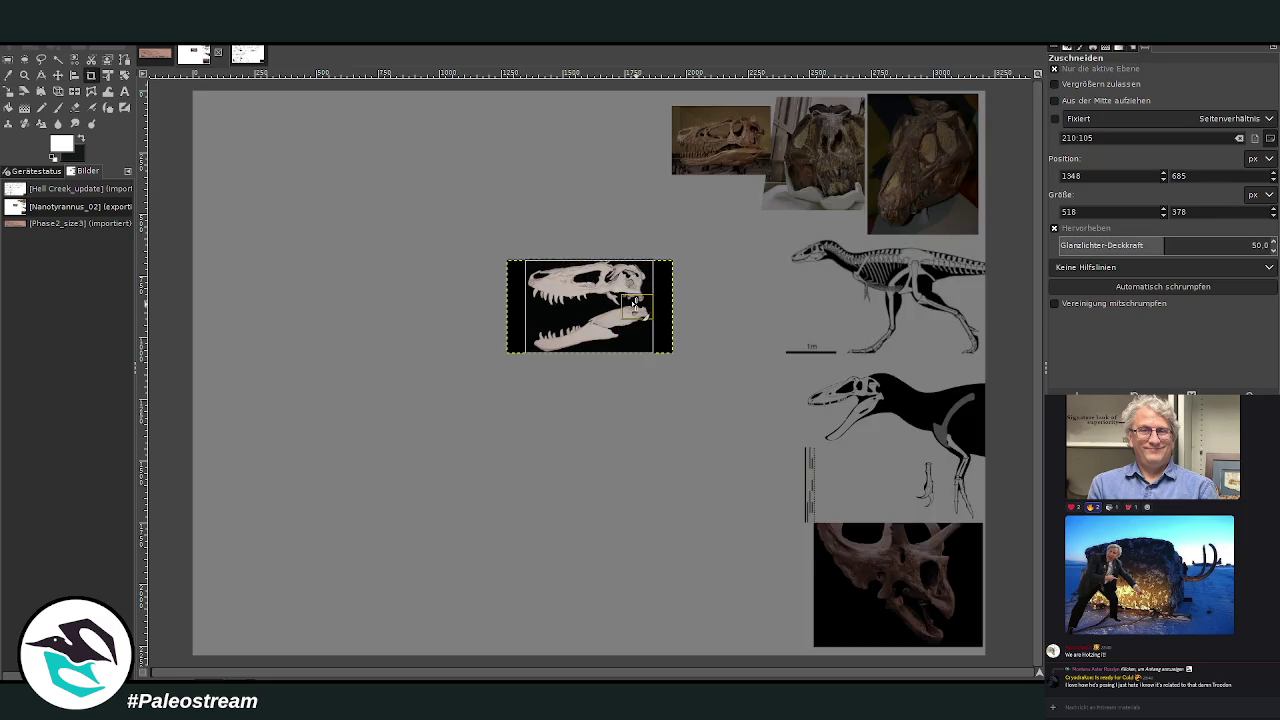
click(634, 303)
Place the black skull in the top row with the tan skull photo tucked beneath it.
key(m)
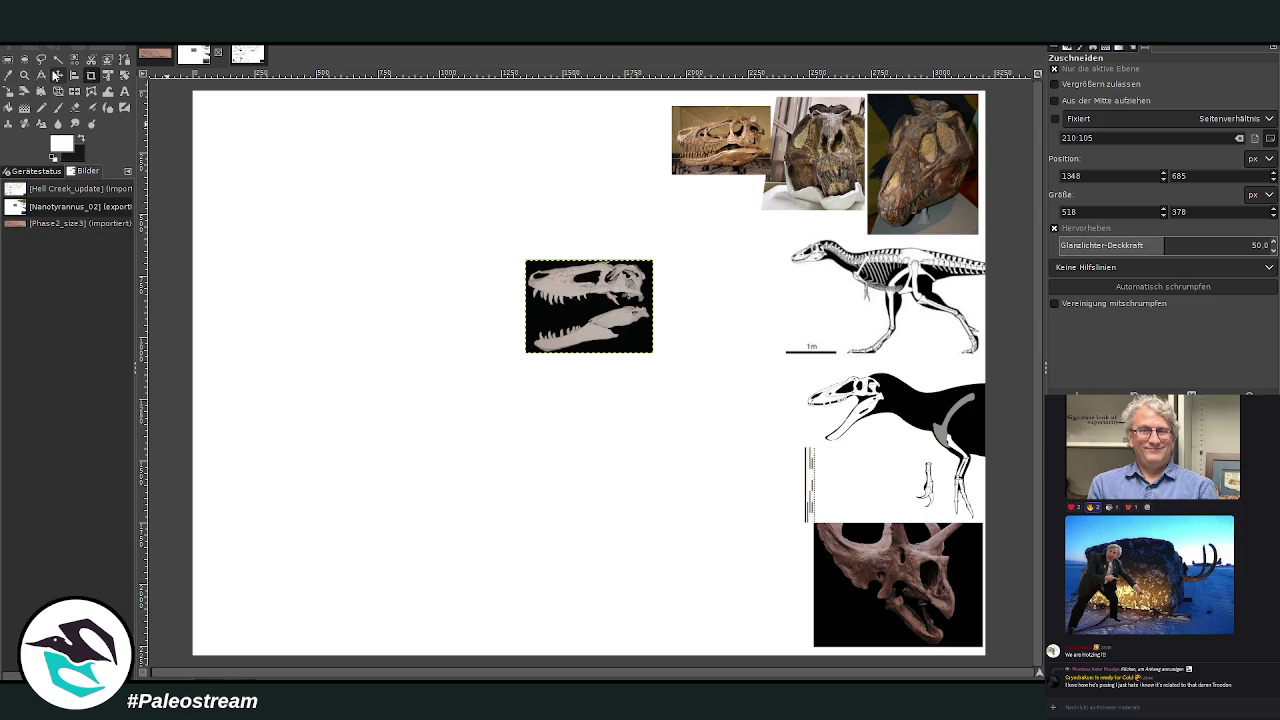
drag(595, 325, 611, 157)
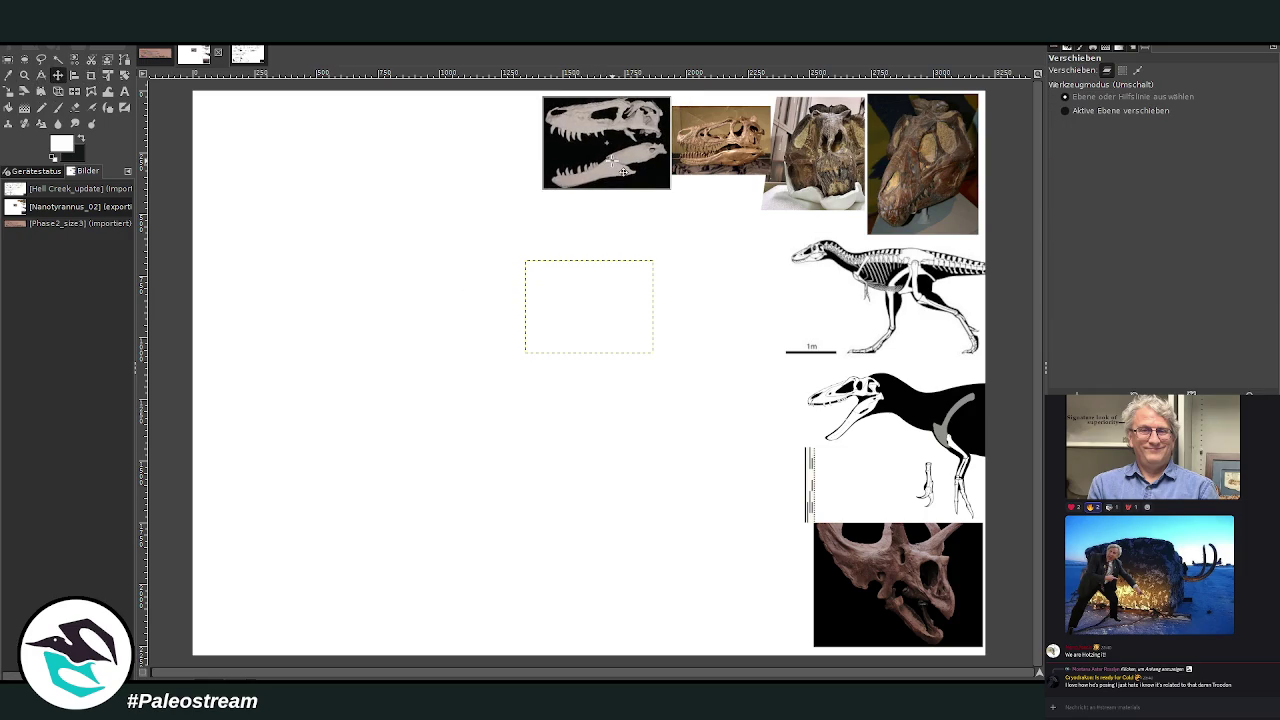
mouse_move(732, 148)
mouse_down()
mouse_move(765, 385)
mouse_move(744, 231)
mouse_up()
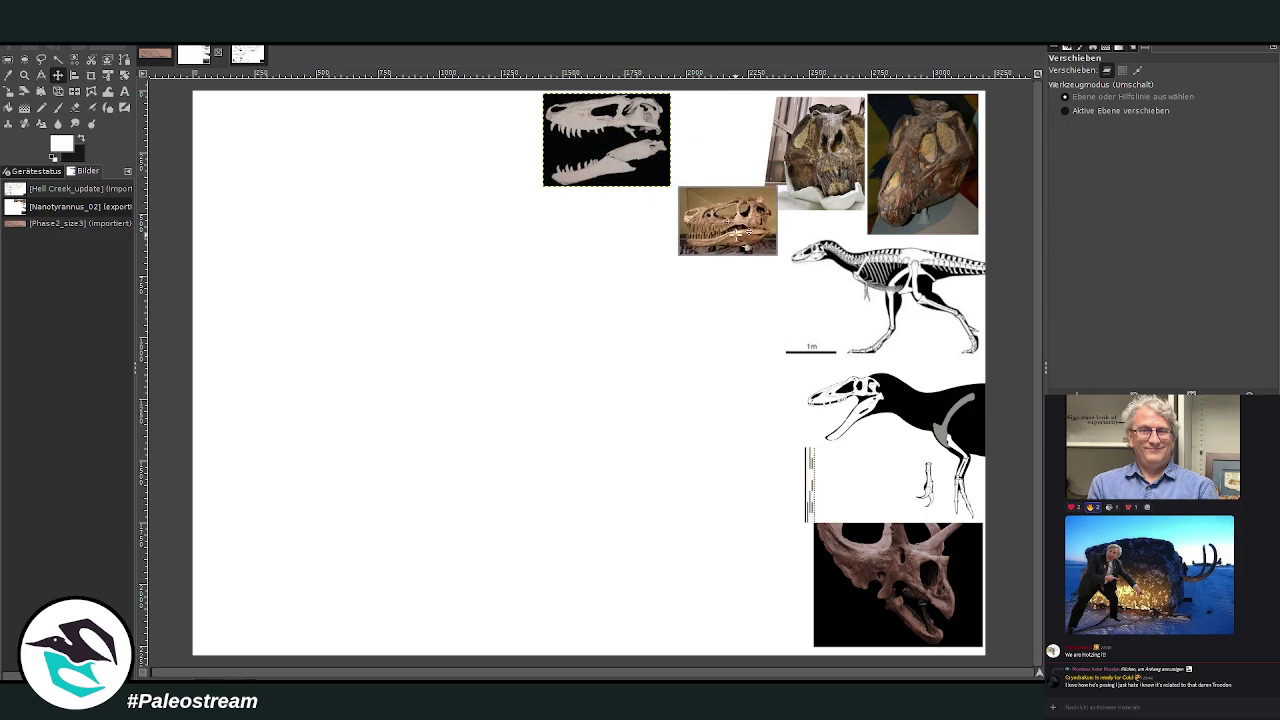
drag(664, 137, 676, 137)
drag(706, 140, 724, 136)
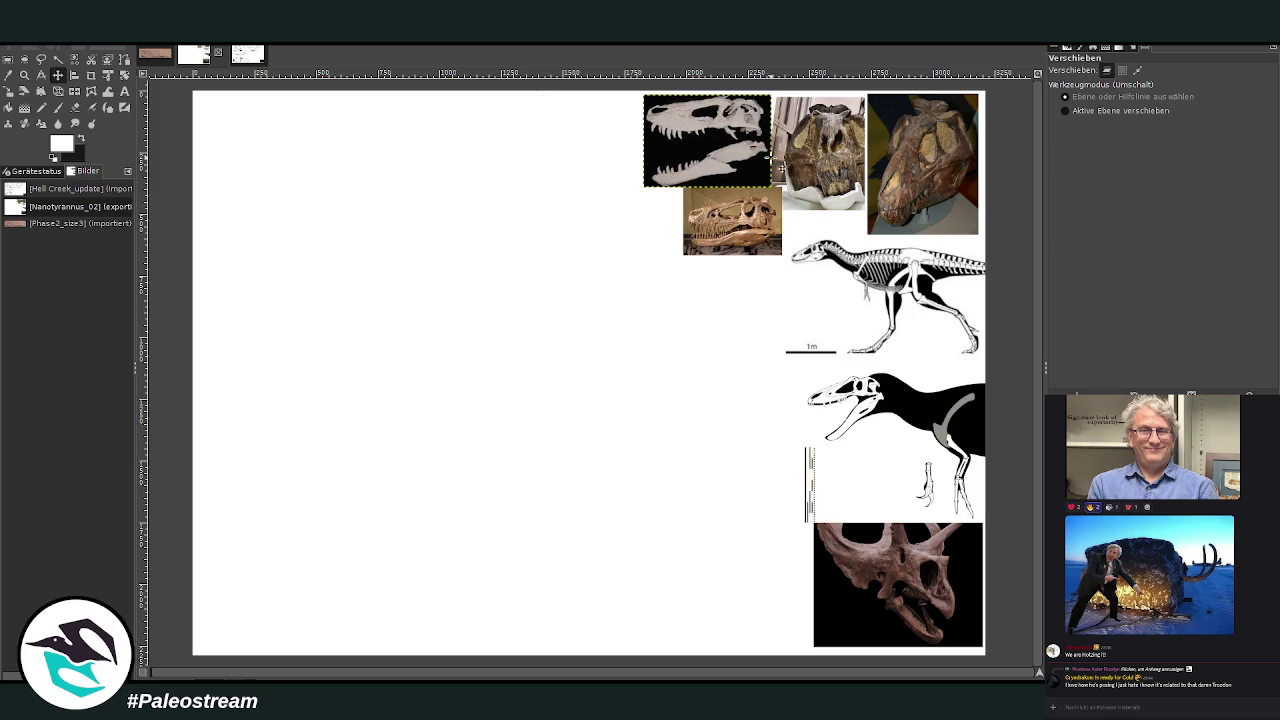
drag(890, 179, 900, 180)
key(ctrl+z)
key(Page_Down)
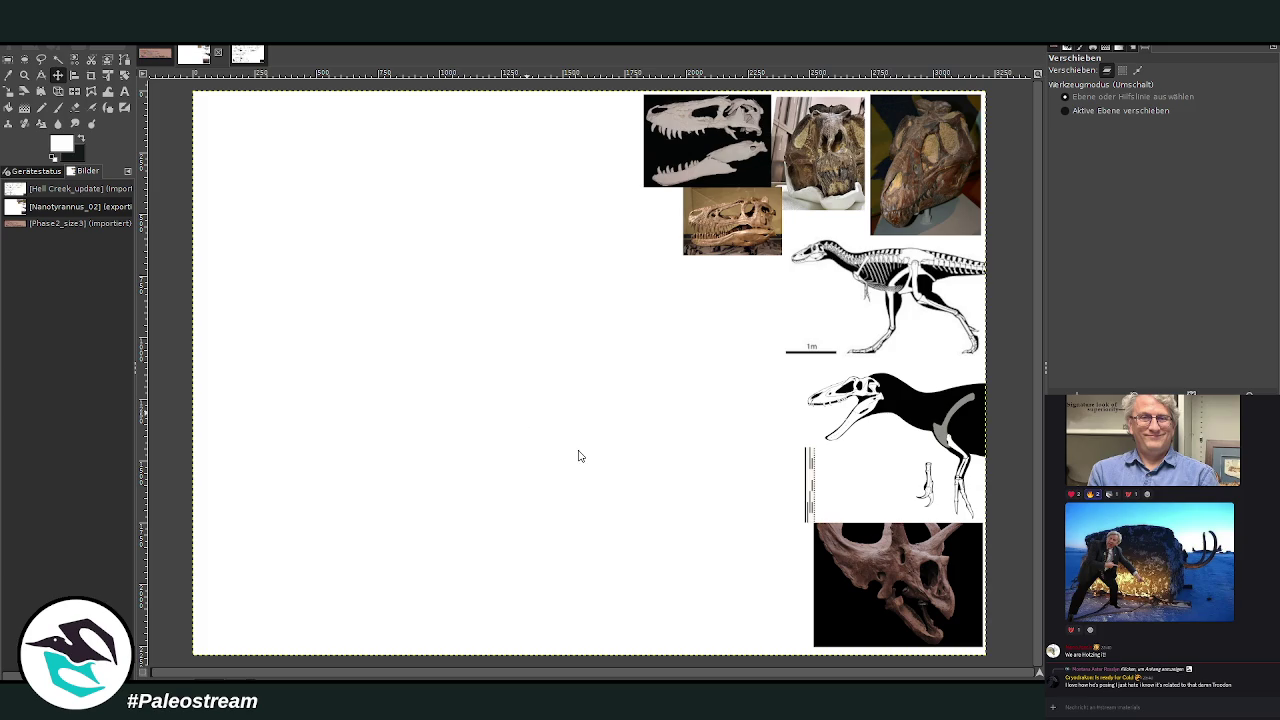
Paste the Tyrannosaurus vs Nanotyrannus leg-bone comparison image into the canvas.
key(ctrl+v)
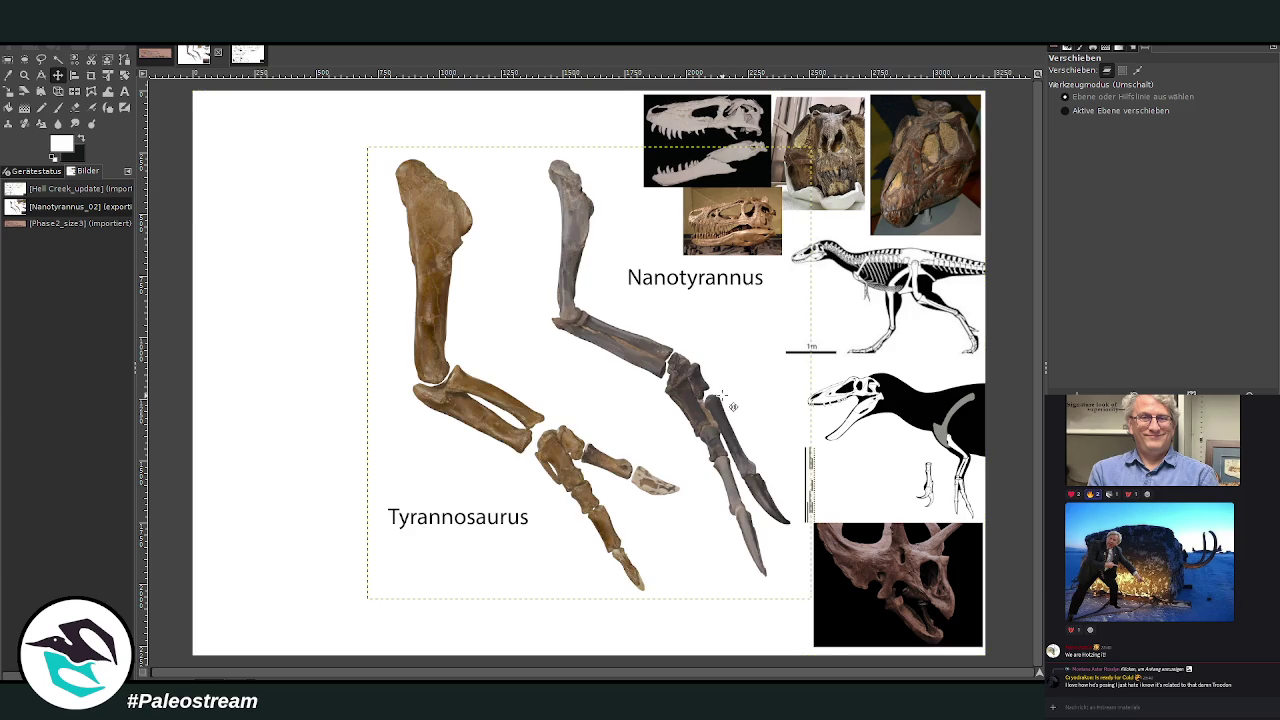
Scale the leg-bone comparison to 655×667 and place it bottom right by the Triceratops skull.
click(10, 91)
click(514, 300)
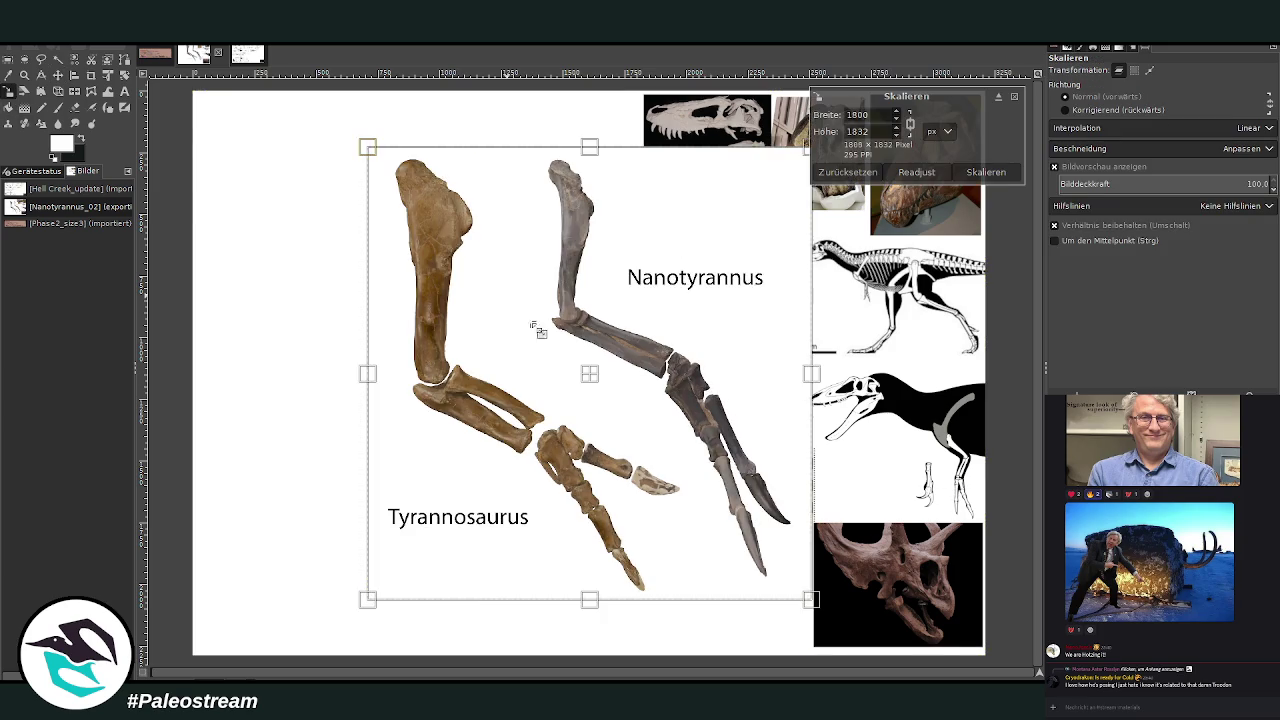
drag(514, 300, 623, 410)
drag(752, 493, 671, 450)
drag(478, 260, 501, 284)
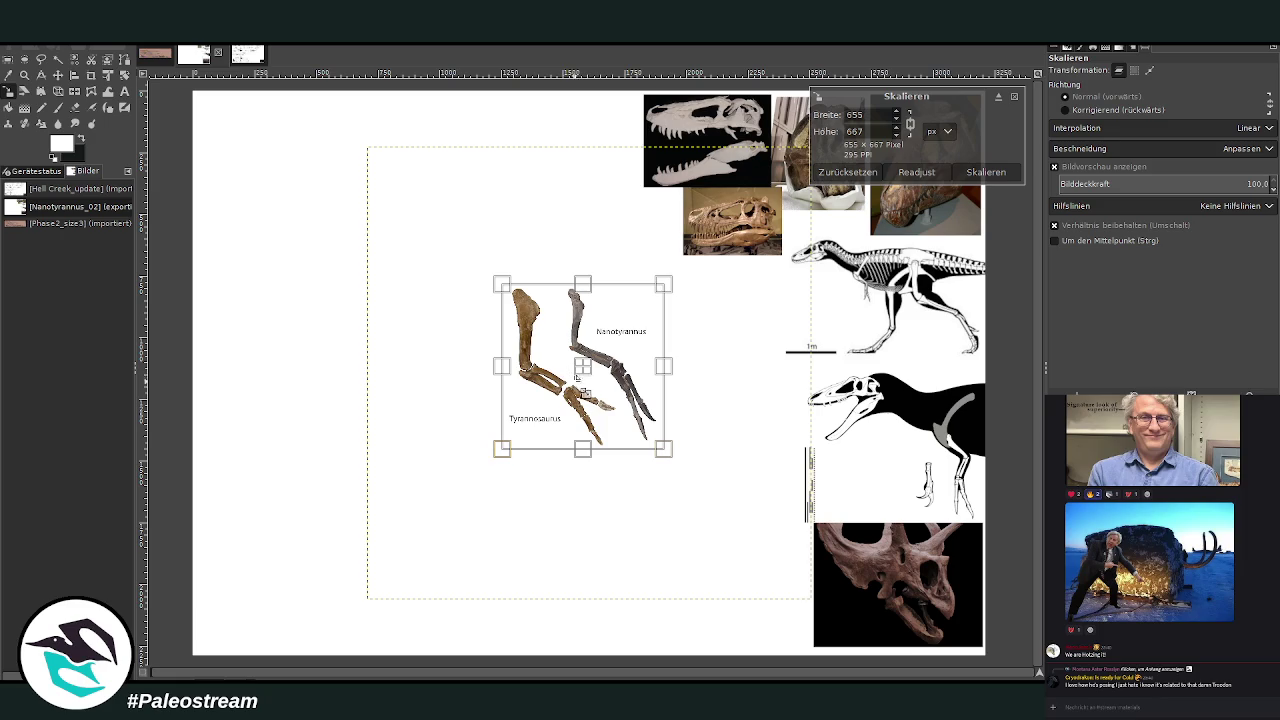
drag(588, 381, 739, 582)
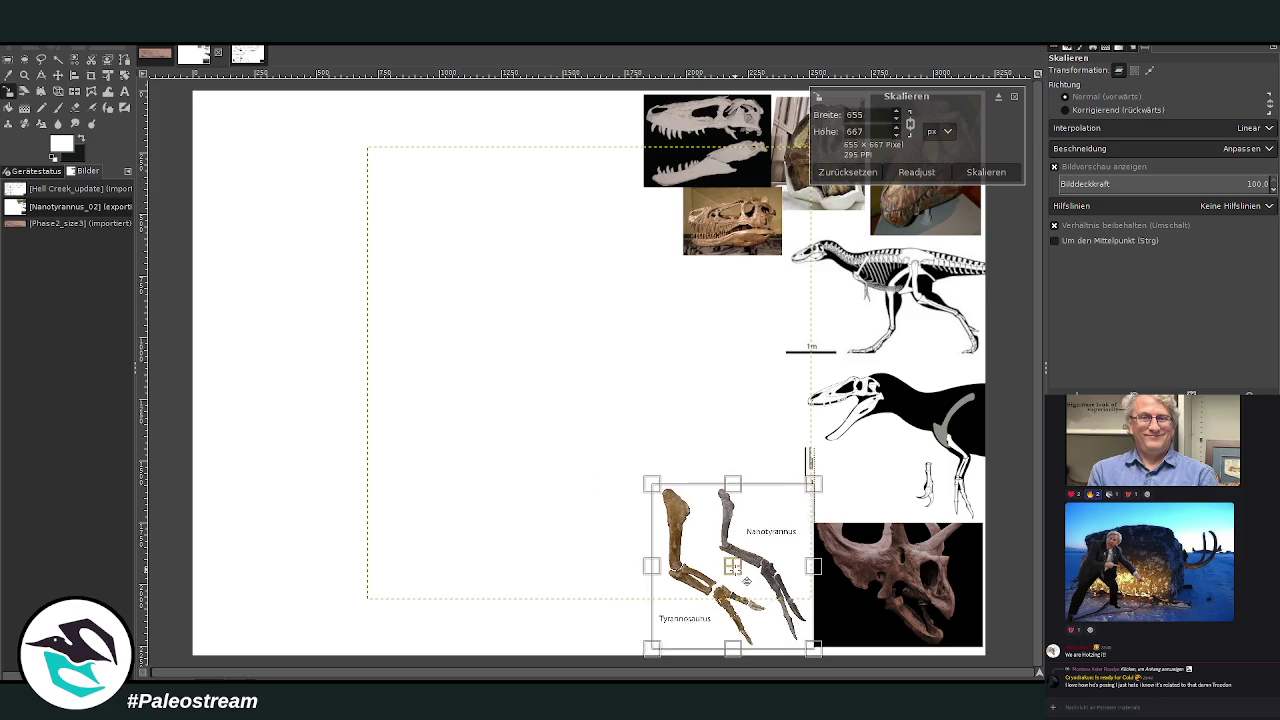
click(986, 172)
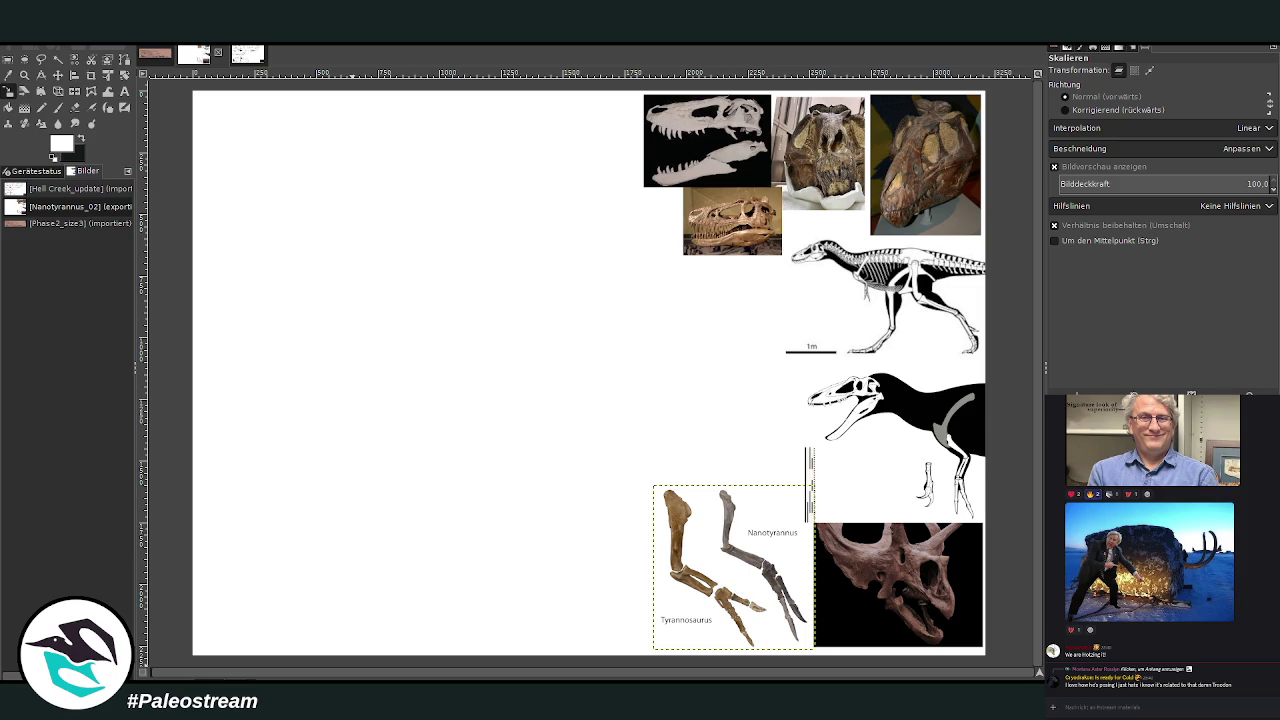
key(Page_Down)
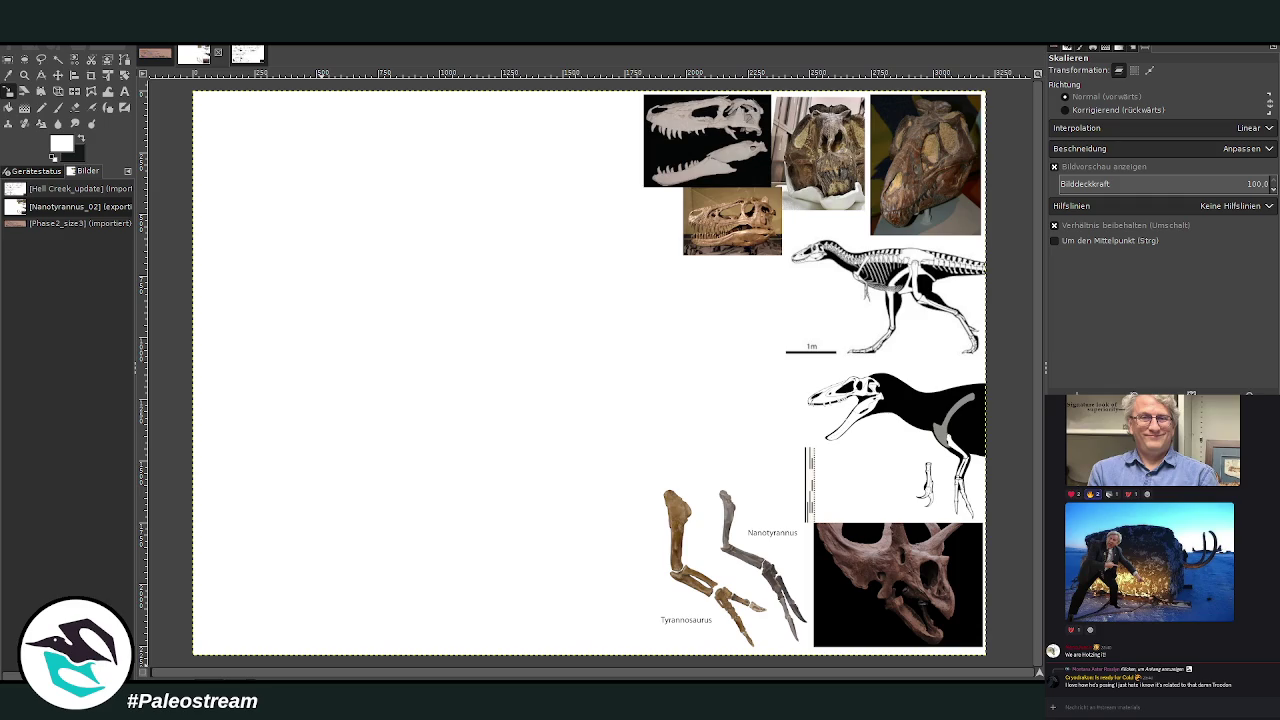
key(z)
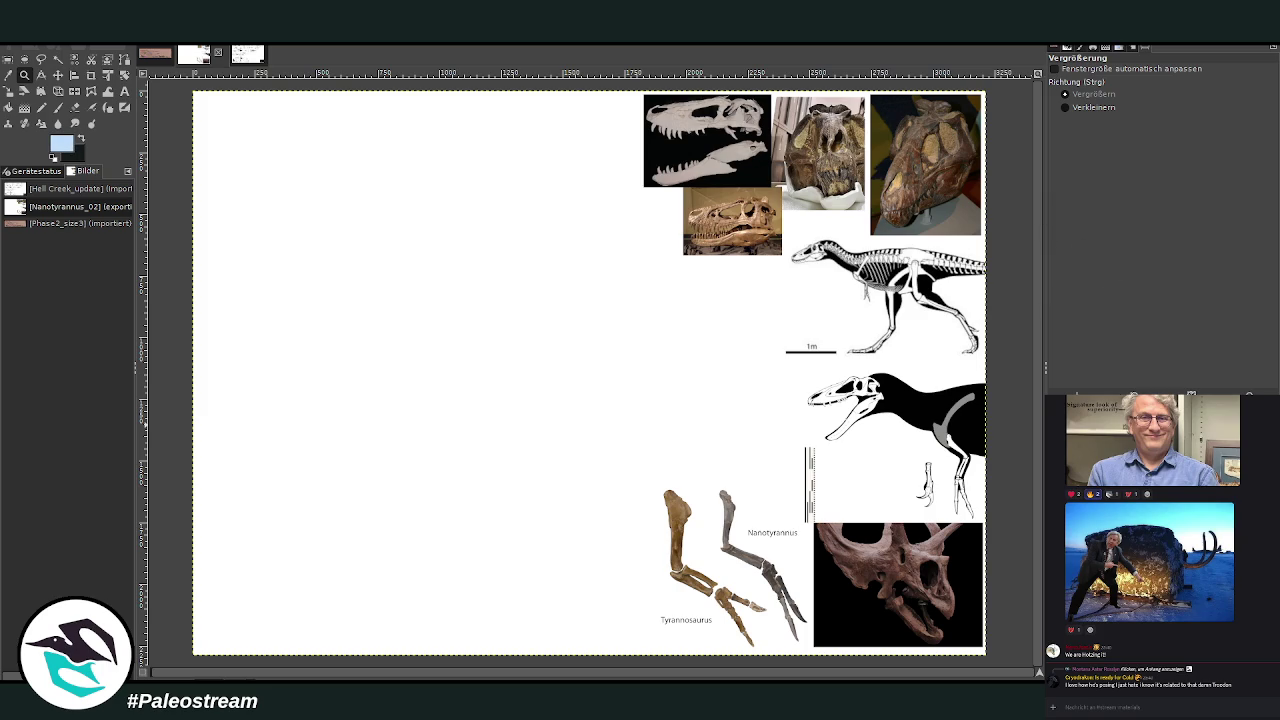
click(24, 107)
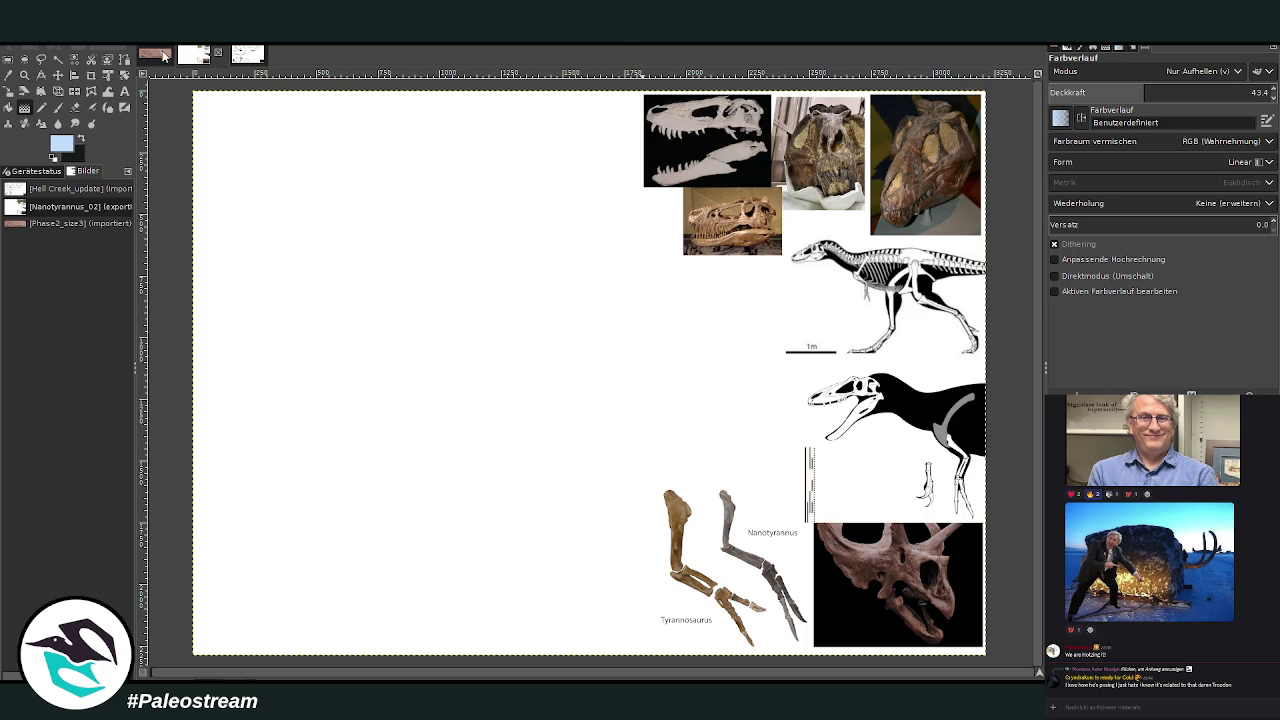
Fill the white canvas background with cream.
click(82, 141)
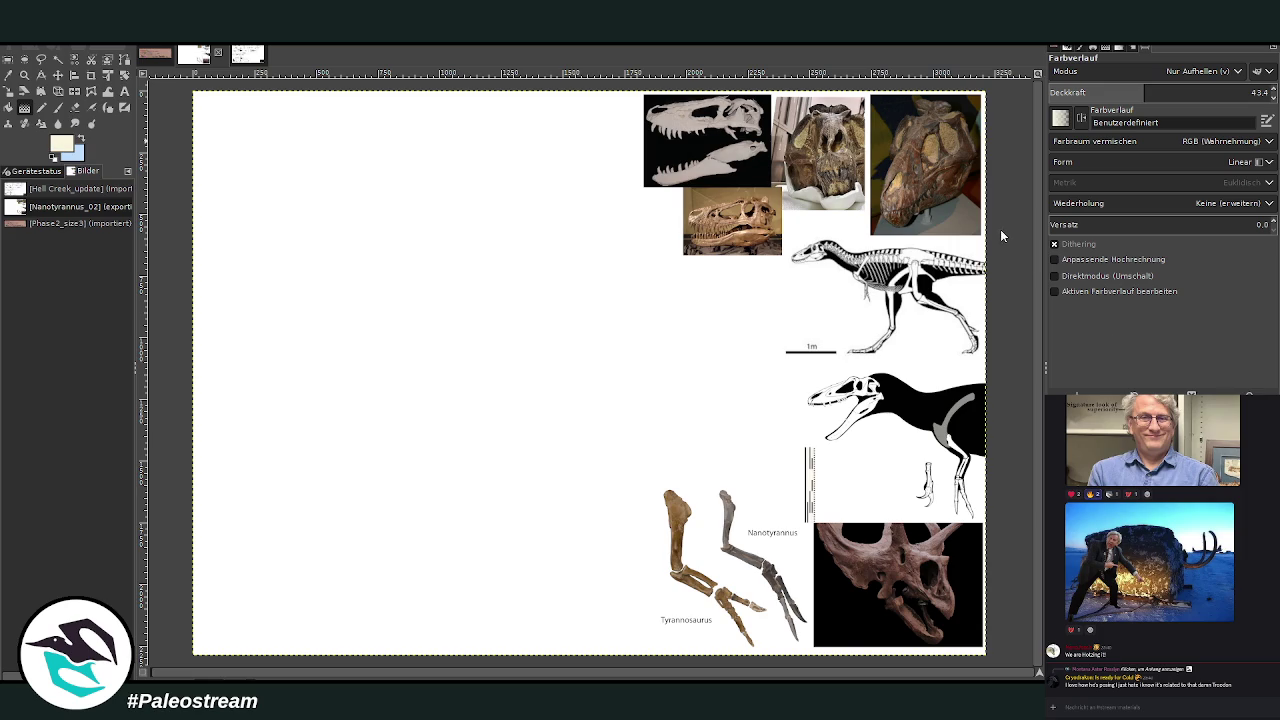
click(24, 107)
click(298, 295)
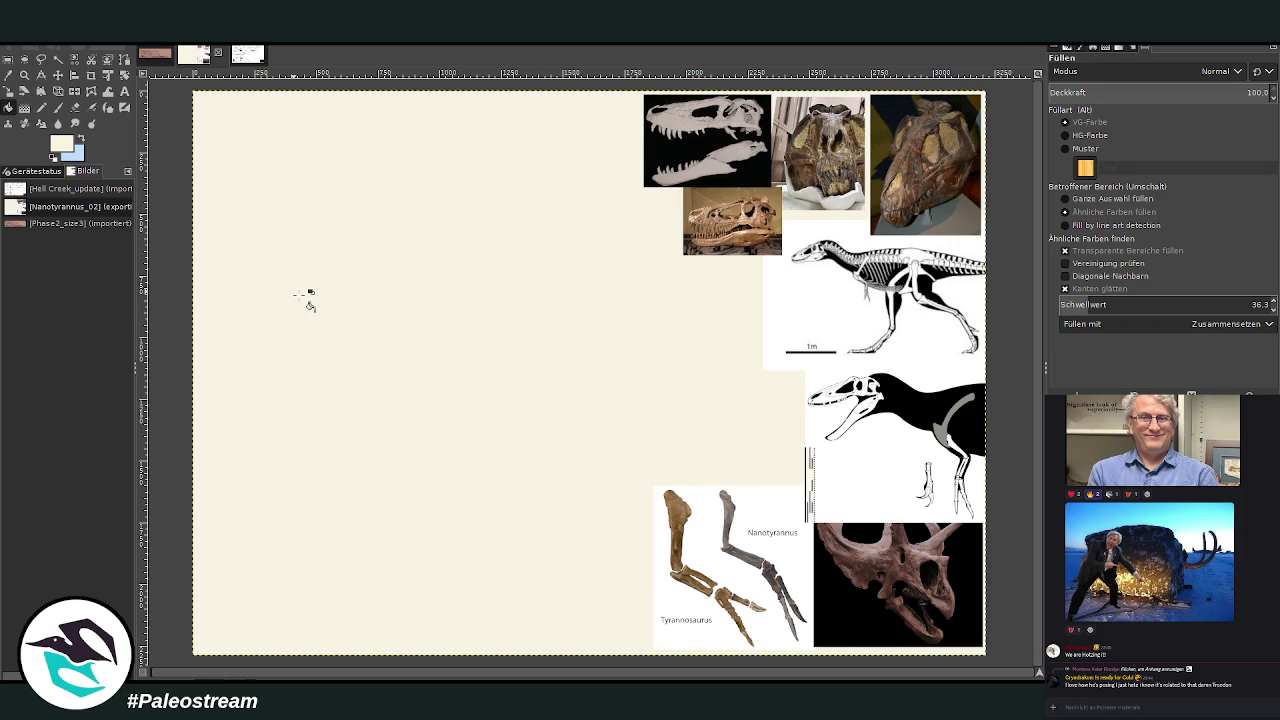
Lay a pale-blue-to-cream gradient from top to bottom, then set black as the paint colour.
click(82, 139)
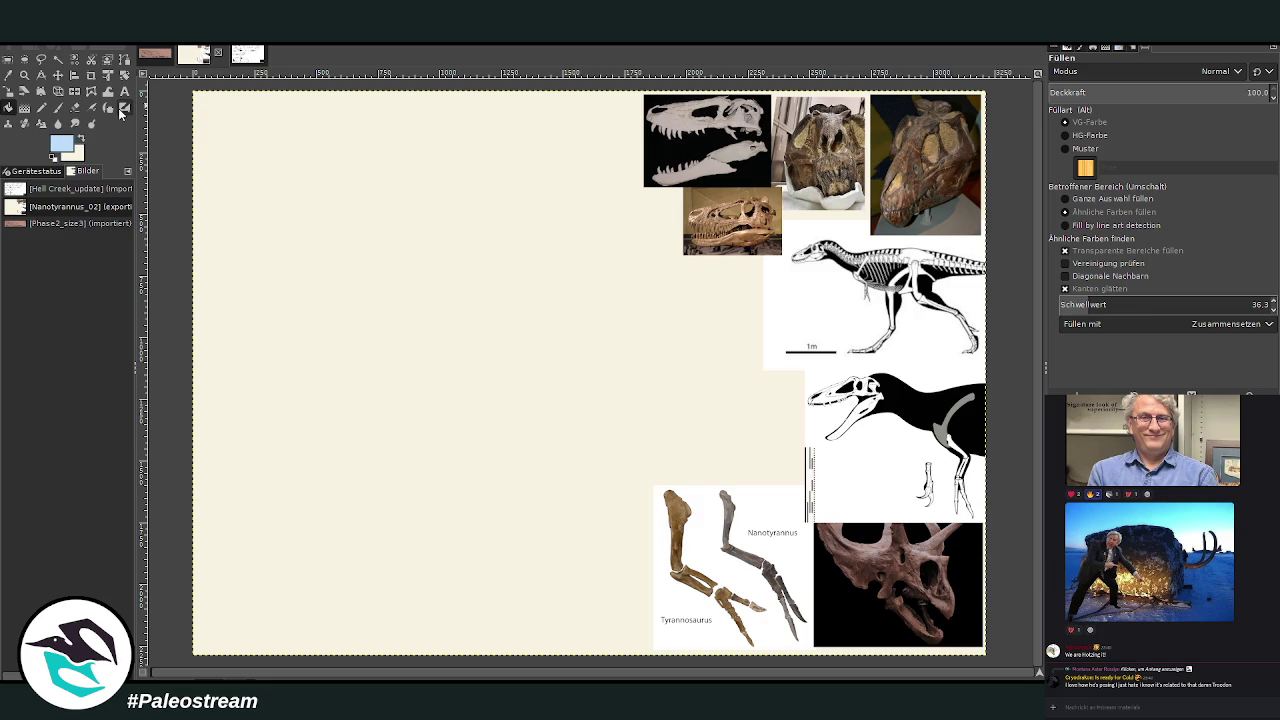
click(24, 107)
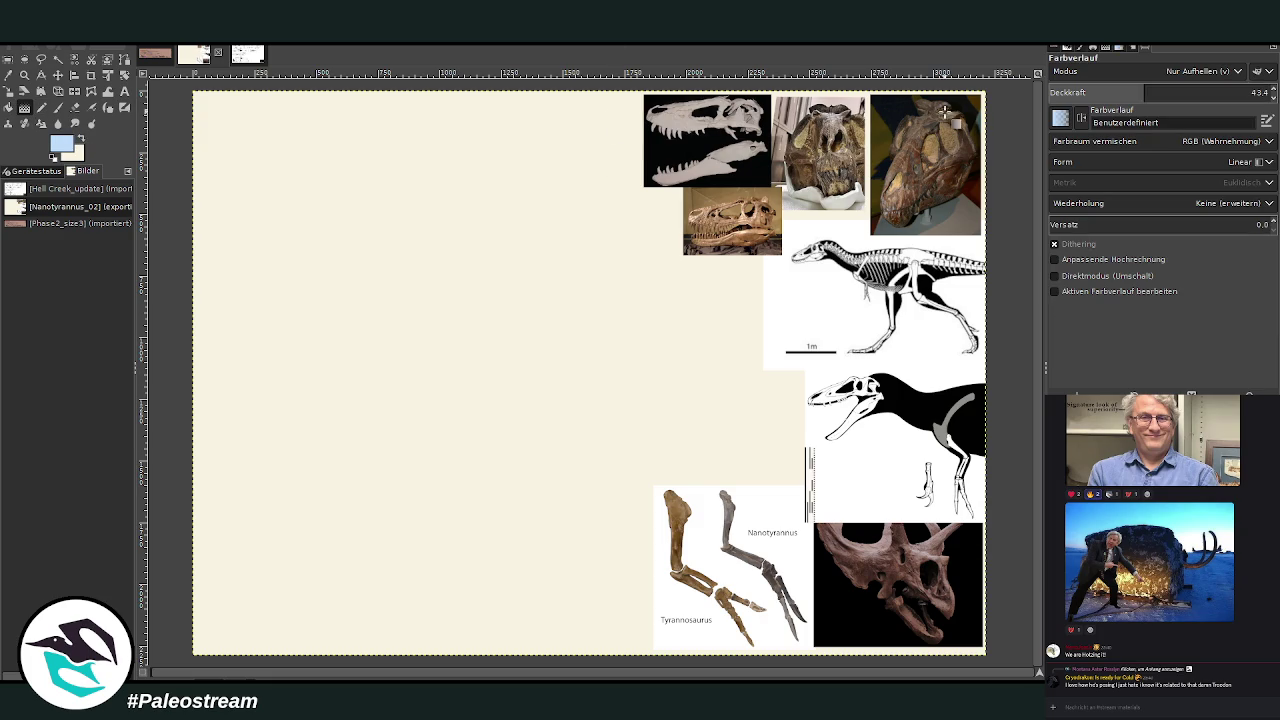
drag(546, 103, 553, 512)
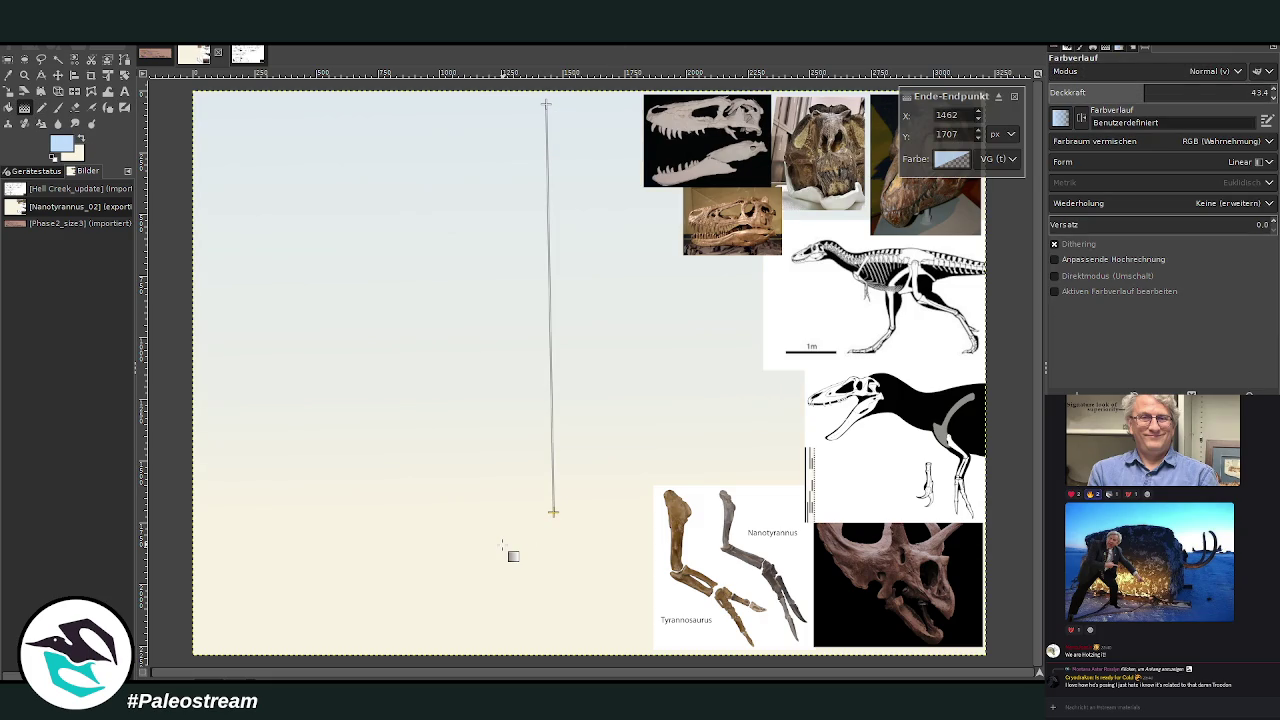
key(Return)
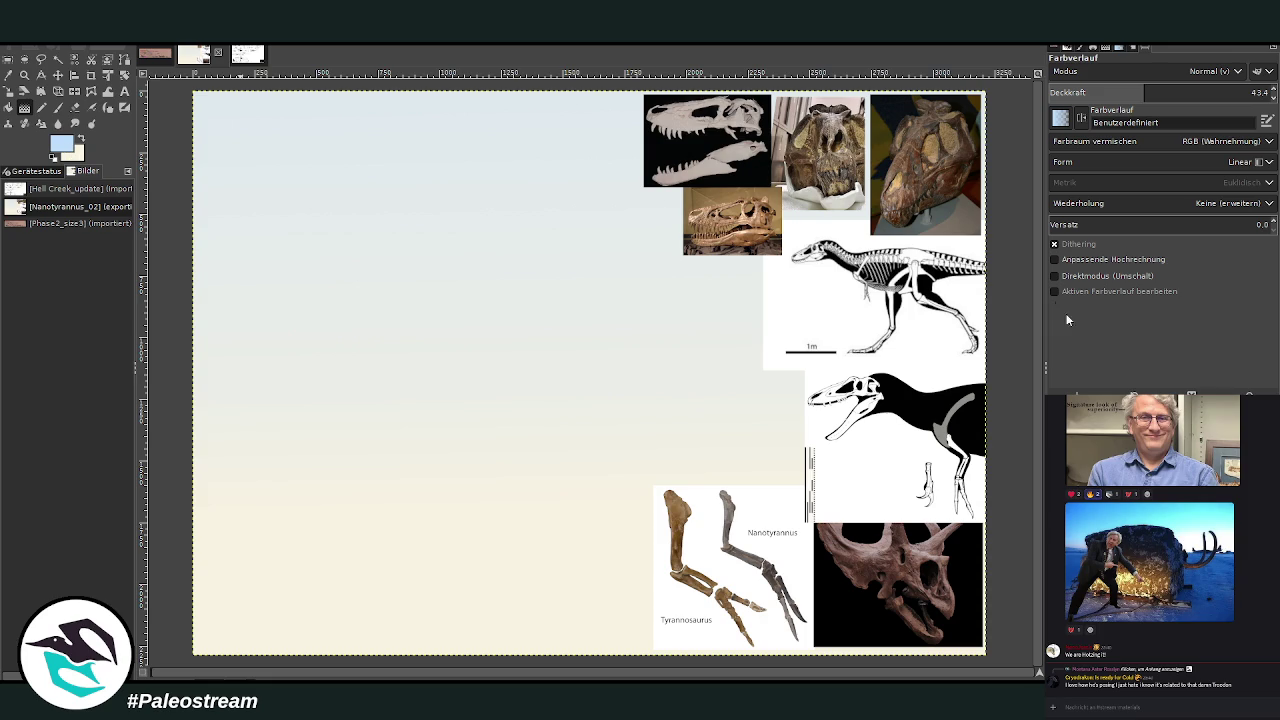
key(x)
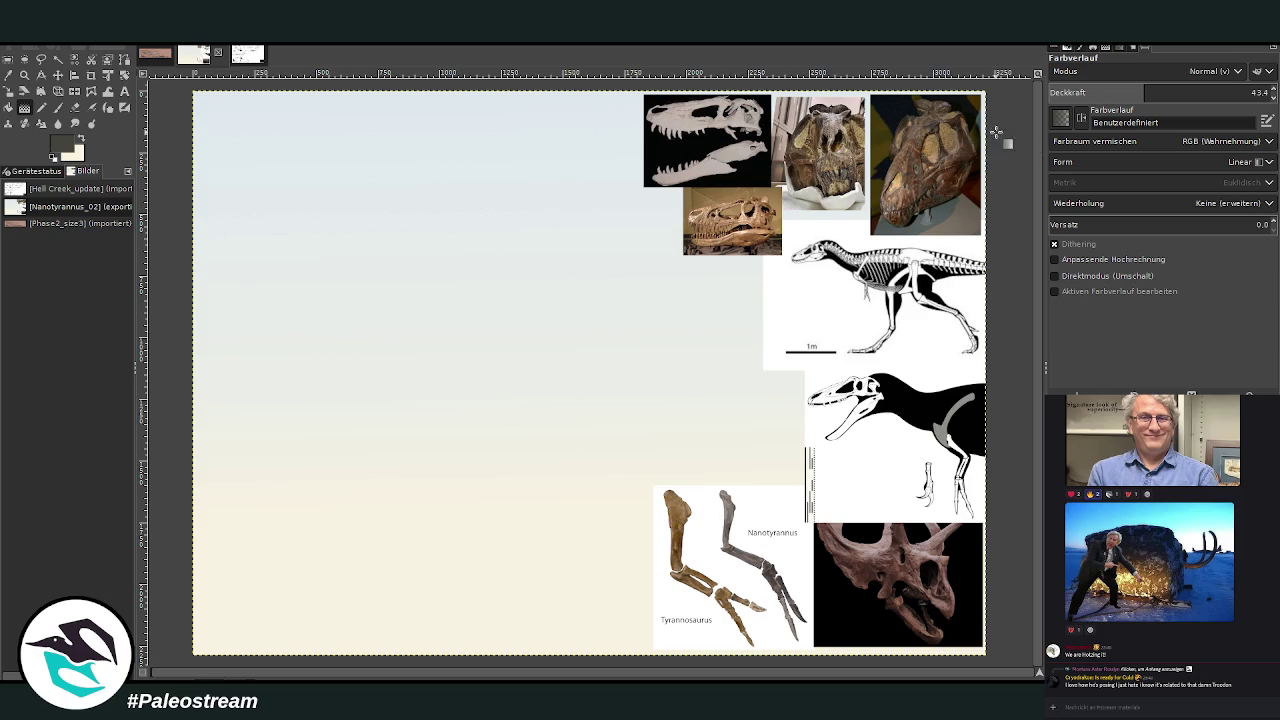
click(58, 107)
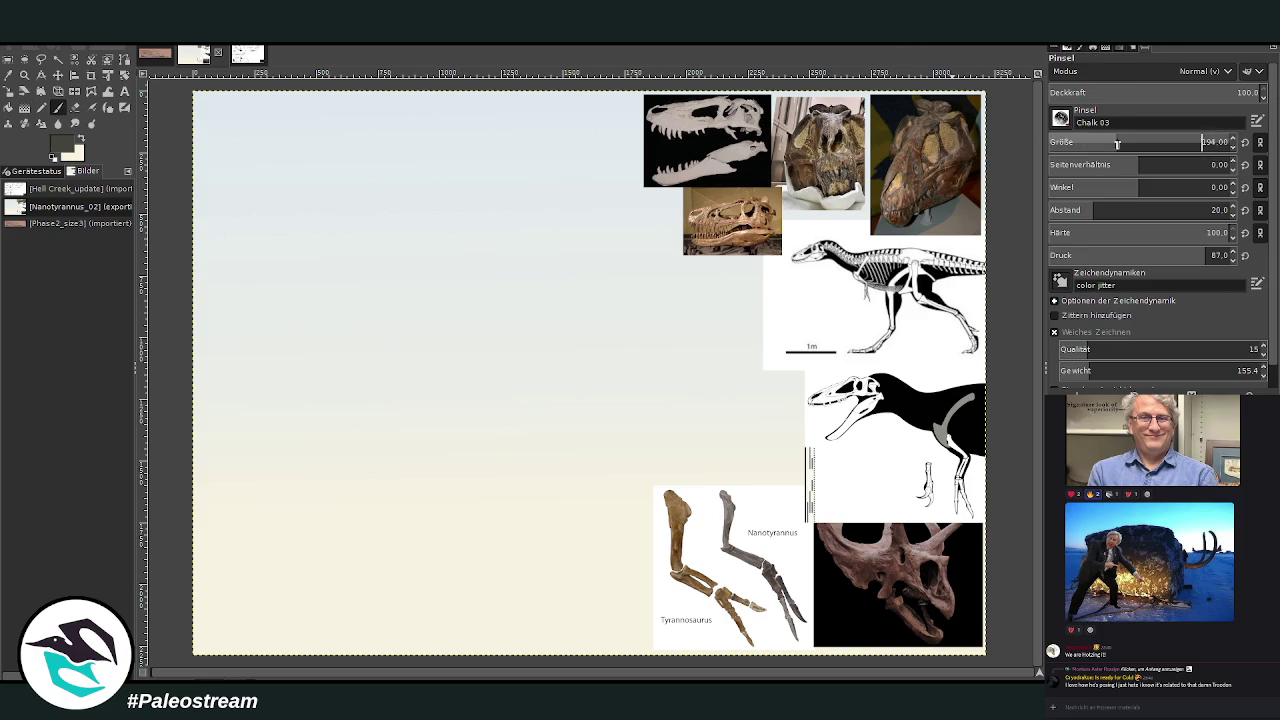
Paint a wide dark ground band along the bottom of the canvas.
drag(605, 605, 205, 617)
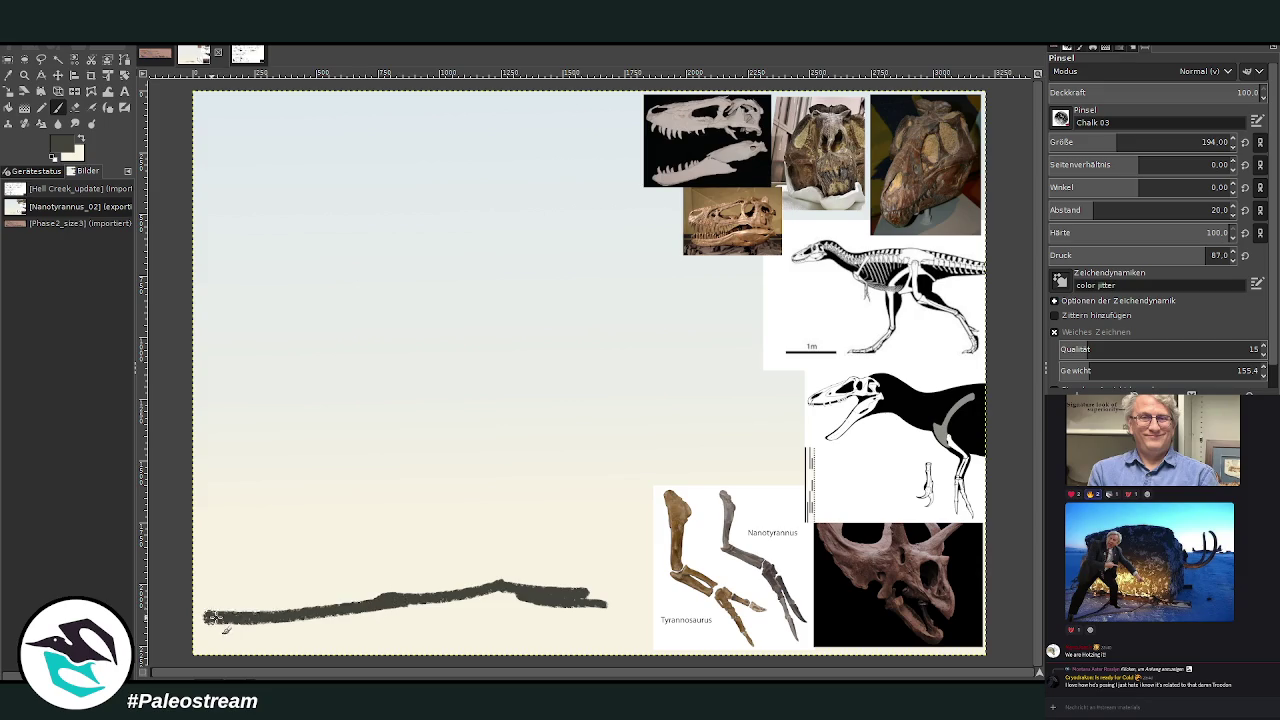
scroll(1147, 138, up, 5)
scroll(1147, 138, up, 2)
mouse_move(648, 588)
mouse_down()
mouse_move(300, 635)
mouse_move(988, 632)
mouse_move(443, 628)
mouse_move(705, 640)
mouse_up()
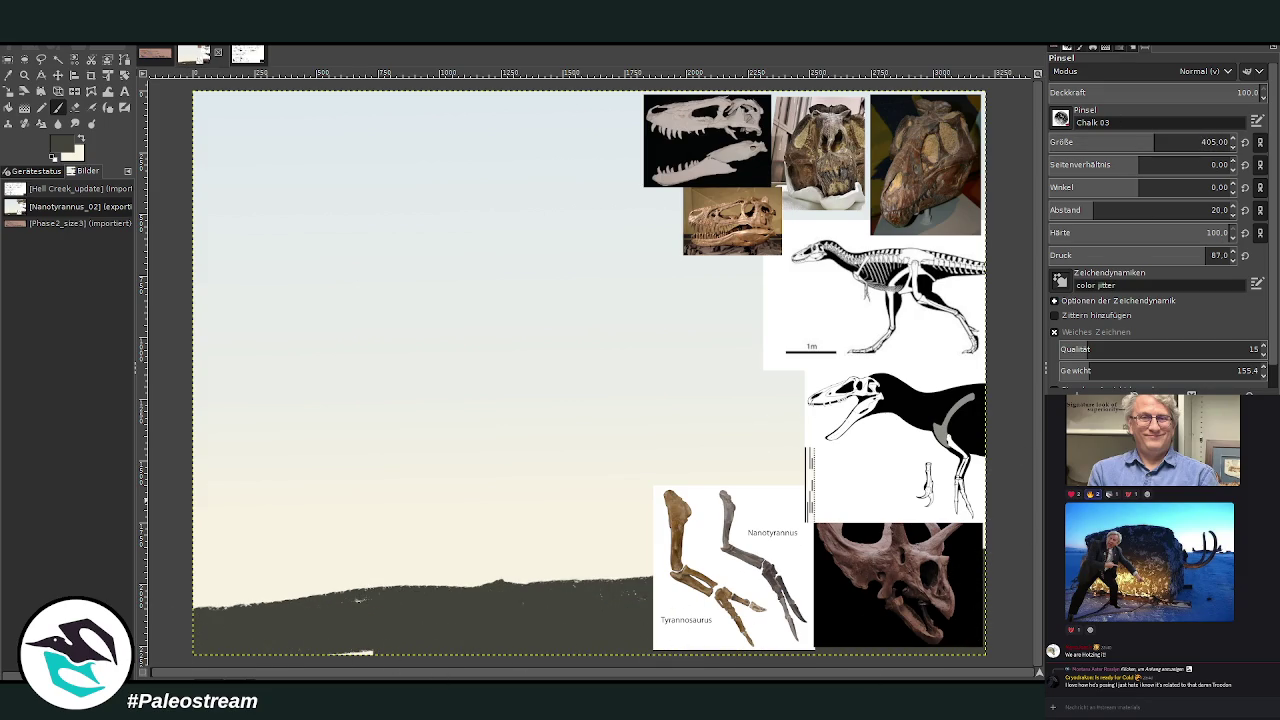
Hide the reference photos and paint over the remaining white specks in the ground.
key(Page_Down)
key(ctrl+z)
key(ctrl+y)
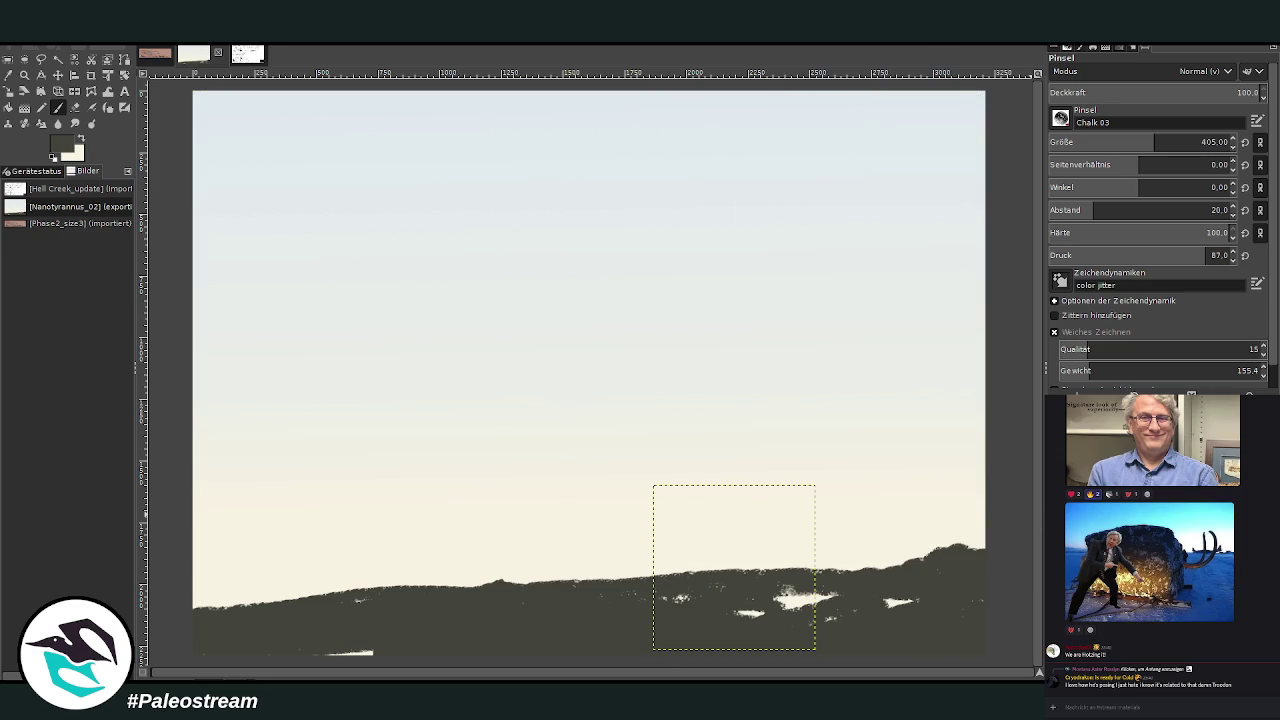
key(Page_Up)
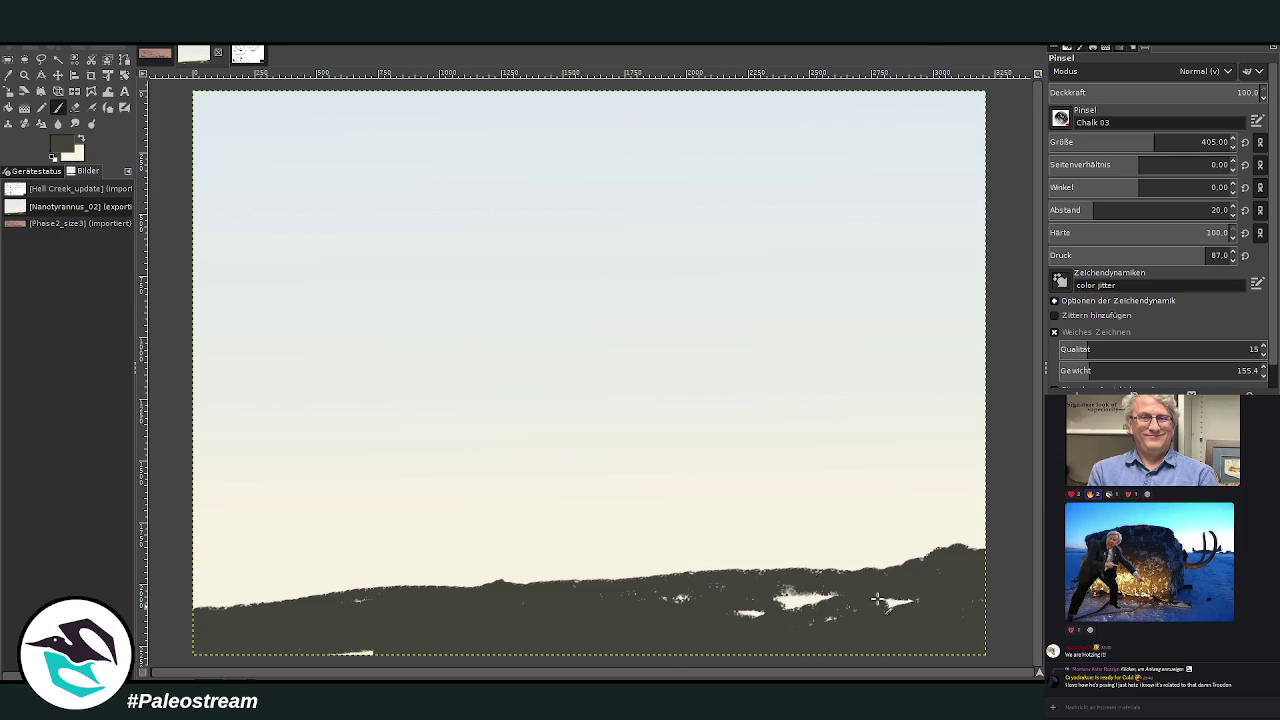
drag(847, 607, 750, 612)
mouse_move(900, 606)
mouse_down()
mouse_move(786, 591)
mouse_move(680, 600)
mouse_up()
drag(360, 652, 284, 640)
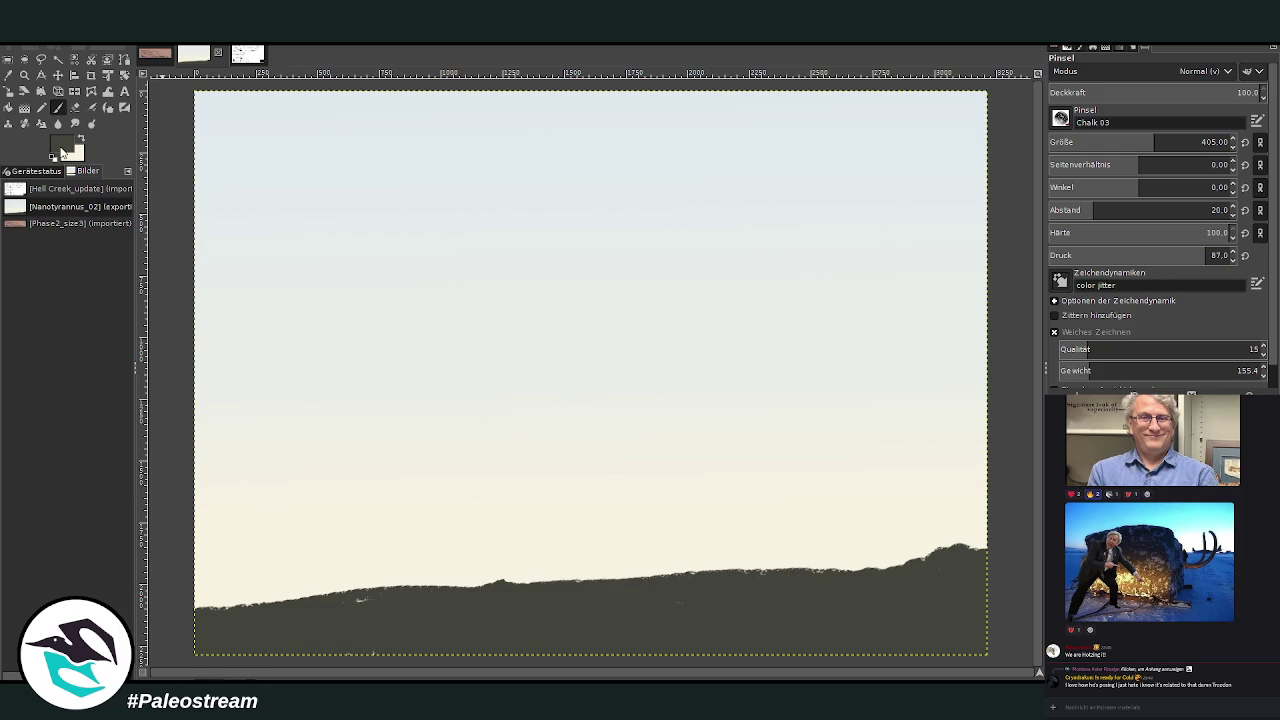
Undo the recent ground strokes back to the single dark stroke, hiding the reference photos.
key(ctrl+z)
key(ctrl+z)
key(ctrl+z)
key(ctrl+z)
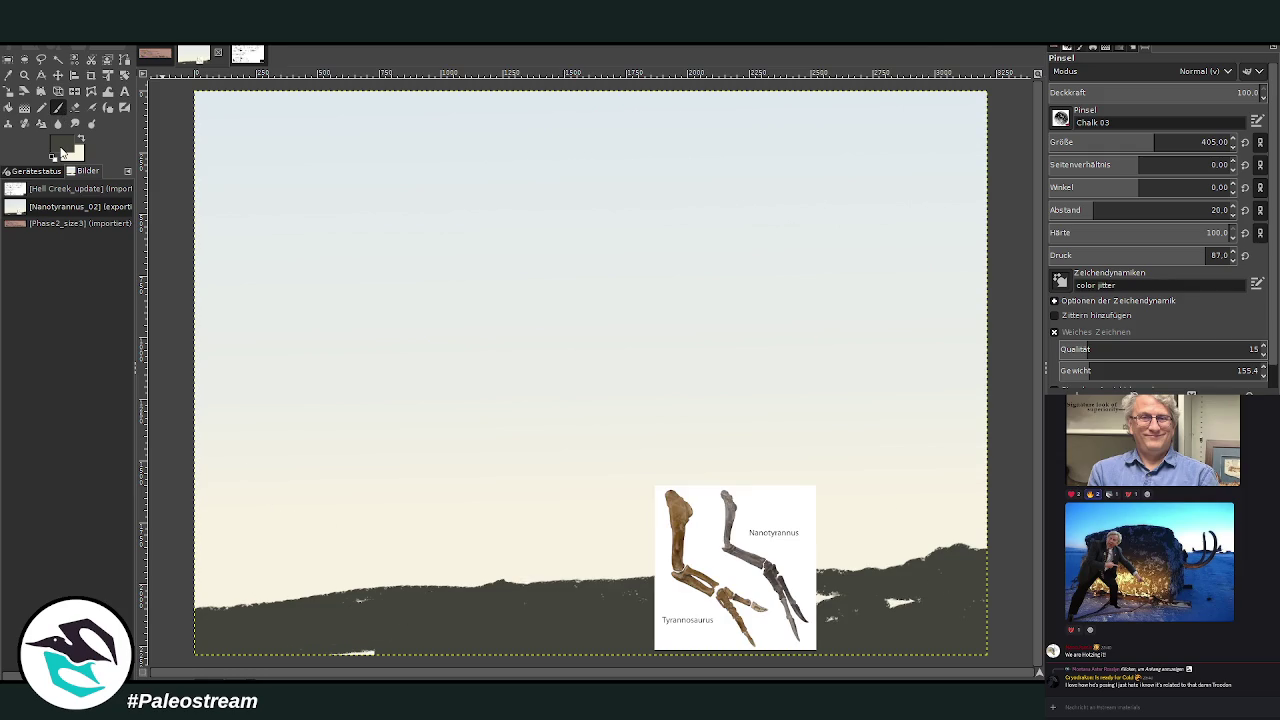
key(ctrl+z)
key(ctrl+z)
key(ctrl+z)
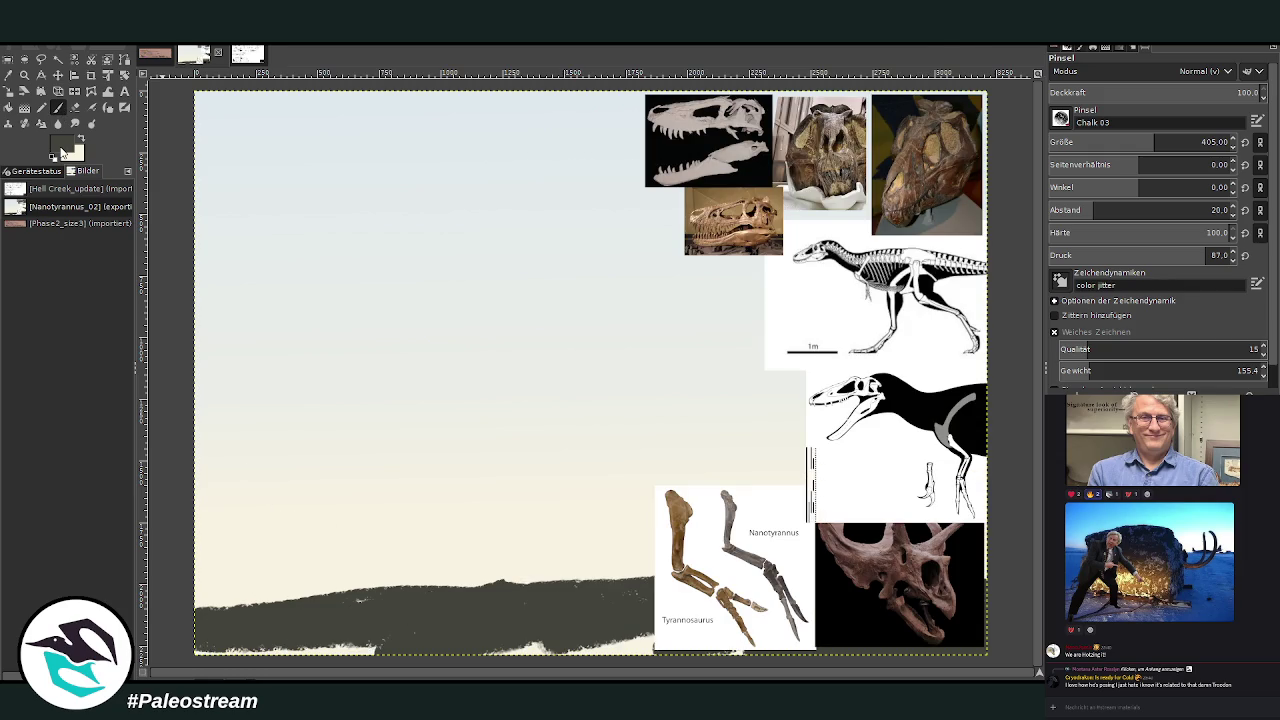
key(ctrl+z)
key(ctrl+z)
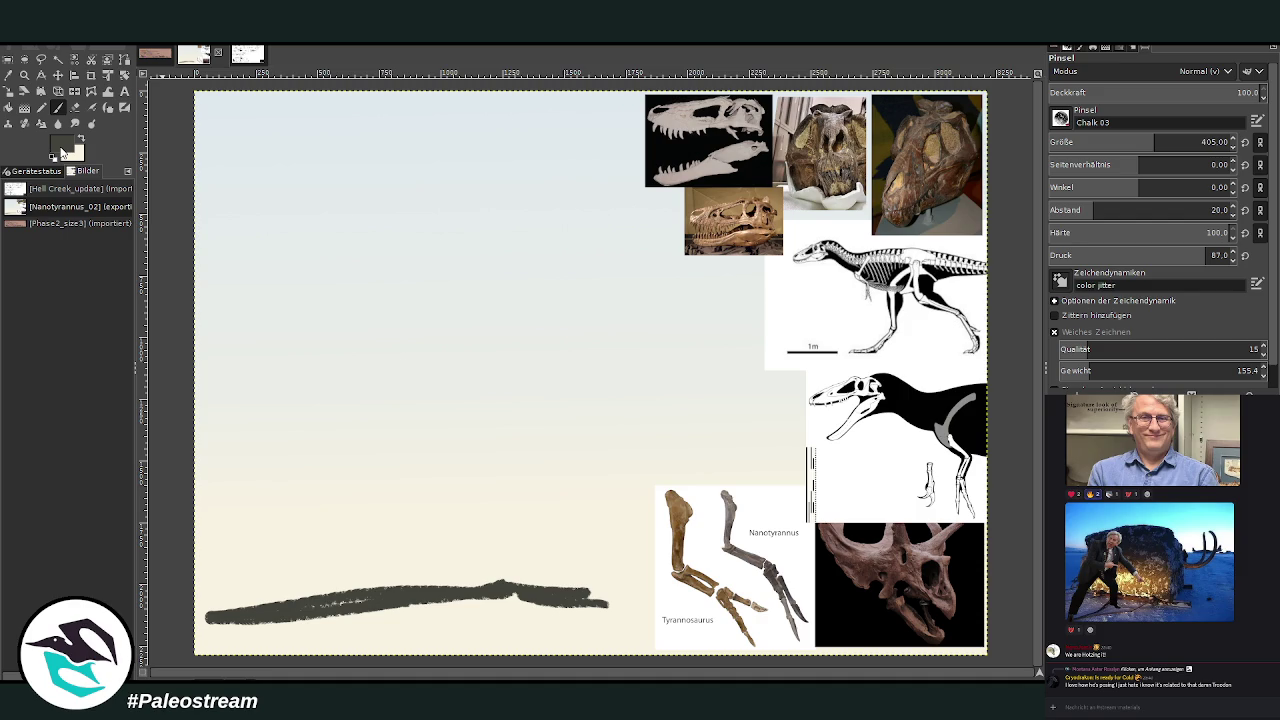
key(ctrl+z)
key(ctrl+z)
key(ctrl+z)
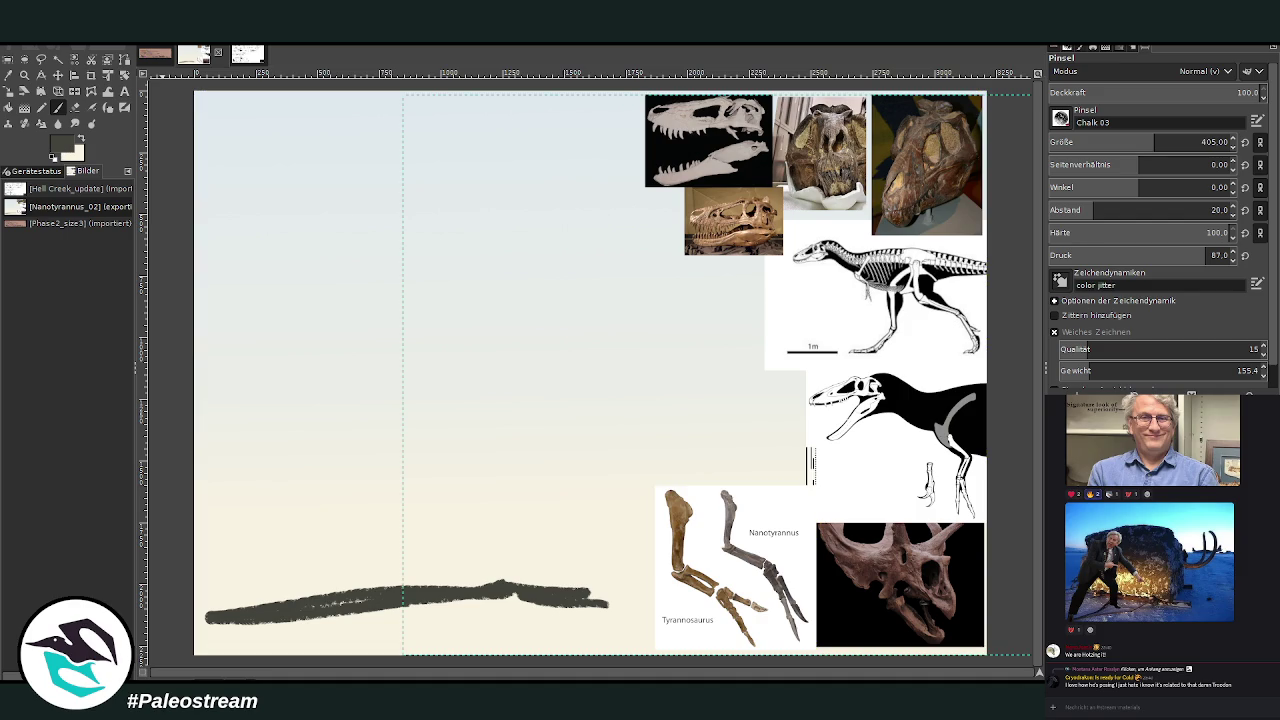
key(ctrl+z)
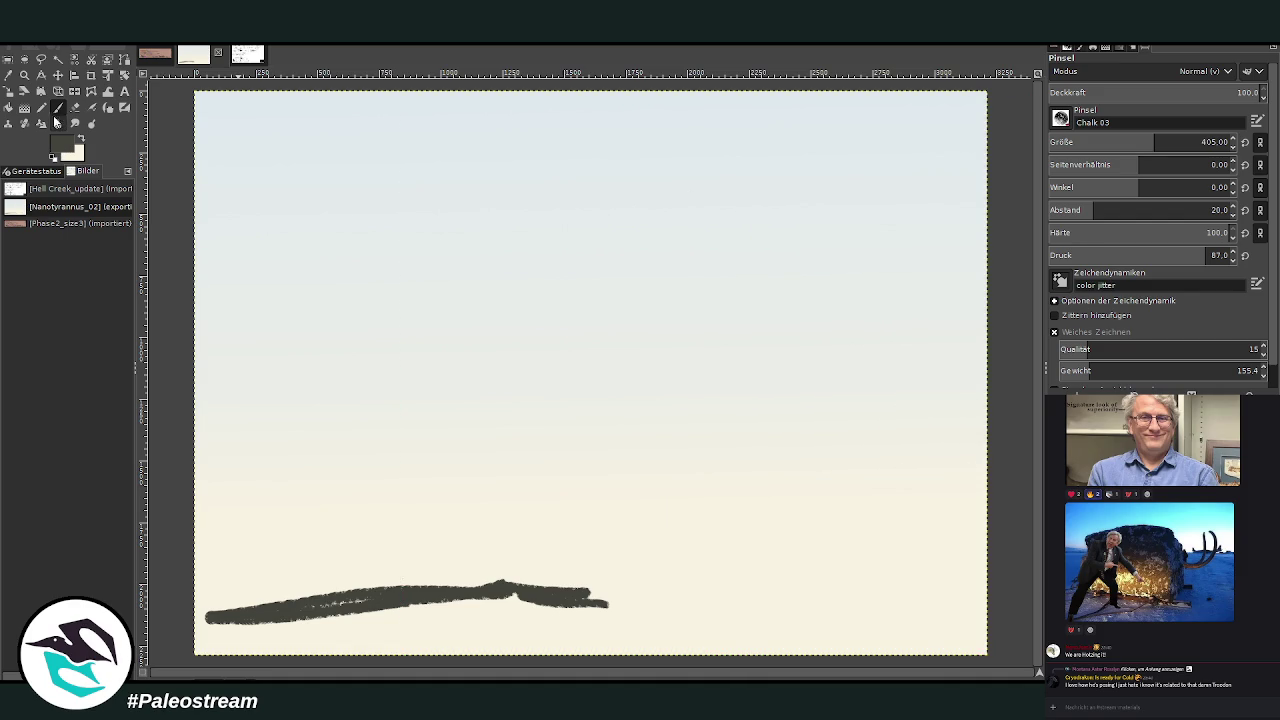
Repaint the ground as a broad dark Chalk hill stroke spanning the canvas width.
drag(982, 618, 365, 585)
mouse_move(445, 586)
mouse_down()
mouse_move(200, 612)
mouse_move(534, 591)
mouse_move(831, 606)
mouse_move(998, 632)
mouse_move(857, 643)
mouse_move(740, 608)
mouse_move(790, 576)
mouse_up()
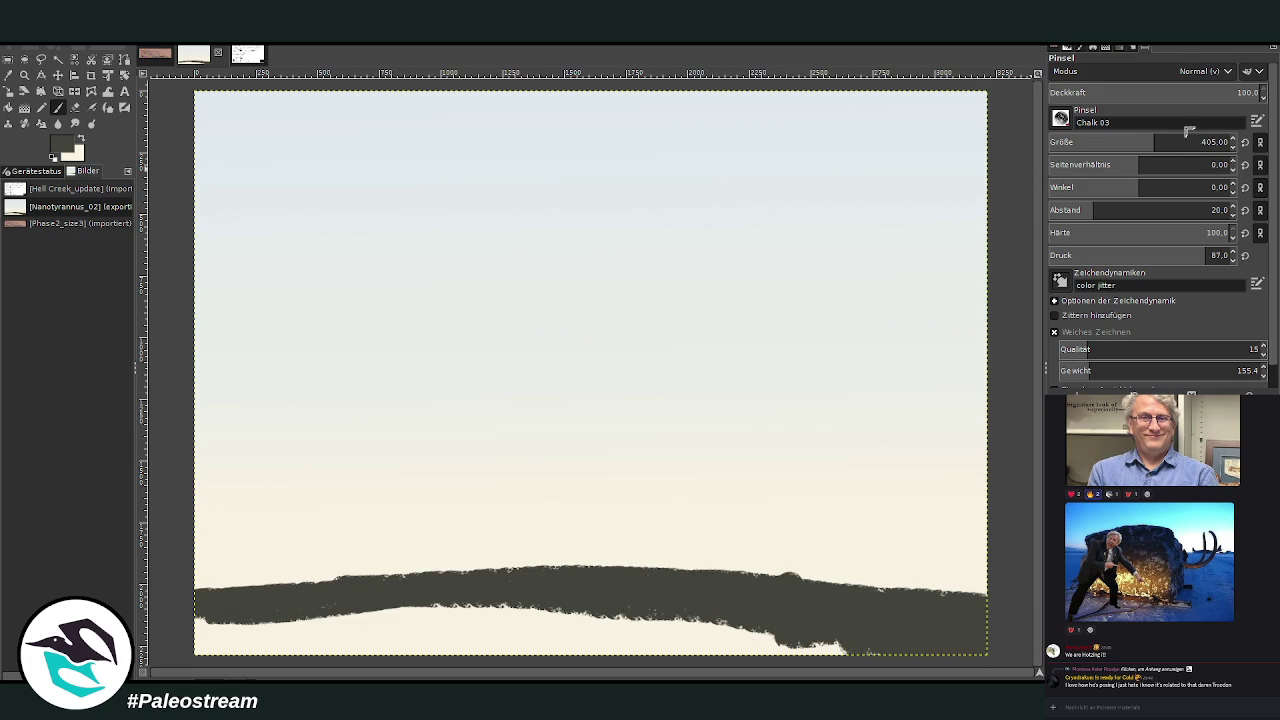
click(1257, 283)
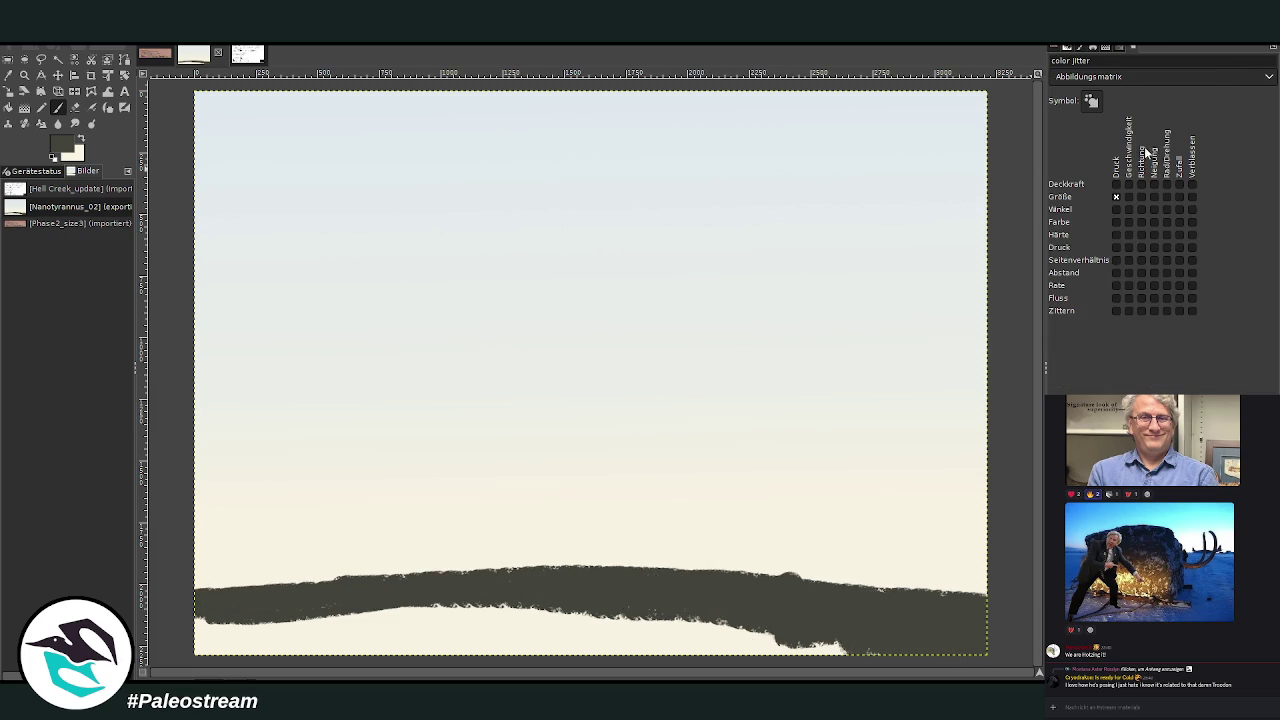
Fill the cream strip under the hill dark, then shade the ground at 57.4 opacity.
double_click(56, 110)
mouse_move(529, 603)
mouse_down()
mouse_move(457, 606)
mouse_move(466, 640)
mouse_move(828, 654)
mouse_move(878, 640)
mouse_up()
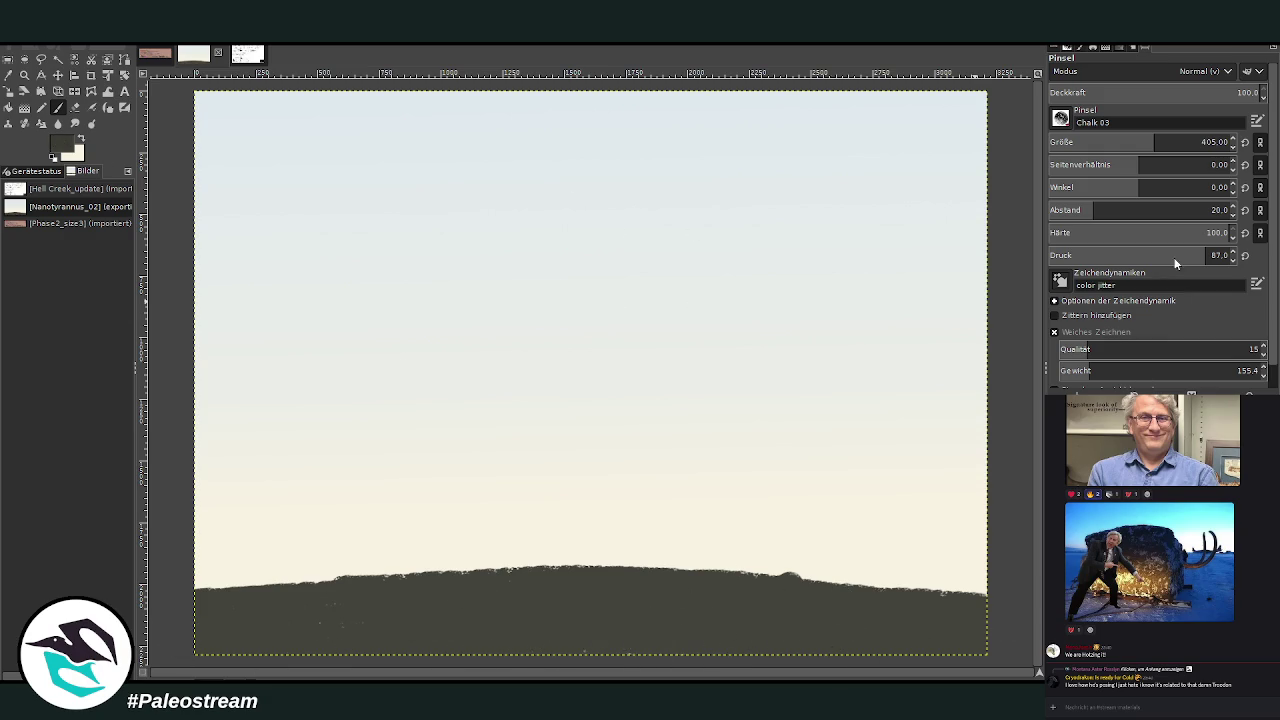
click(1180, 96)
mouse_move(938, 620)
mouse_down()
mouse_move(860, 614)
mouse_move(846, 626)
mouse_move(636, 594)
mouse_up()
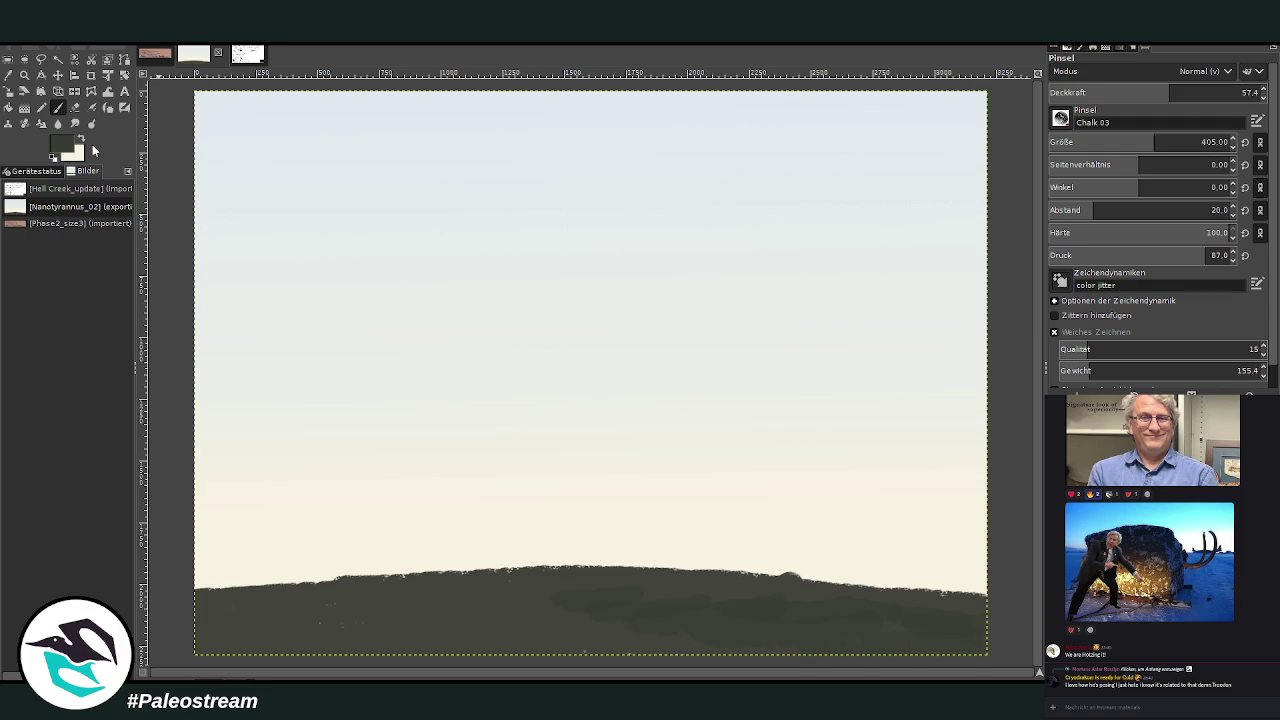
mouse_move(706, 628)
mouse_down()
mouse_move(514, 637)
mouse_move(503, 594)
mouse_move(209, 623)
mouse_move(450, 636)
mouse_move(980, 631)
mouse_move(586, 586)
mouse_move(929, 617)
mouse_up()
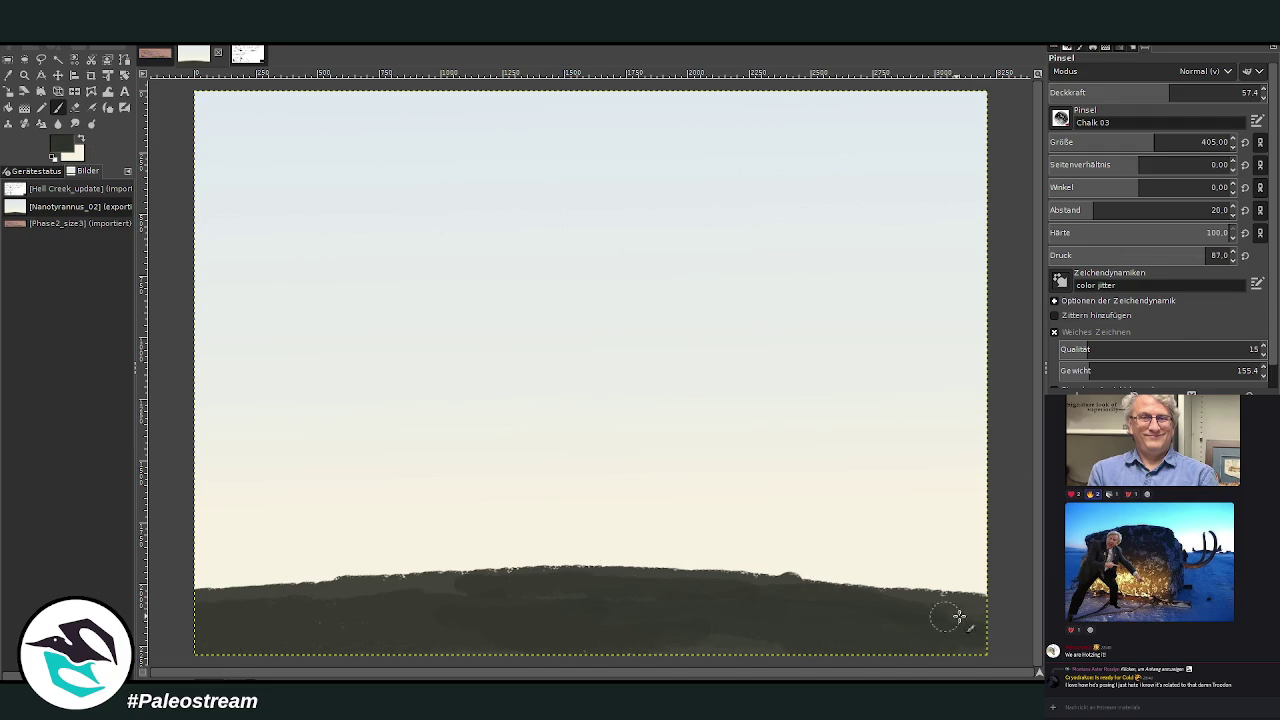
Raise the brush opacity to about 96 and reduce the brush size to 82.
click(1227, 92)
drag(1108, 142, 1220, 142)
click(1171, 92)
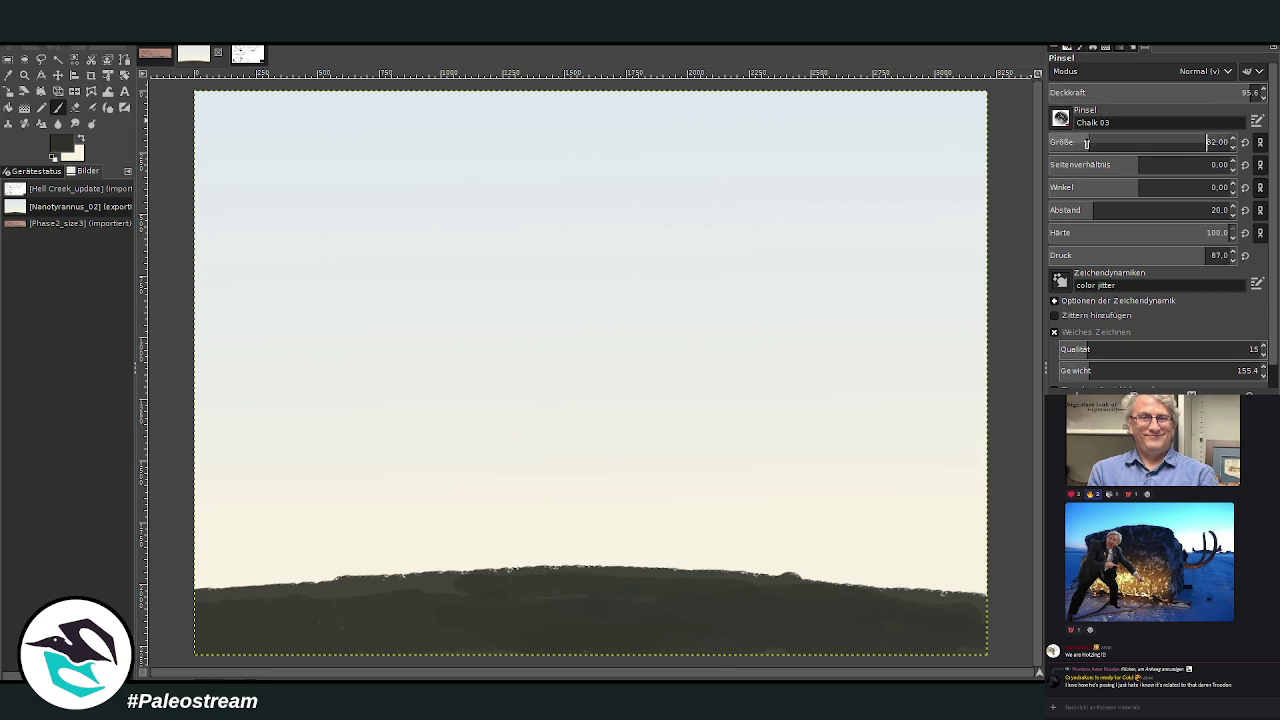
Scribble dark grass tufts along the right of the hilltop with the brush at size 86.
mouse_move(773, 585)
mouse_down()
mouse_move(732, 557)
mouse_move(824, 572)
mouse_up()
drag(1130, 146, 1138, 146)
mouse_move(792, 578)
mouse_down()
mouse_move(818, 586)
mouse_move(848, 567)
mouse_move(770, 570)
mouse_move(872, 570)
mouse_move(899, 597)
mouse_move(936, 578)
mouse_up()
mouse_move(860, 600)
mouse_down()
mouse_move(930, 575)
mouse_move(965, 585)
mouse_move(954, 596)
mouse_up()
mouse_move(775, 575)
mouse_down()
mouse_move(685, 582)
mouse_move(604, 550)
mouse_move(975, 585)
mouse_up()
Thicken the dark grass leftward along the hill, then set opacity 78.5 and size 111.
mouse_move(700, 560)
mouse_down()
mouse_move(630, 575)
mouse_move(572, 555)
mouse_move(520, 558)
mouse_move(891, 580)
mouse_up()
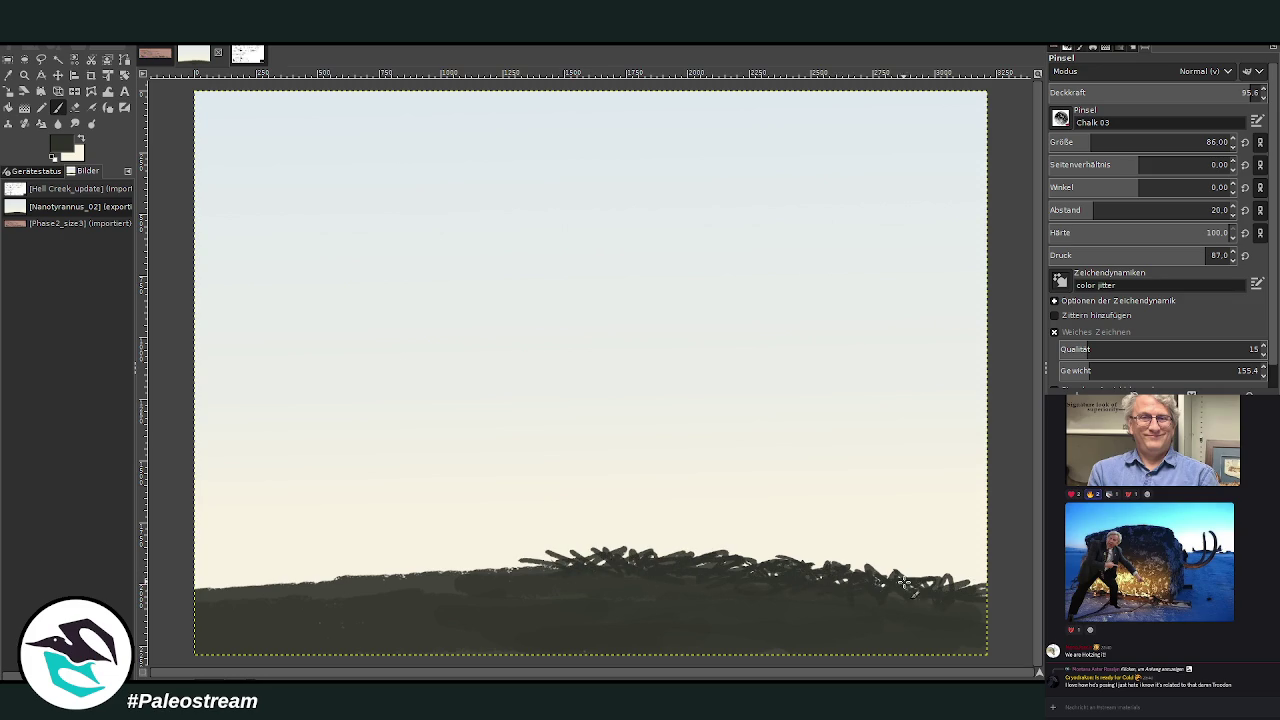
mouse_move(565, 563)
mouse_down()
mouse_move(483, 578)
mouse_move(435, 568)
mouse_move(560, 556)
mouse_move(365, 568)
mouse_move(343, 586)
mouse_move(440, 568)
mouse_move(235, 580)
mouse_move(300, 595)
mouse_move(345, 560)
mouse_move(344, 593)
mouse_move(460, 565)
mouse_move(475, 578)
mouse_move(200, 595)
mouse_move(740, 570)
mouse_move(445, 555)
mouse_move(505, 548)
mouse_move(461, 543)
mouse_move(495, 552)
mouse_move(468, 570)
mouse_move(324, 565)
mouse_move(390, 565)
mouse_move(362, 563)
mouse_up()
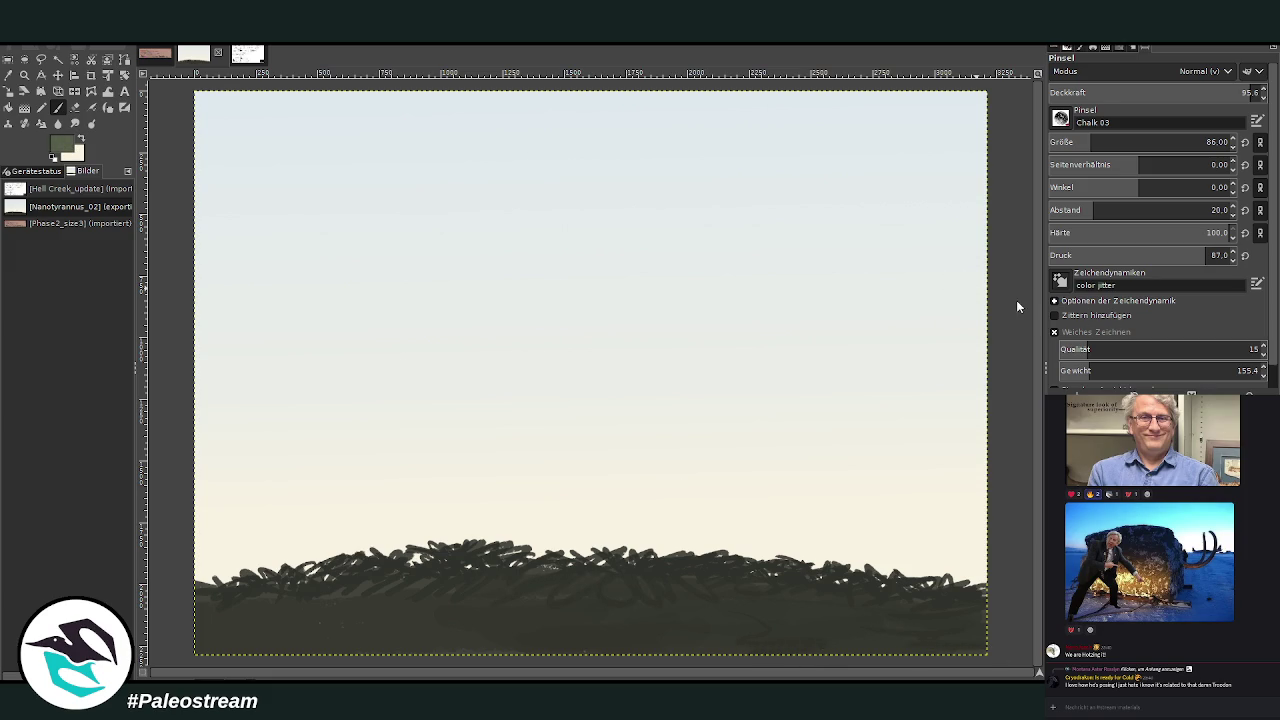
click(1205, 90)
click(1100, 137)
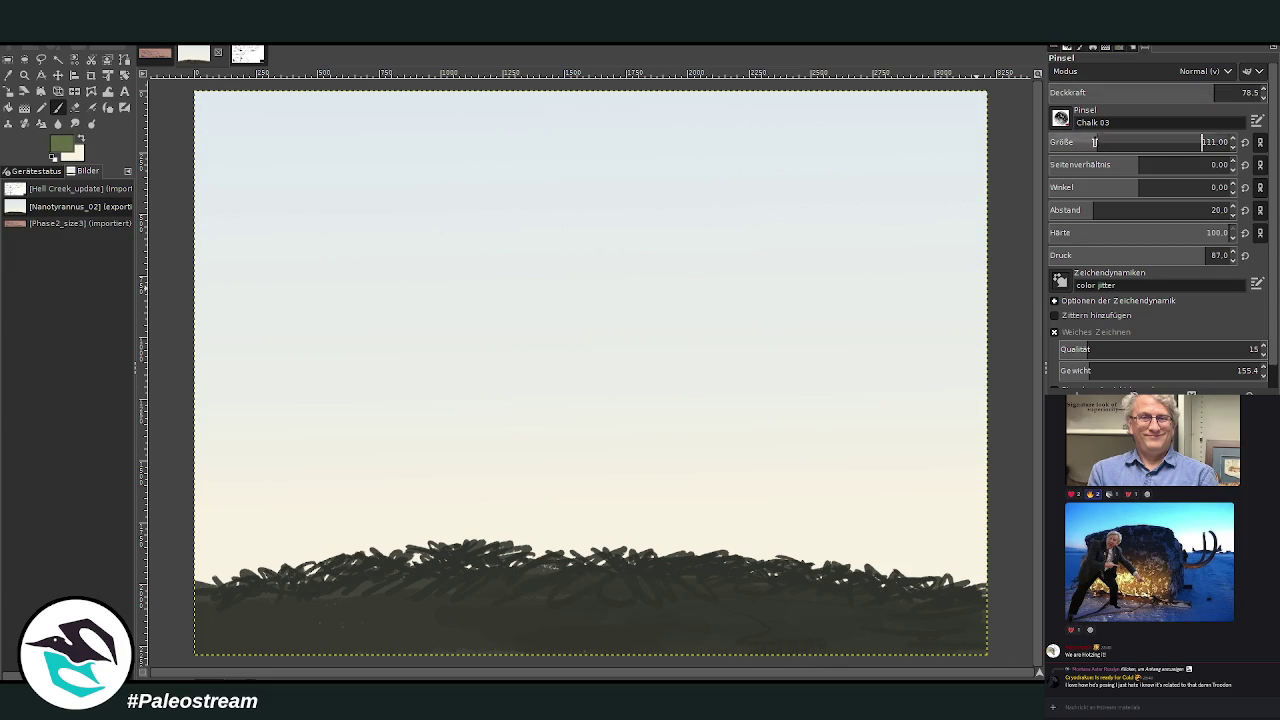
Paint light green grass strokes over the hill's middle at about 59 opacity.
mouse_move(656, 594)
mouse_down()
mouse_move(641, 597)
mouse_move(703, 556)
mouse_up()
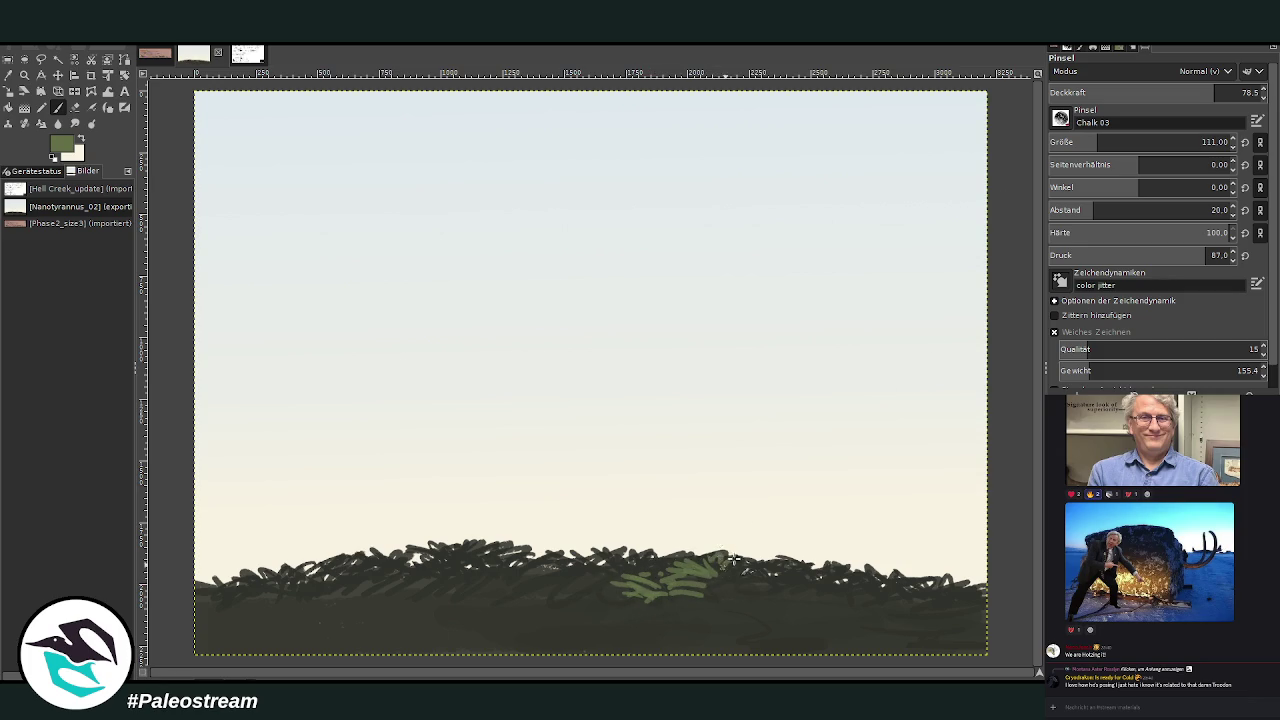
drag(1220, 92, 1177, 92)
mouse_move(709, 569)
mouse_down()
mouse_move(662, 562)
mouse_move(737, 606)
mouse_move(686, 600)
mouse_move(815, 600)
mouse_move(750, 610)
mouse_move(816, 578)
mouse_move(795, 570)
mouse_move(840, 576)
mouse_move(830, 596)
mouse_move(814, 586)
mouse_move(866, 586)
mouse_move(836, 607)
mouse_up()
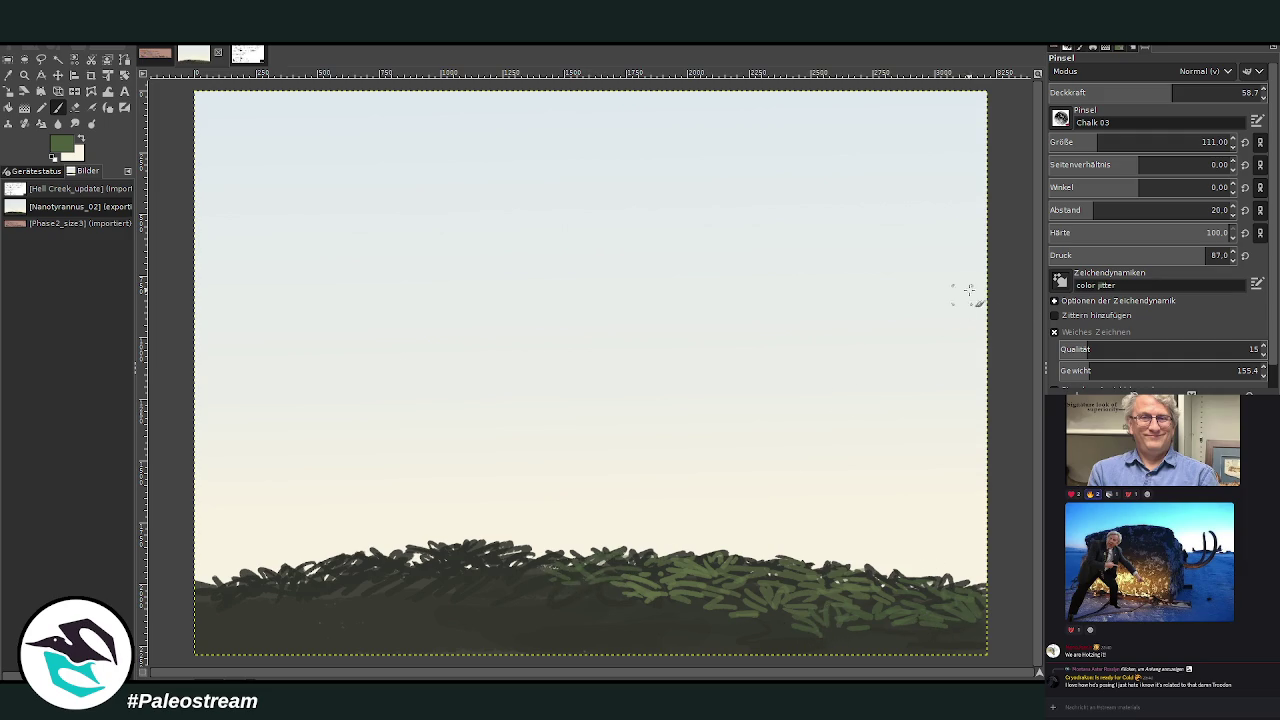
key(greater)
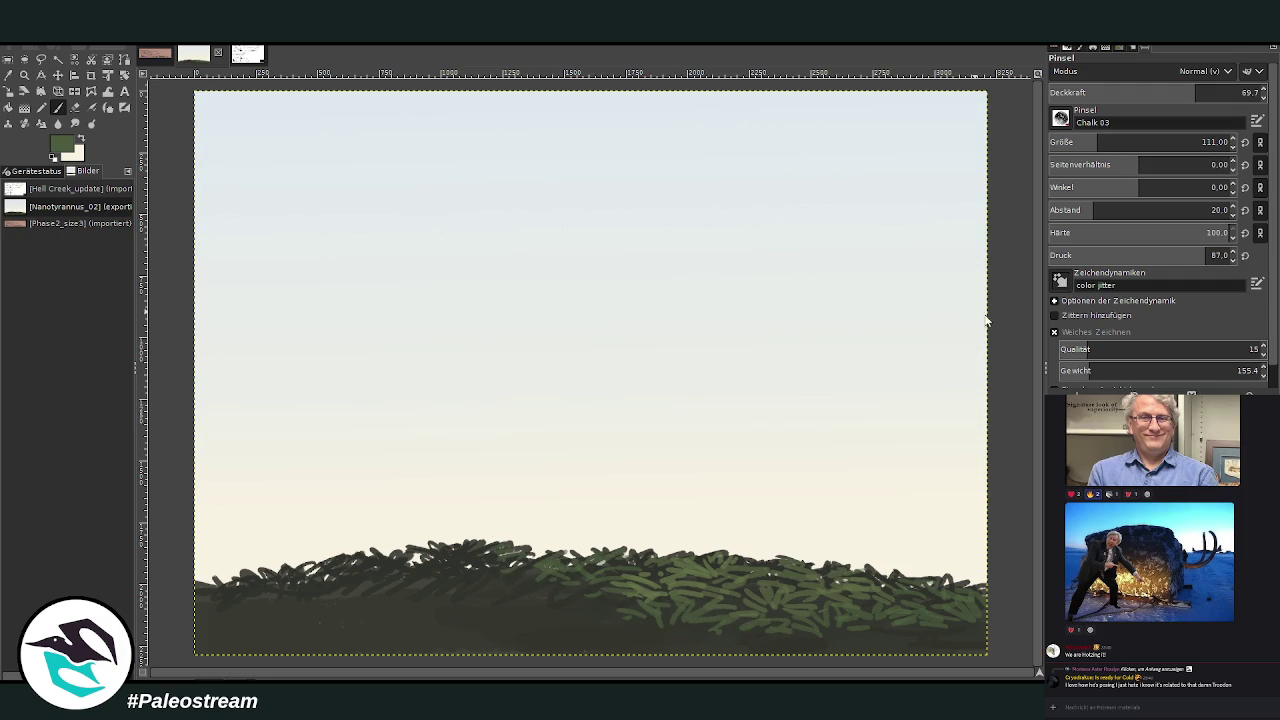
key(less)
key(less)
key(less)
Add green grass strokes along the hilltop's left and centre at about 95 opacity.
mouse_move(489, 530)
mouse_down()
mouse_move(480, 552)
mouse_move(420, 565)
mouse_up()
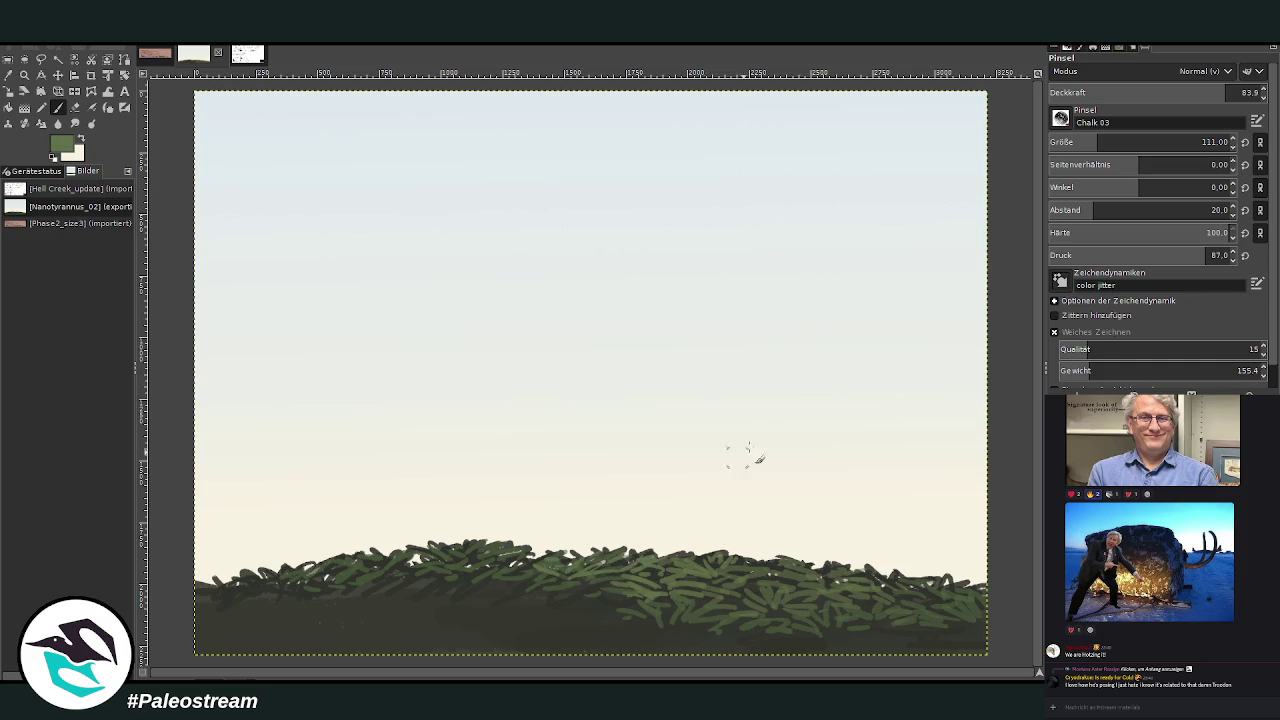
drag(1130, 97, 1180, 97)
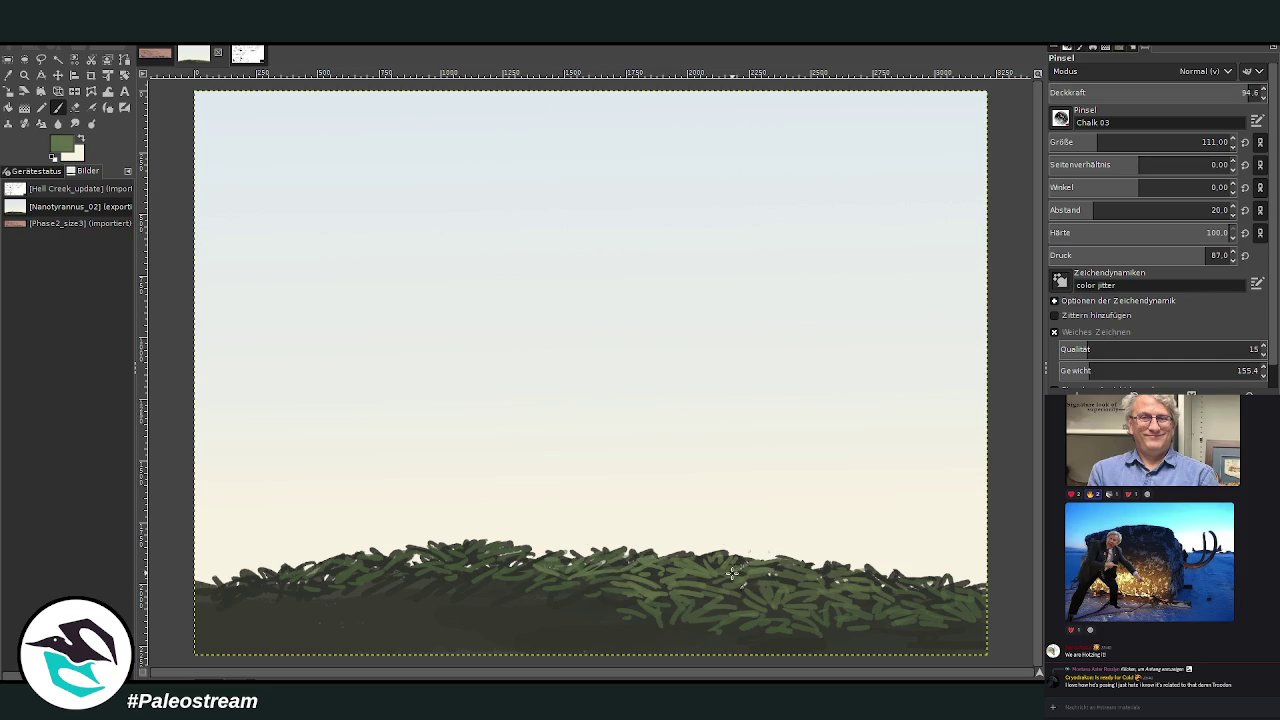
drag(798, 578, 797, 564)
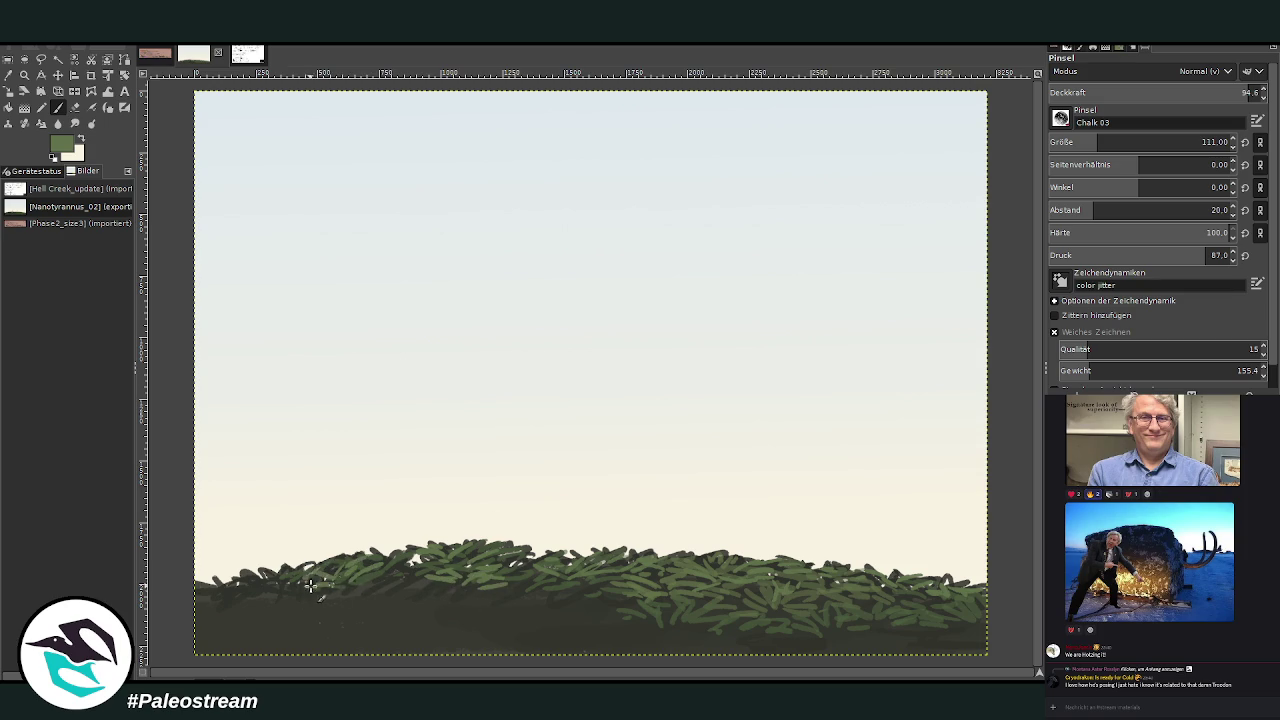
drag(283, 585, 266, 578)
mouse_move(544, 565)
mouse_down()
mouse_move(566, 594)
mouse_move(597, 594)
mouse_move(555, 605)
mouse_up()
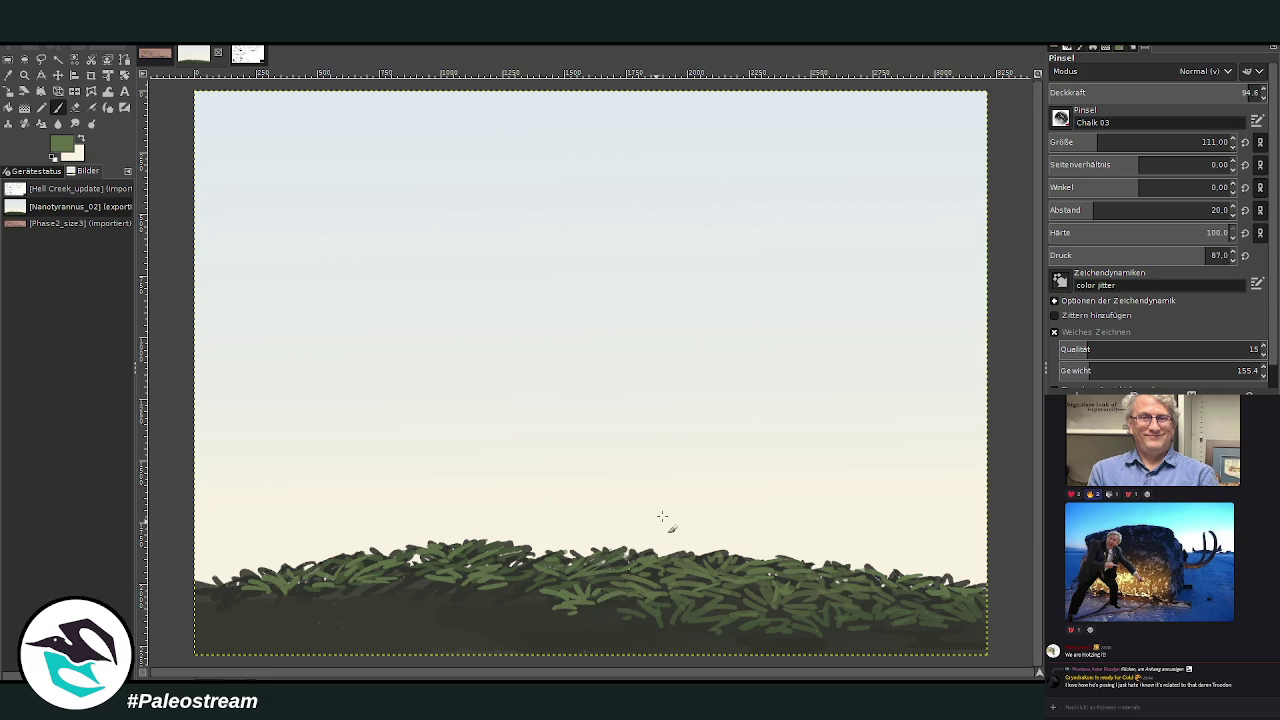
Paint green grass in the dark foreground at about 66 opacity, then set hardness 51.
click(1187, 92)
mouse_move(543, 620)
mouse_down()
mouse_move(612, 618)
mouse_move(508, 592)
mouse_move(449, 608)
mouse_move(417, 580)
mouse_move(362, 597)
mouse_up()
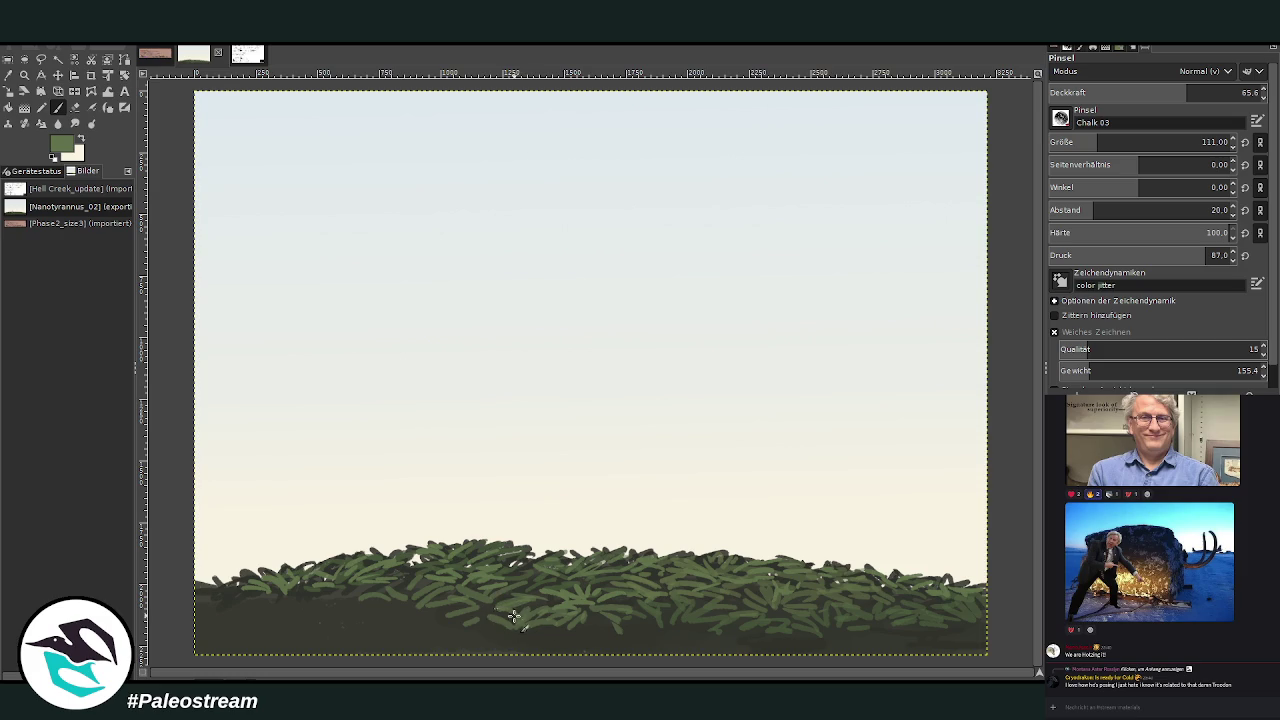
mouse_move(651, 617)
mouse_down()
mouse_move(680, 634)
mouse_move(604, 612)
mouse_up()
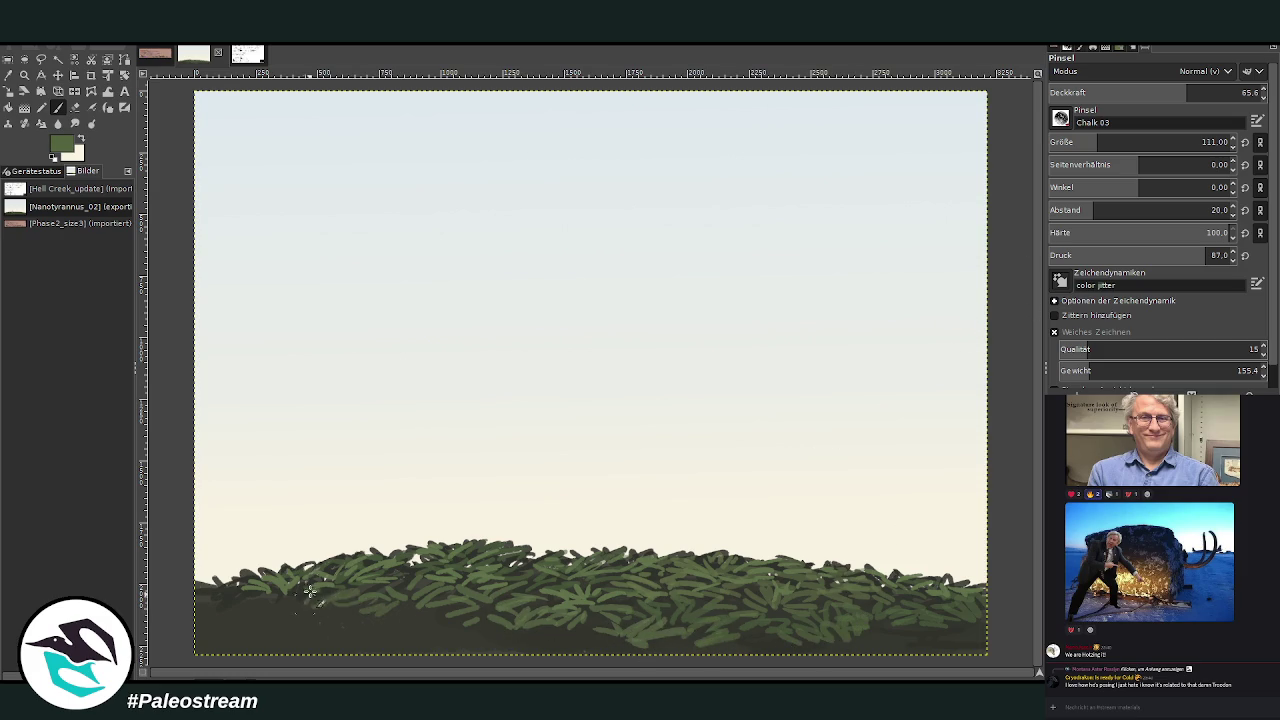
drag(206, 602, 277, 608)
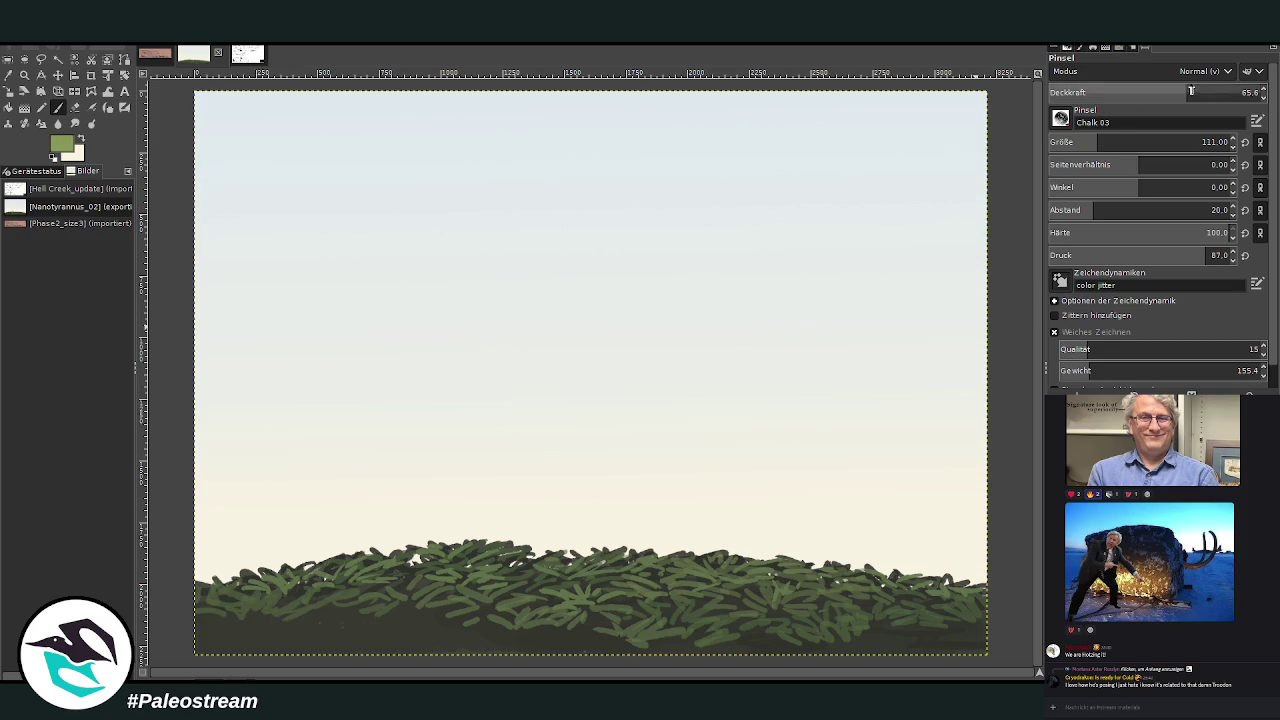
click(1140, 234)
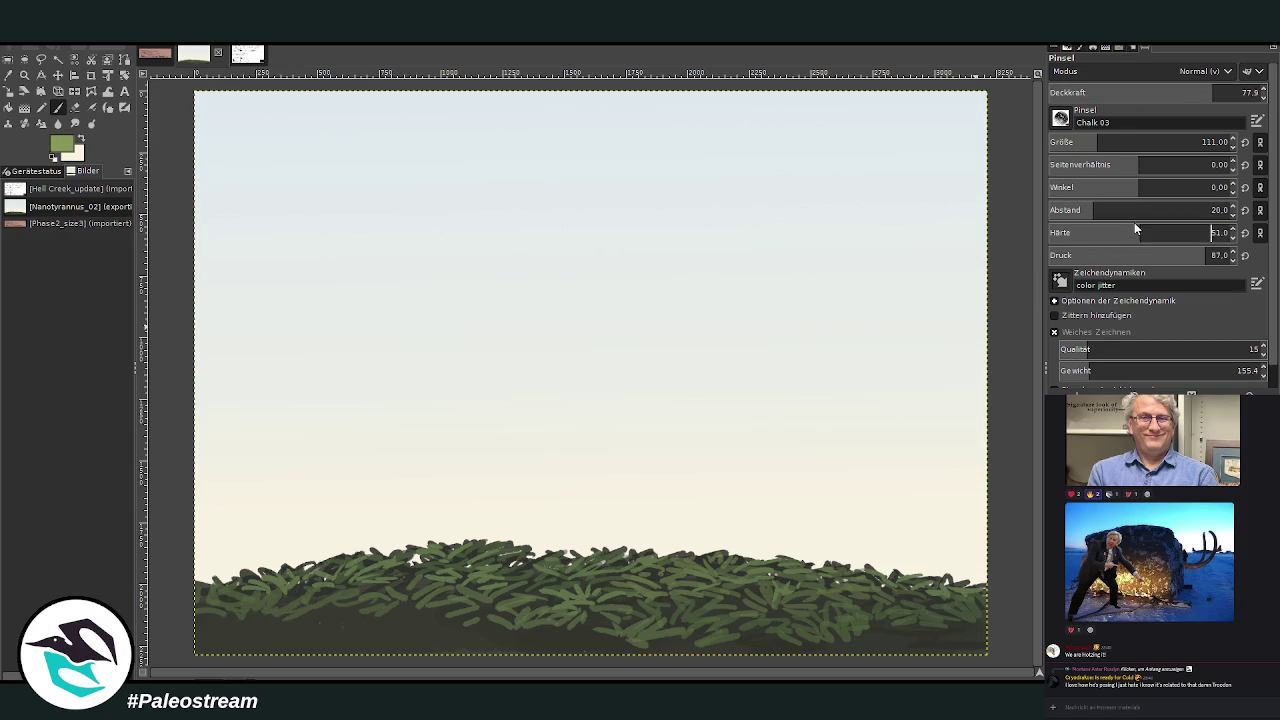
At size 217 and hardness 26, paint light-green grass blades along the bottom edge.
mouse_move(780, 635)
mouse_down()
mouse_move(735, 650)
mouse_move(768, 622)
mouse_up()
mouse_move(725, 660)
mouse_down()
mouse_move(652, 636)
mouse_move(714, 616)
mouse_up()
click(1202, 142)
click(1095, 232)
mouse_move(756, 648)
mouse_down()
mouse_move(790, 628)
mouse_move(812, 642)
mouse_move(884, 624)
mouse_move(870, 620)
mouse_move(930, 620)
mouse_move(955, 632)
mouse_move(945, 649)
mouse_move(958, 622)
mouse_move(994, 618)
mouse_move(985, 606)
mouse_up()
mouse_move(368, 656)
mouse_down()
mouse_move(335, 625)
mouse_move(255, 618)
mouse_move(230, 648)
mouse_move(350, 620)
mouse_move(410, 625)
mouse_move(325, 612)
mouse_up()
mouse_move(265, 650)
mouse_down()
mouse_move(200, 625)
mouse_move(222, 608)
mouse_up()
mouse_move(500, 652)
mouse_down()
mouse_move(402, 620)
mouse_move(543, 649)
mouse_move(610, 640)
mouse_up()
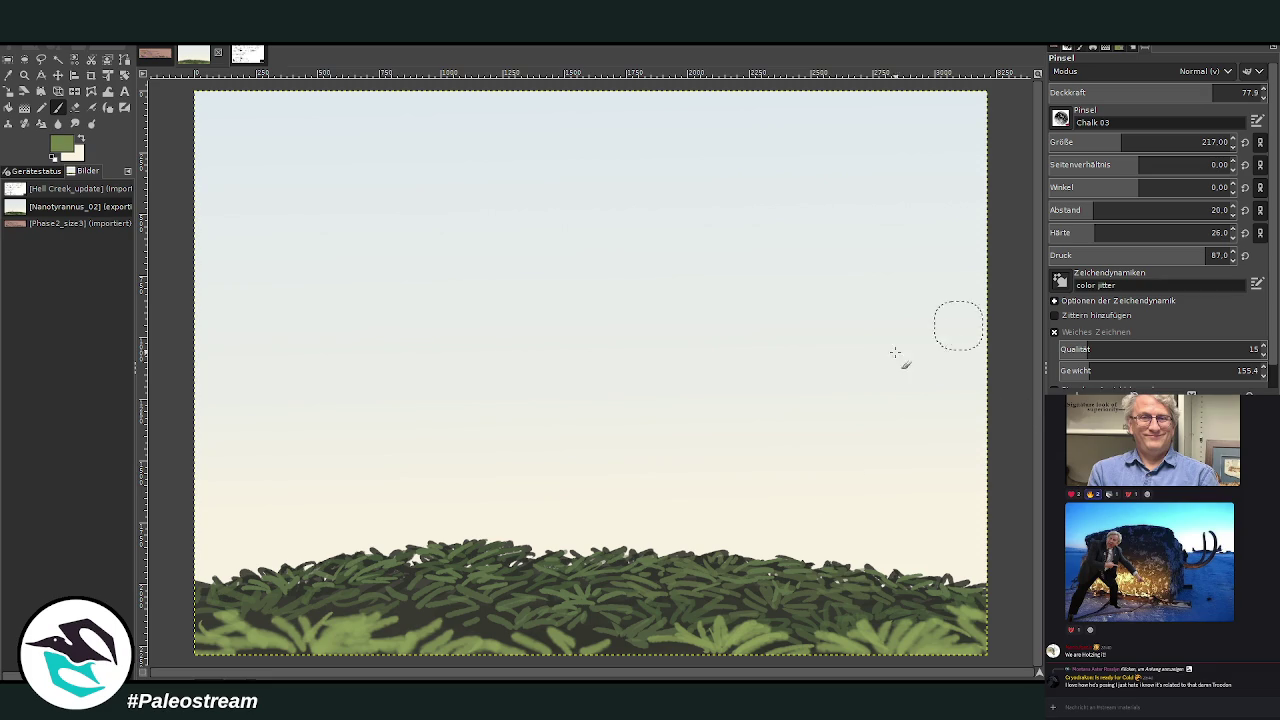
Add more light blades at size 121, then set size 207 and hardness 90.
click(1100, 140)
mouse_move(601, 636)
mouse_down()
mouse_move(575, 625)
mouse_move(590, 610)
mouse_move(628, 650)
mouse_move(566, 660)
mouse_move(525, 640)
mouse_move(400, 635)
mouse_move(400, 621)
mouse_move(440, 606)
mouse_move(315, 615)
mouse_move(276, 632)
mouse_up()
mouse_move(660, 626)
mouse_down()
mouse_move(770, 645)
mouse_move(860, 622)
mouse_up()
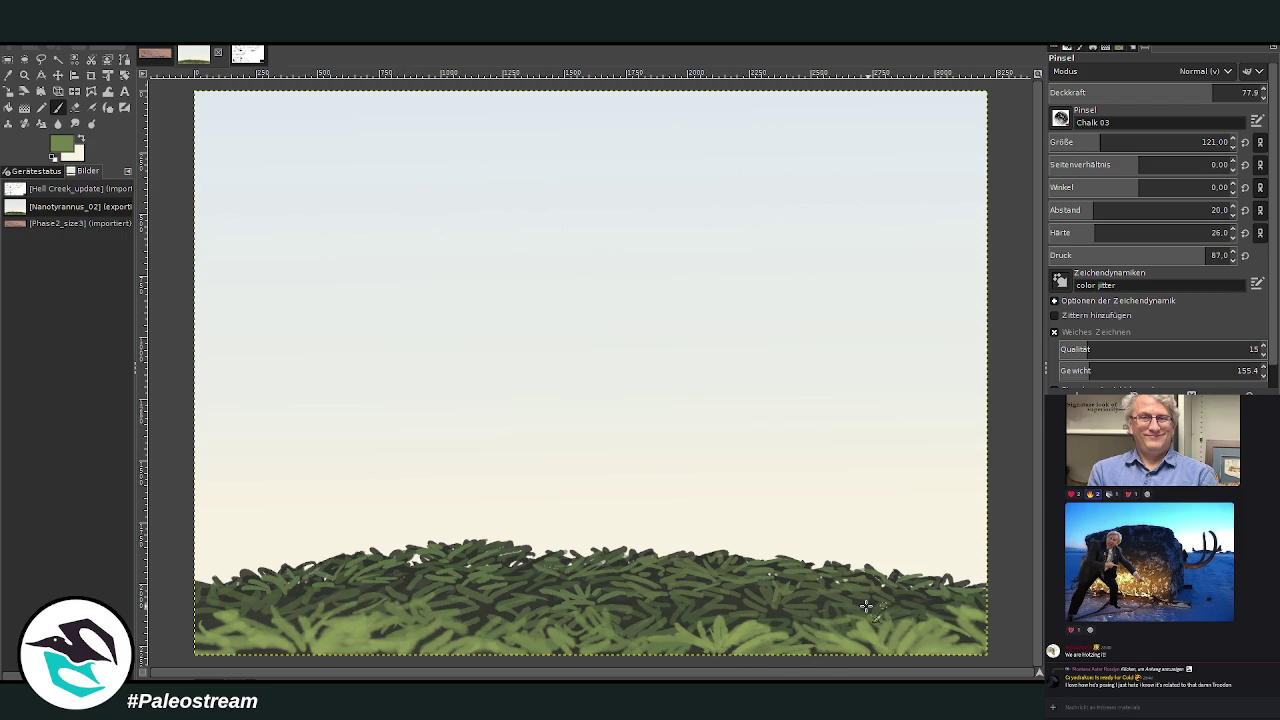
mouse_move(262, 607)
mouse_down()
mouse_move(210, 630)
mouse_move(280, 650)
mouse_move(265, 620)
mouse_move(318, 607)
mouse_up()
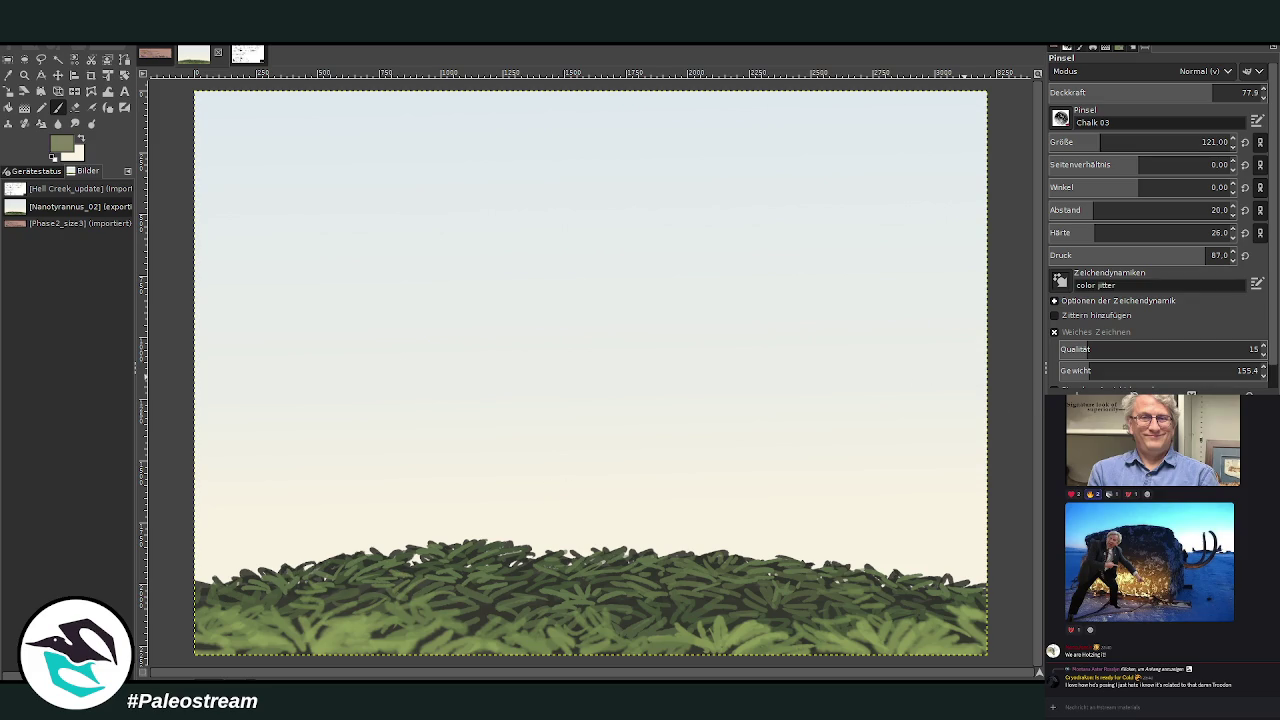
drag(1098, 142, 1118, 142)
drag(1130, 232, 1212, 232)
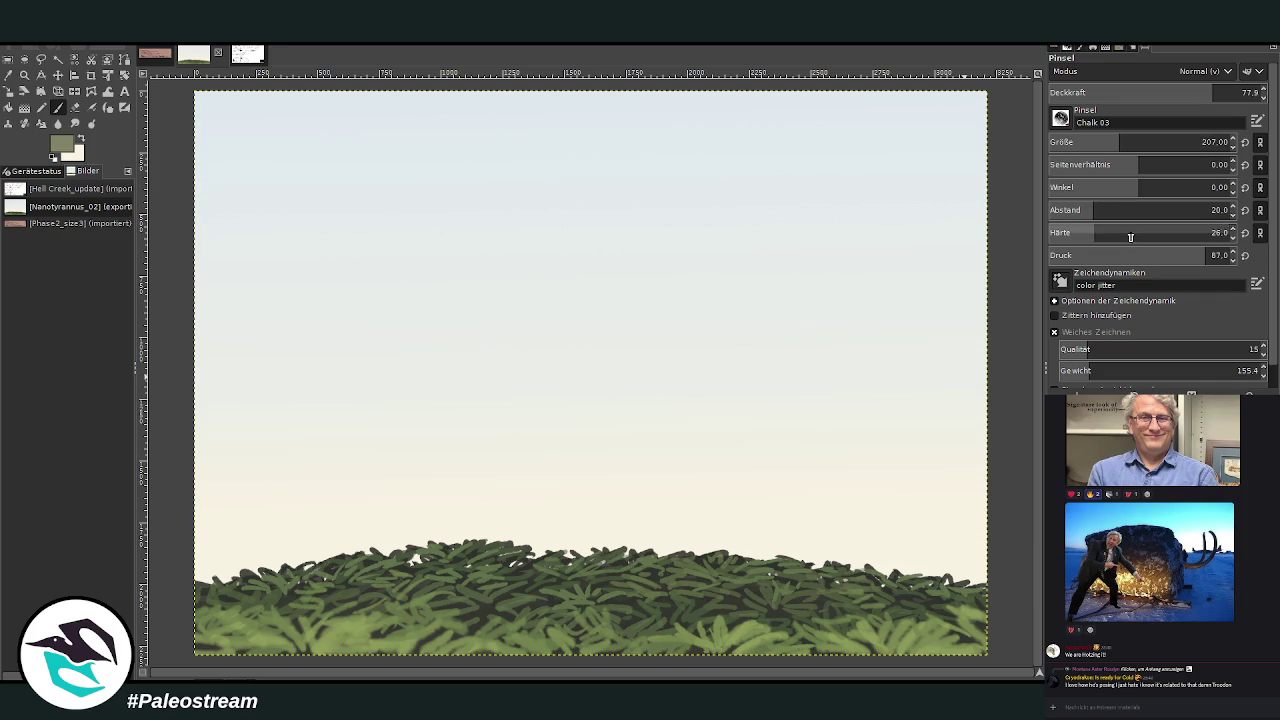
Paint gray vertical trunks at right and left, giving the right trunk a branch.
drag(1118, 142, 1122, 142)
drag(882, 576, 877, 348)
mouse_move(270, 572)
mouse_down()
mouse_move(283, 268)
mouse_move(266, 550)
mouse_move(272, 355)
mouse_up()
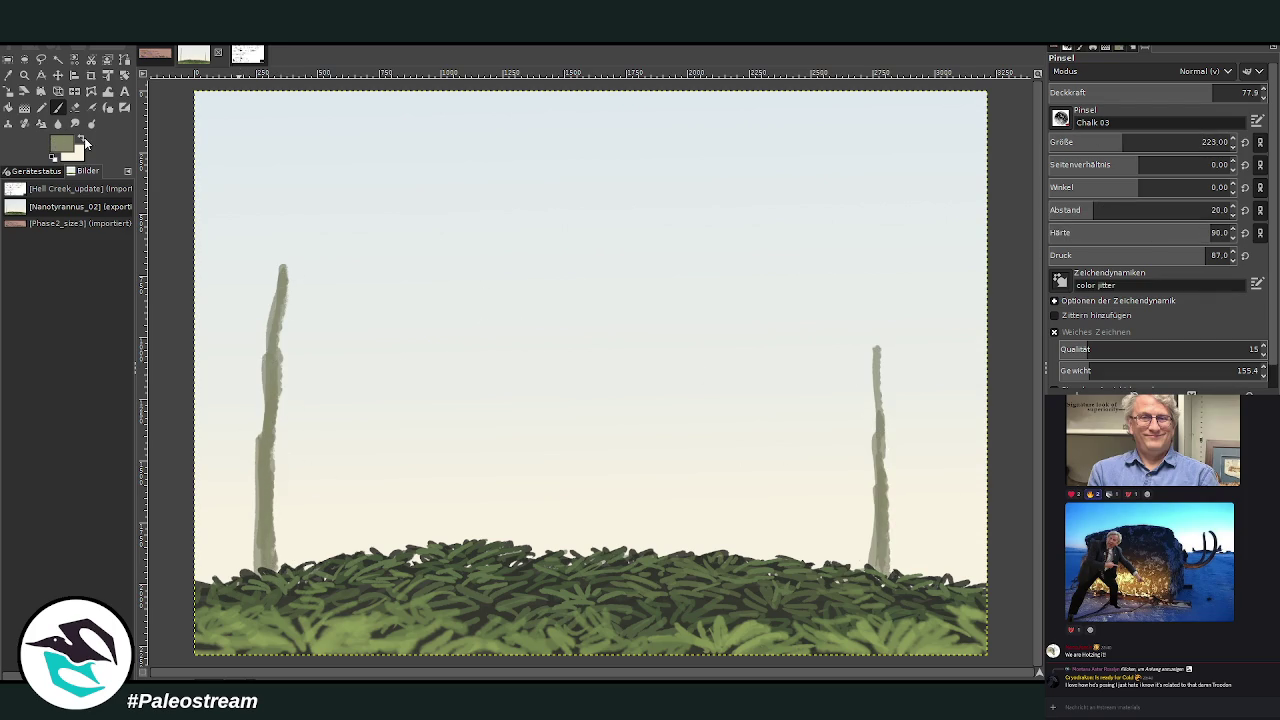
drag(1200, 142, 1052, 120)
mouse_move(884, 487)
mouse_down()
mouse_move(880, 580)
mouse_move(871, 318)
mouse_move(880, 460)
mouse_move(889, 407)
mouse_move(886, 420)
mouse_up()
mouse_move(906, 375)
mouse_down()
mouse_move(878, 465)
mouse_move(868, 308)
mouse_up()
mouse_move(876, 430)
mouse_down()
mouse_move(877, 528)
mouse_move(860, 570)
mouse_up()
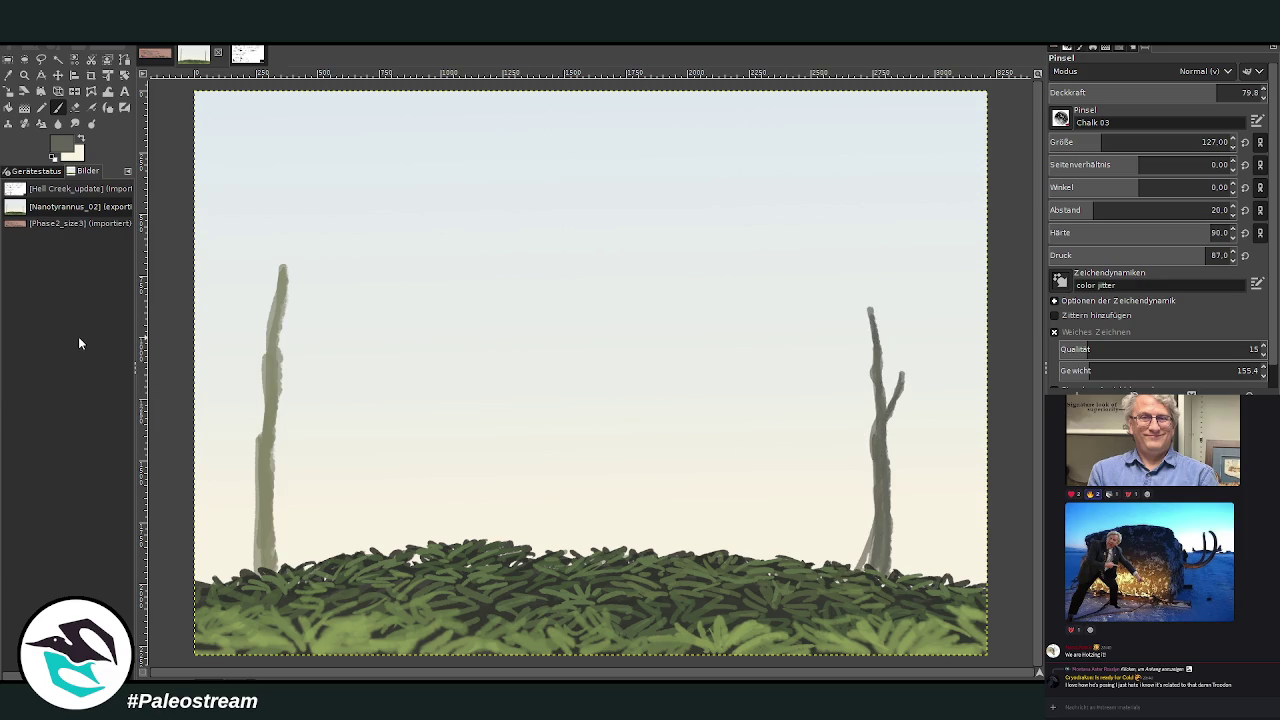
key(ctrl+z)
Extend the left trunks and highlight both trunks with lighter gray-green and pale sky tones.
mouse_move(262, 510)
mouse_down()
mouse_move(264, 580)
mouse_move(264, 415)
mouse_move(256, 505)
mouse_up()
mouse_move(259, 449)
mouse_down()
mouse_move(287, 249)
mouse_move(266, 437)
mouse_move(299, 580)
mouse_move(306, 444)
mouse_up()
ctrl+click(883, 370)
drag(294, 578, 312, 415)
ctrl+click(962, 376)
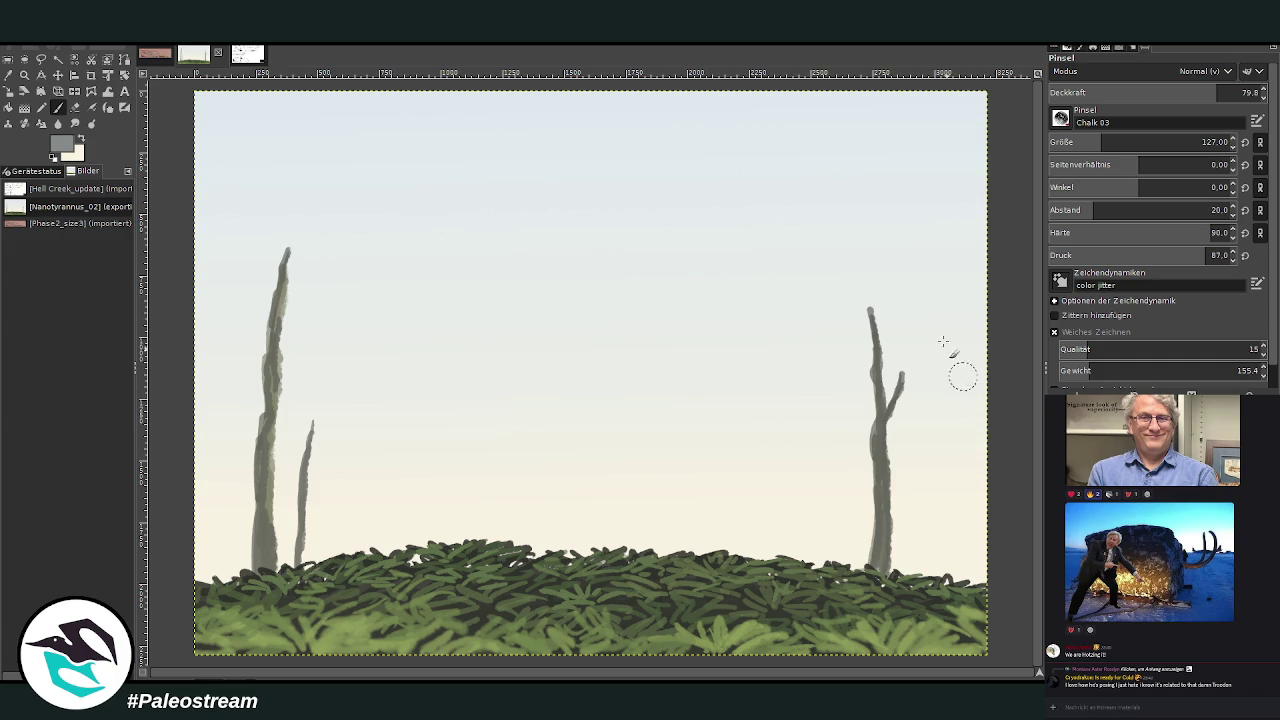
drag(264, 582, 276, 324)
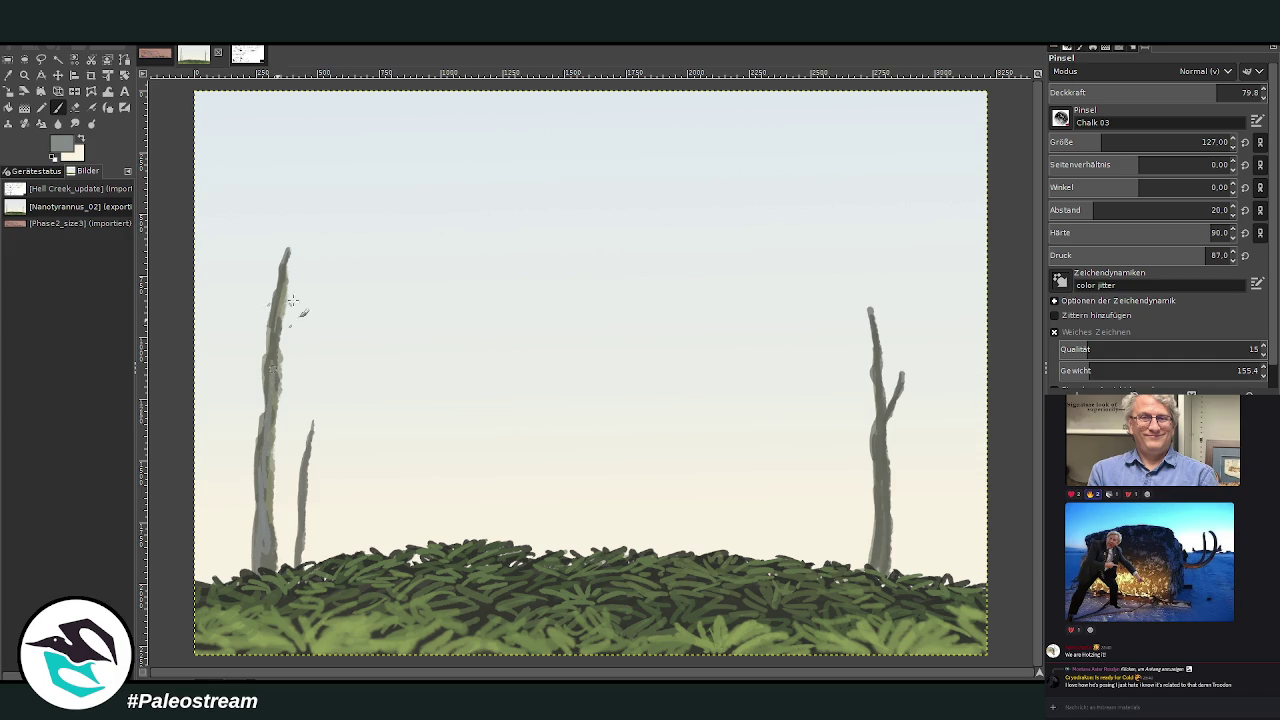
mouse_move(889, 585)
mouse_down()
mouse_move(879, 416)
mouse_move(877, 432)
mouse_up()
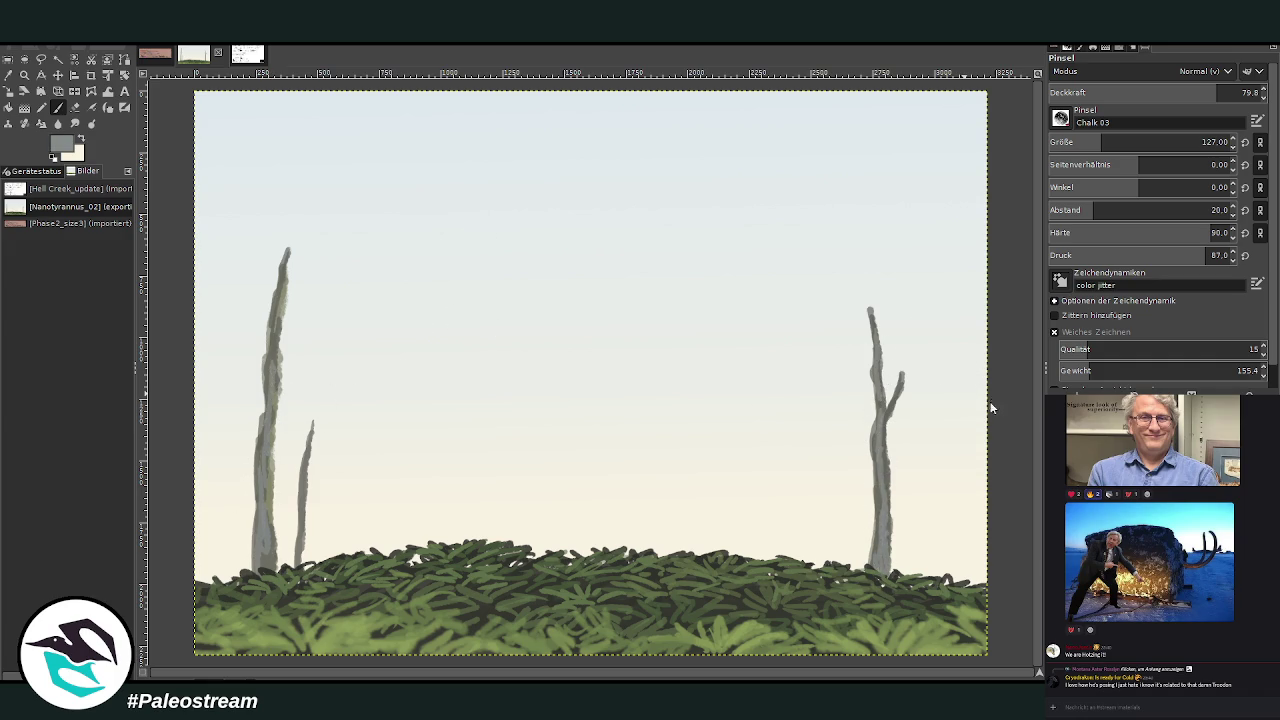
drag(878, 512, 884, 574)
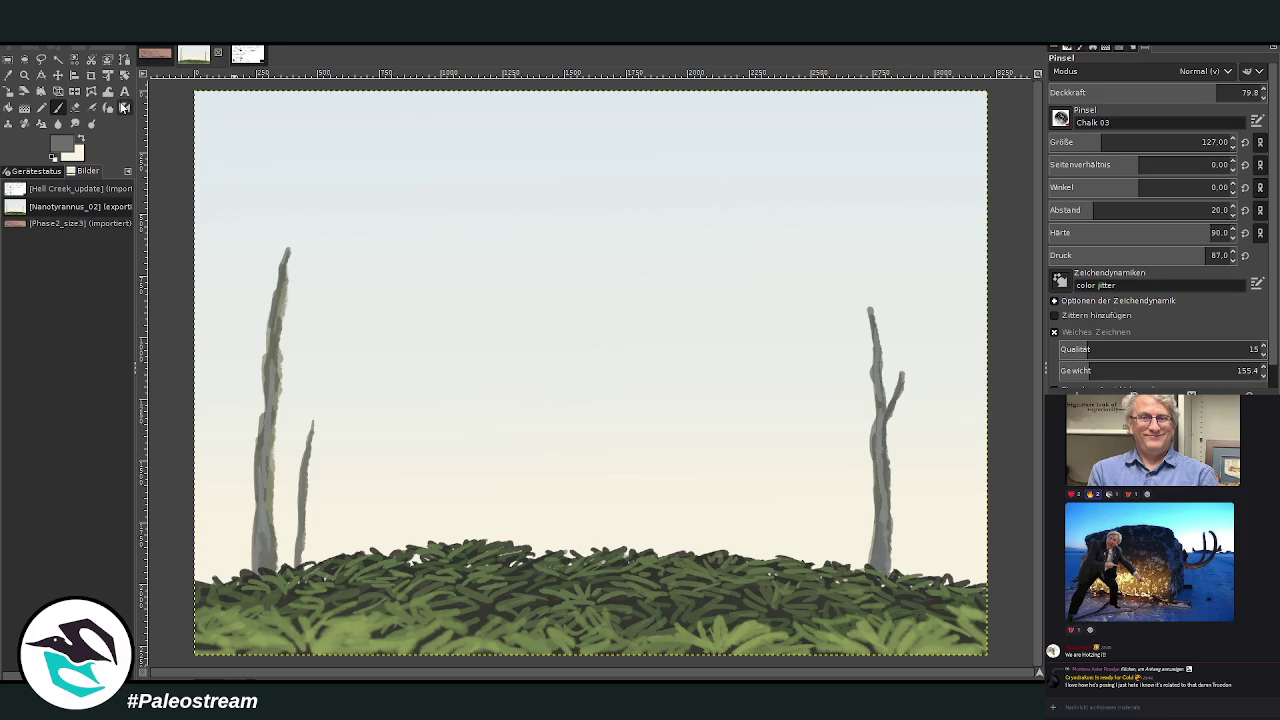
key(ctrl+z)
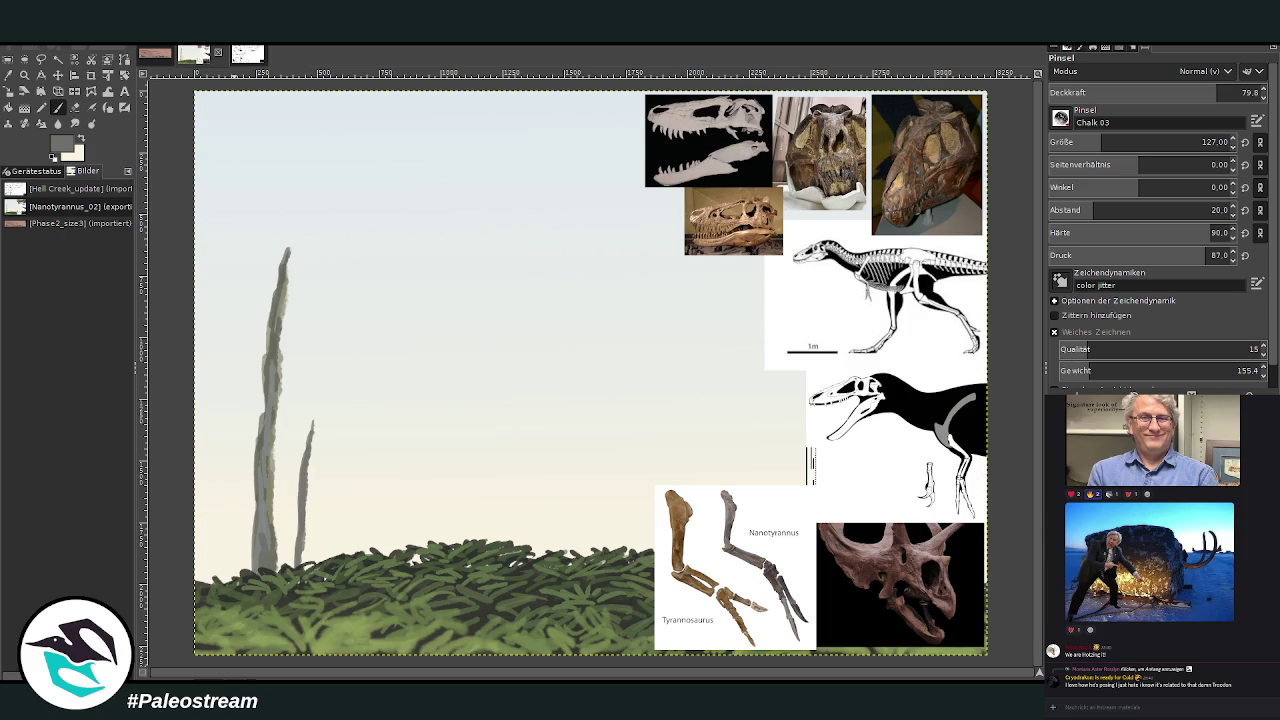
Pick near-black from the reference and check composition with a rule-of-thirds rectangle selection.
ctrl+click(987, 452)
click(9, 59)
drag(195, 88, 988, 658)
key(Up)
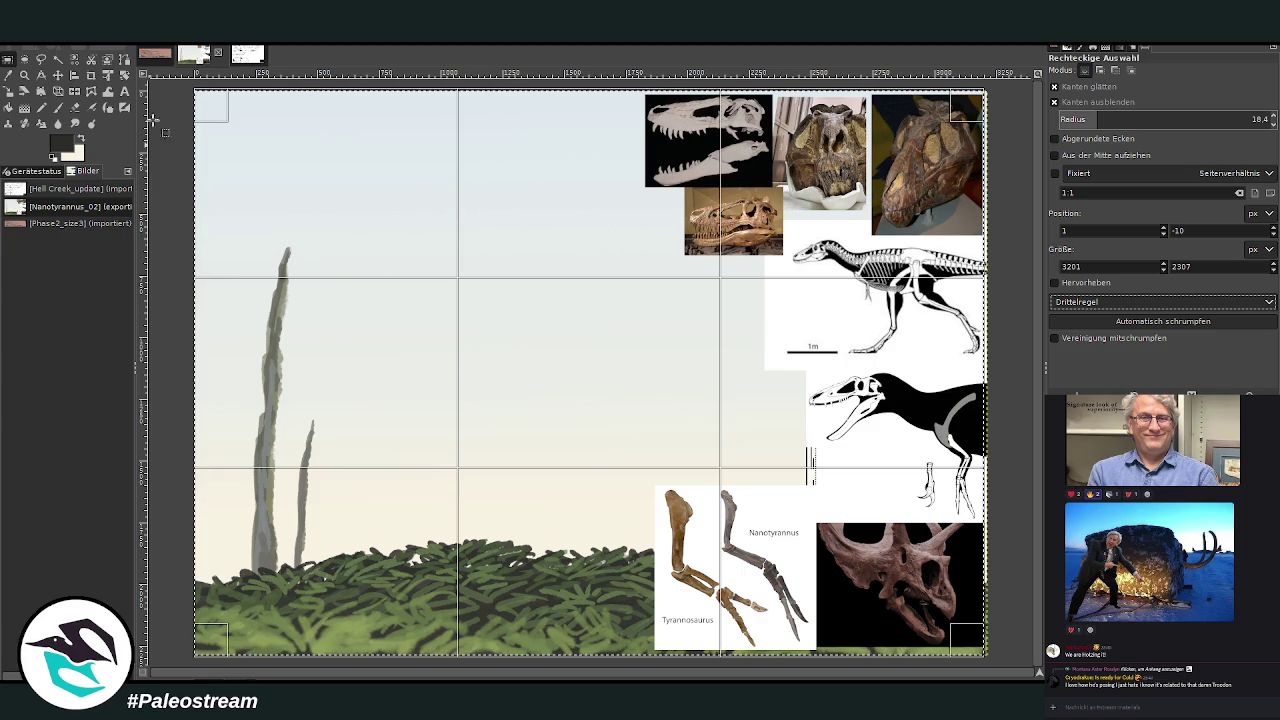
click(179, 199)
click(57, 107)
Sketch the dinosaur's body outline in black at size 89 and 61.8 opacity.
mouse_move(425, 330)
mouse_down()
mouse_move(430, 390)
mouse_move(488, 360)
mouse_up()
drag(1160, 142, 1130, 142)
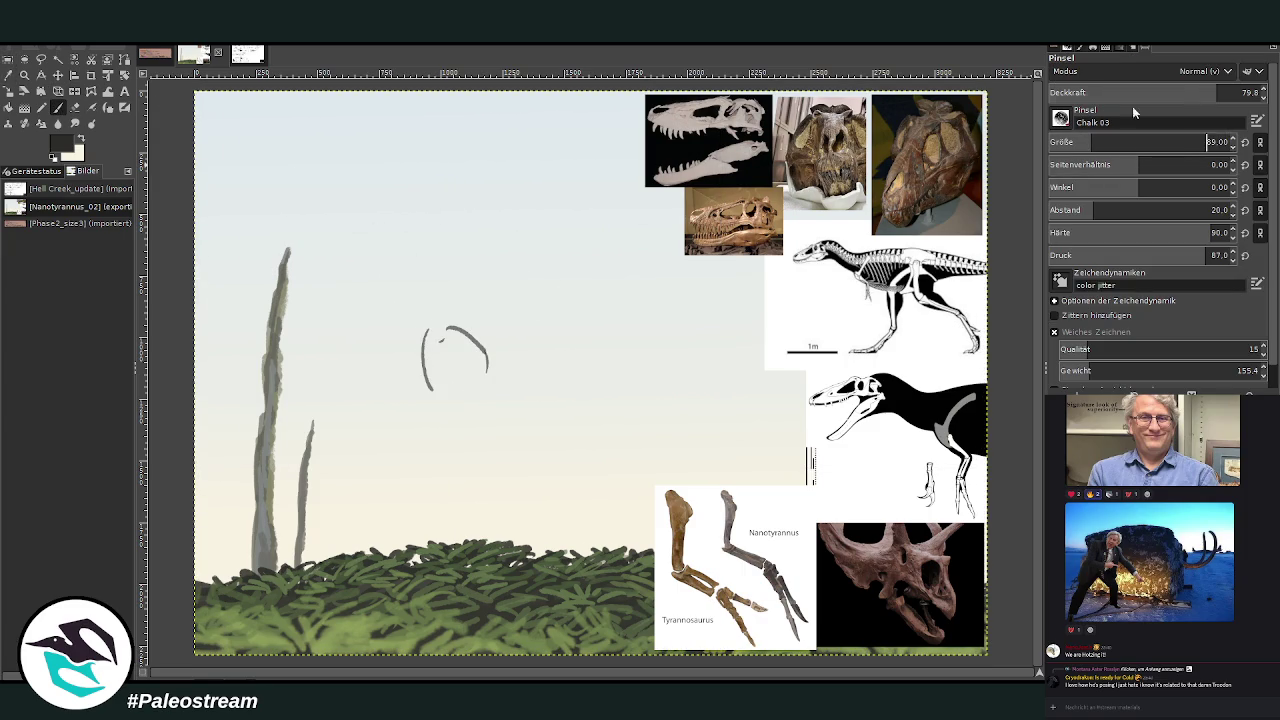
drag(1200, 92, 1242, 92)
drag(442, 324, 578, 330)
mouse_move(437, 392)
mouse_down()
mouse_move(585, 447)
mouse_move(509, 438)
mouse_up()
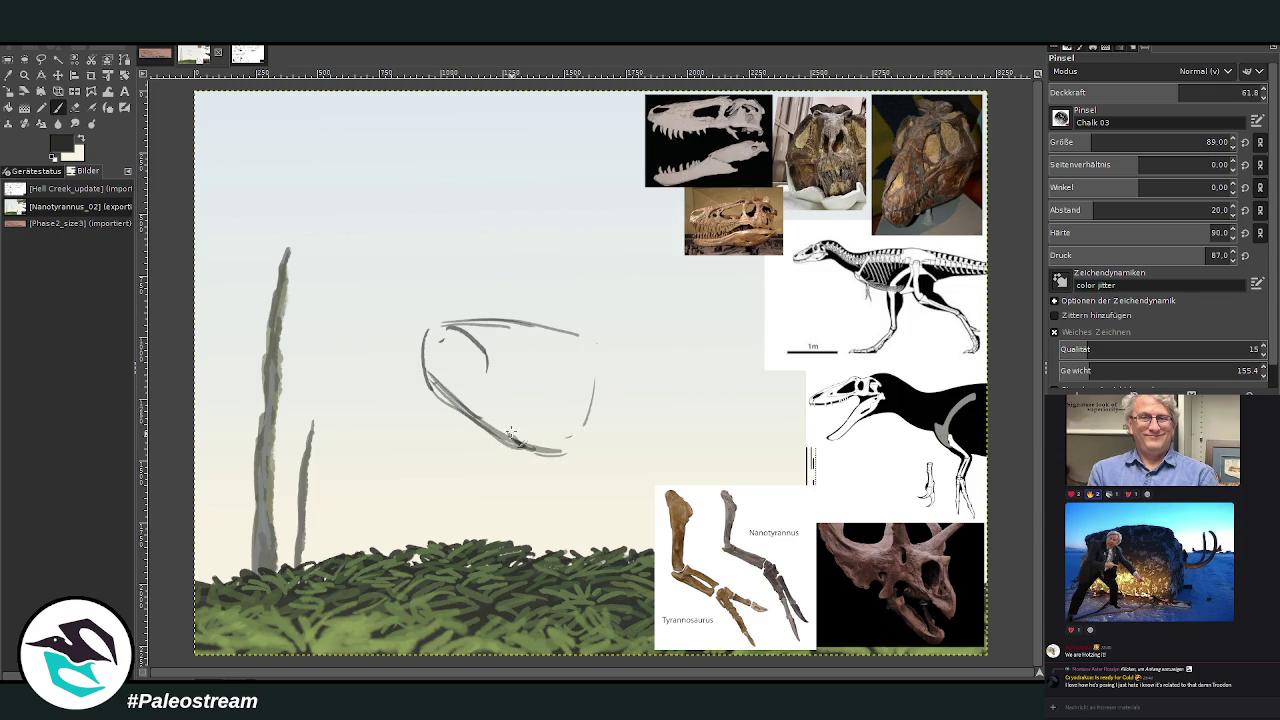
mouse_move(558, 332)
mouse_down()
mouse_move(618, 358)
mouse_move(590, 460)
mouse_up()
mouse_move(606, 358)
mouse_down()
mouse_move(584, 458)
mouse_move(504, 424)
mouse_up()
mouse_move(590, 462)
mouse_down()
mouse_move(583, 349)
mouse_move(600, 386)
mouse_move(566, 466)
mouse_up()
Draw a knee loop and leg lines reaching down toward the grass.
mouse_move(590, 356)
mouse_down()
mouse_move(570, 476)
mouse_move(584, 505)
mouse_up()
drag(572, 445, 612, 540)
drag(590, 478, 610, 545)
mouse_move(508, 472)
mouse_down()
mouse_move(500, 540)
mouse_move(490, 442)
mouse_move(502, 508)
mouse_up()
drag(492, 430, 494, 516)
At 74.8 opacity and size 52, refine both legs and the right leg's knee loop.
click(1192, 92)
click(1206, 142)
drag(534, 444, 490, 550)
drag(492, 424, 486, 550)
drag(522, 434, 510, 552)
key(bracketleft)
key(bracketleft)
key(bracketleft)
mouse_move(576, 481)
mouse_down()
mouse_move(586, 454)
mouse_move(624, 494)
mouse_move(606, 536)
mouse_move(620, 542)
mouse_up()
mouse_move(614, 494)
mouse_down()
mouse_move(630, 556)
mouse_move(612, 540)
mouse_move(584, 422)
mouse_move(604, 446)
mouse_up()
mouse_move(608, 396)
mouse_down()
mouse_move(600, 466)
mouse_move(618, 374)
mouse_move(590, 482)
mouse_move(570, 452)
mouse_move(575, 435)
mouse_move(622, 484)
mouse_move(624, 508)
mouse_move(564, 466)
mouse_move(597, 482)
mouse_move(556, 362)
mouse_move(600, 446)
mouse_up()
Darken the right leg and back line, and sketch the head's jaw, eye and snout.
drag(580, 345, 576, 446)
mouse_move(610, 362)
mouse_down()
mouse_move(600, 466)
mouse_move(490, 318)
mouse_up()
drag(600, 340, 455, 316)
mouse_move(565, 326)
mouse_down()
mouse_move(620, 362)
mouse_move(430, 326)
mouse_up()
drag(425, 382, 488, 392)
drag(424, 352, 450, 398)
drag(480, 370, 500, 420)
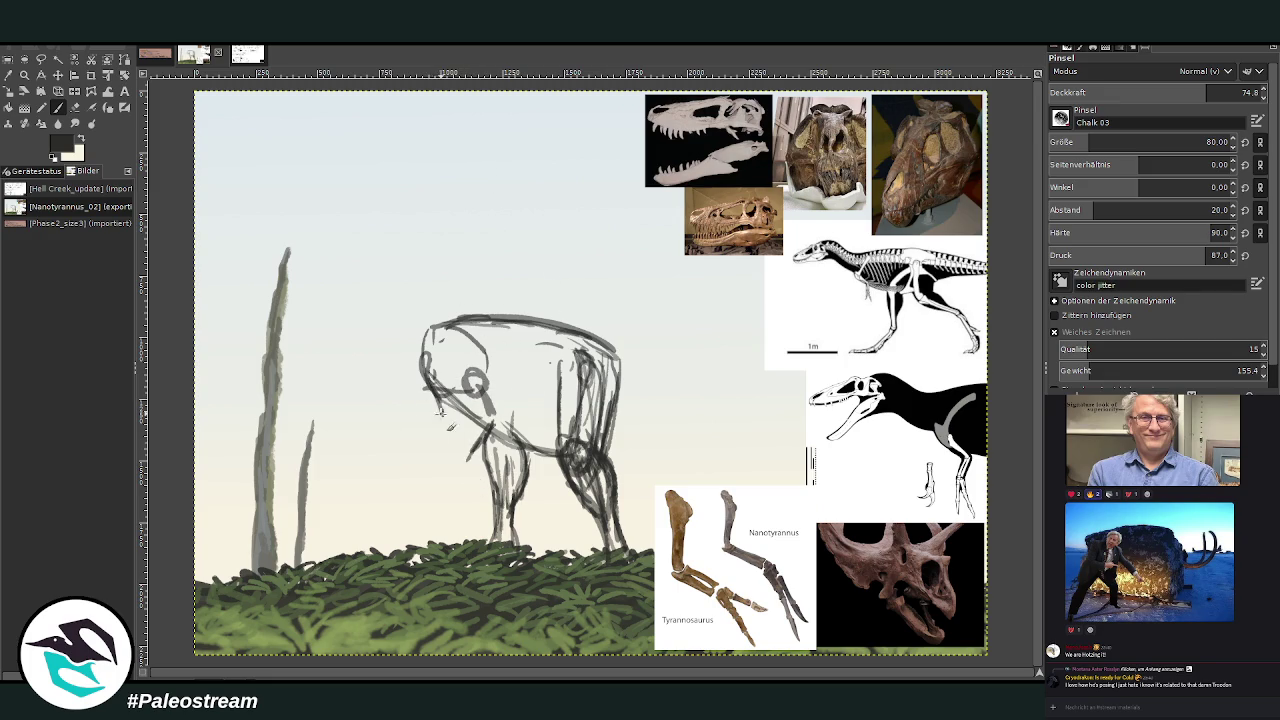
mouse_move(430, 392)
mouse_down()
mouse_move(434, 446)
mouse_move(430, 426)
mouse_up()
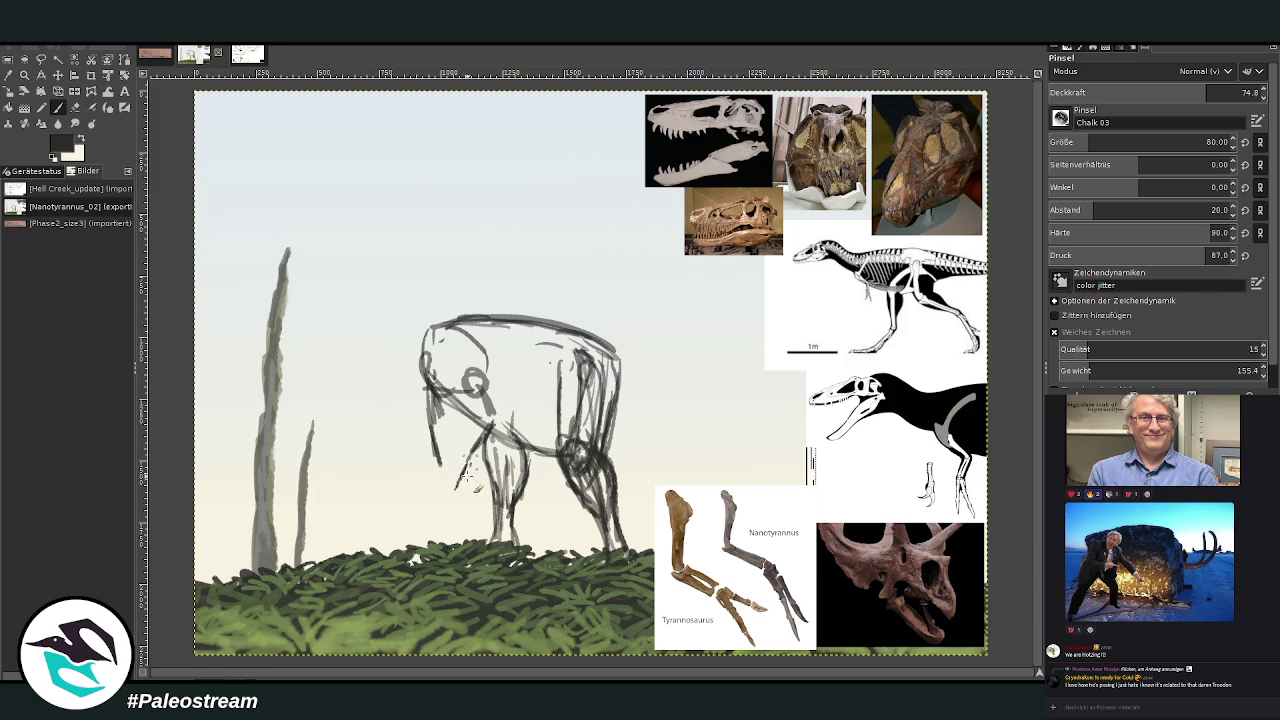
Add front-leg strokes down to the ground and sketch the neck's front edge and chest.
drag(463, 517, 474, 452)
mouse_move(440, 448)
mouse_down()
mouse_move(431, 492)
mouse_move(439, 481)
mouse_move(455, 525)
mouse_up()
mouse_move(440, 475)
mouse_down()
mouse_move(448, 505)
mouse_move(424, 360)
mouse_move(492, 422)
mouse_up()
mouse_move(455, 370)
mouse_down()
mouse_move(478, 382)
mouse_move(505, 325)
mouse_move(448, 338)
mouse_move(482, 378)
mouse_up()
mouse_move(480, 326)
mouse_down()
mouse_move(525, 336)
mouse_move(485, 376)
mouse_up()
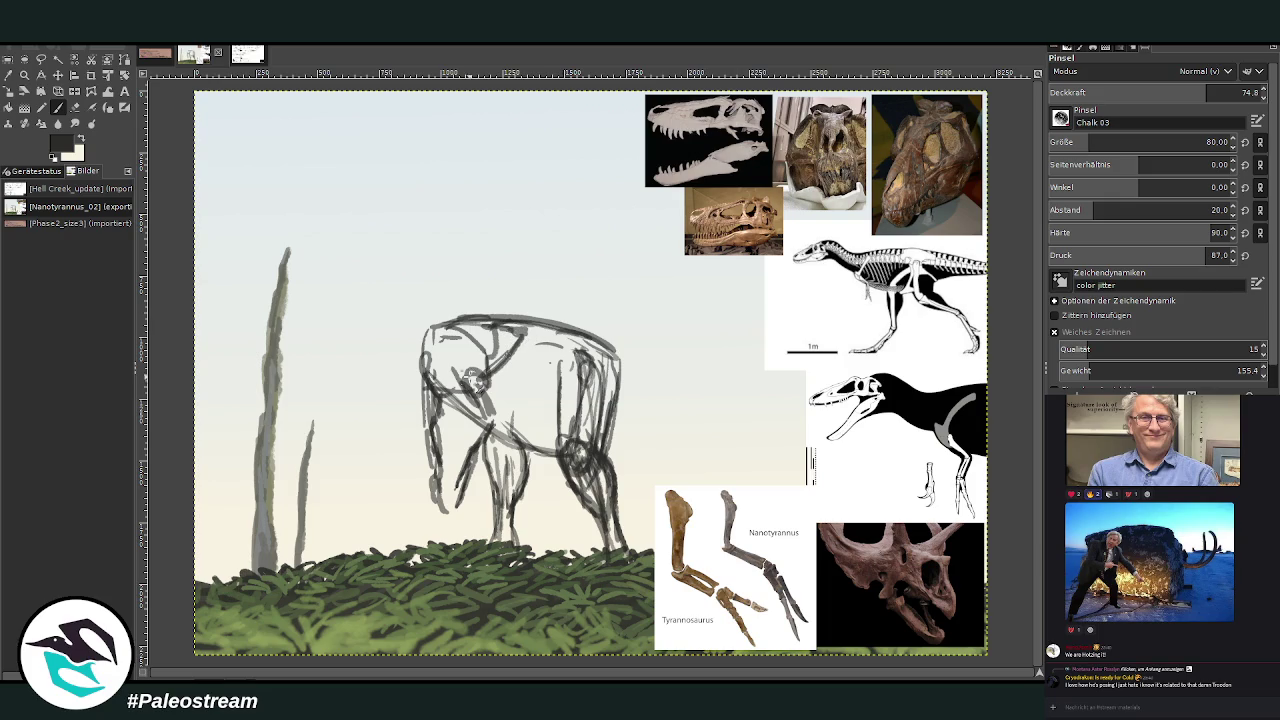
mouse_move(507, 437)
mouse_down()
mouse_move(564, 464)
mouse_move(478, 426)
mouse_move(420, 368)
mouse_move(443, 285)
mouse_move(397, 229)
mouse_move(438, 204)
mouse_move(403, 214)
mouse_move(397, 304)
mouse_up()
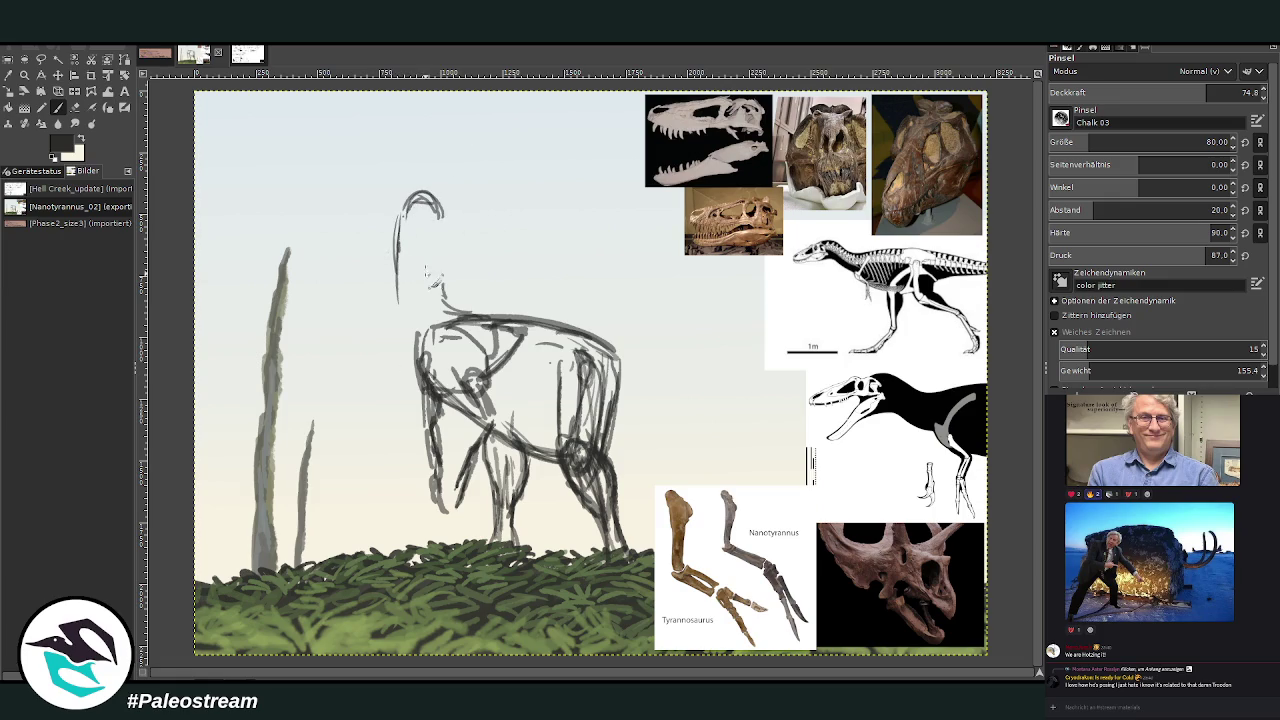
Draw the raised head and long neck curving into the back, plus chest and belly lines.
drag(445, 255, 447, 292)
drag(398, 222, 436, 368)
mouse_move(446, 292)
mouse_down()
mouse_move(466, 316)
mouse_move(443, 241)
mouse_up()
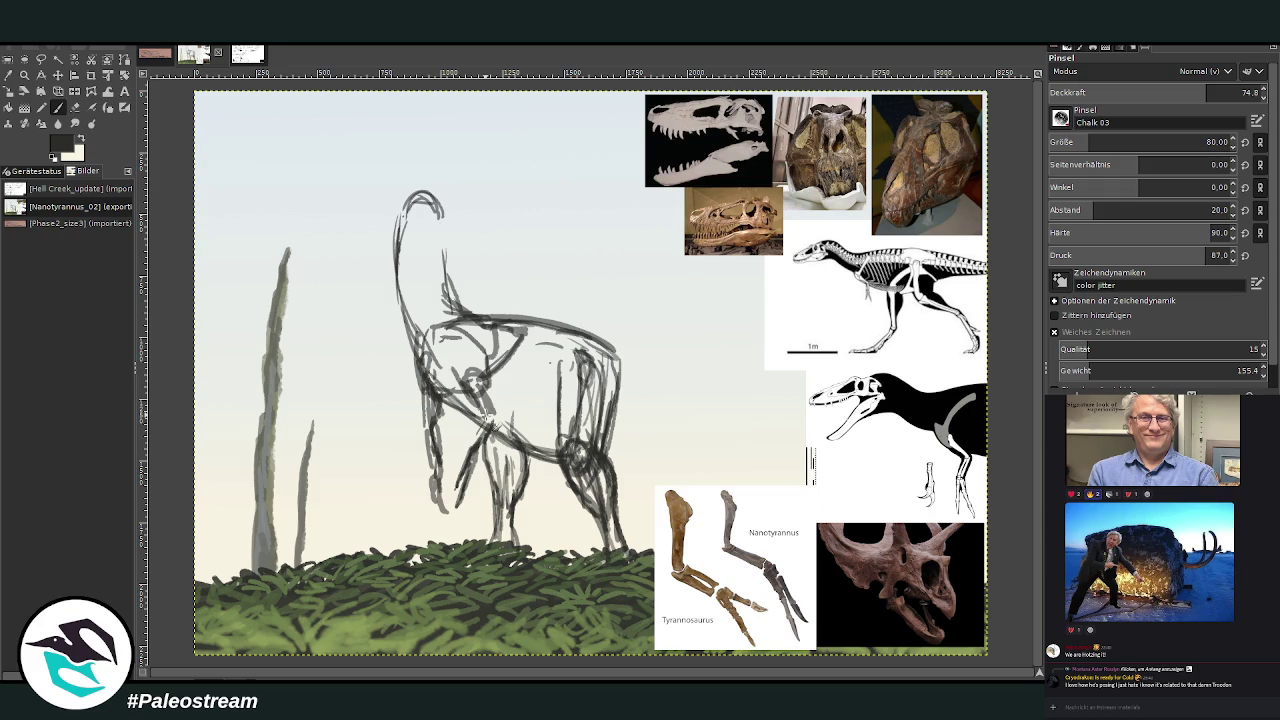
mouse_move(468, 460)
mouse_down()
mouse_move(493, 424)
mouse_move(470, 392)
mouse_move(518, 350)
mouse_up()
mouse_move(567, 424)
mouse_down()
mouse_move(550, 438)
mouse_move(496, 408)
mouse_move(535, 449)
mouse_move(512, 424)
mouse_up()
Extend the back outline rightward into a long tail curving downward.
mouse_move(483, 316)
mouse_down()
mouse_move(568, 318)
mouse_move(604, 340)
mouse_up()
mouse_move(534, 314)
mouse_down()
mouse_move(636, 358)
mouse_move(562, 316)
mouse_up()
mouse_move(482, 314)
mouse_down()
mouse_move(612, 338)
mouse_move(636, 360)
mouse_move(720, 368)
mouse_move(772, 458)
mouse_up()
drag(742, 382, 776, 466)
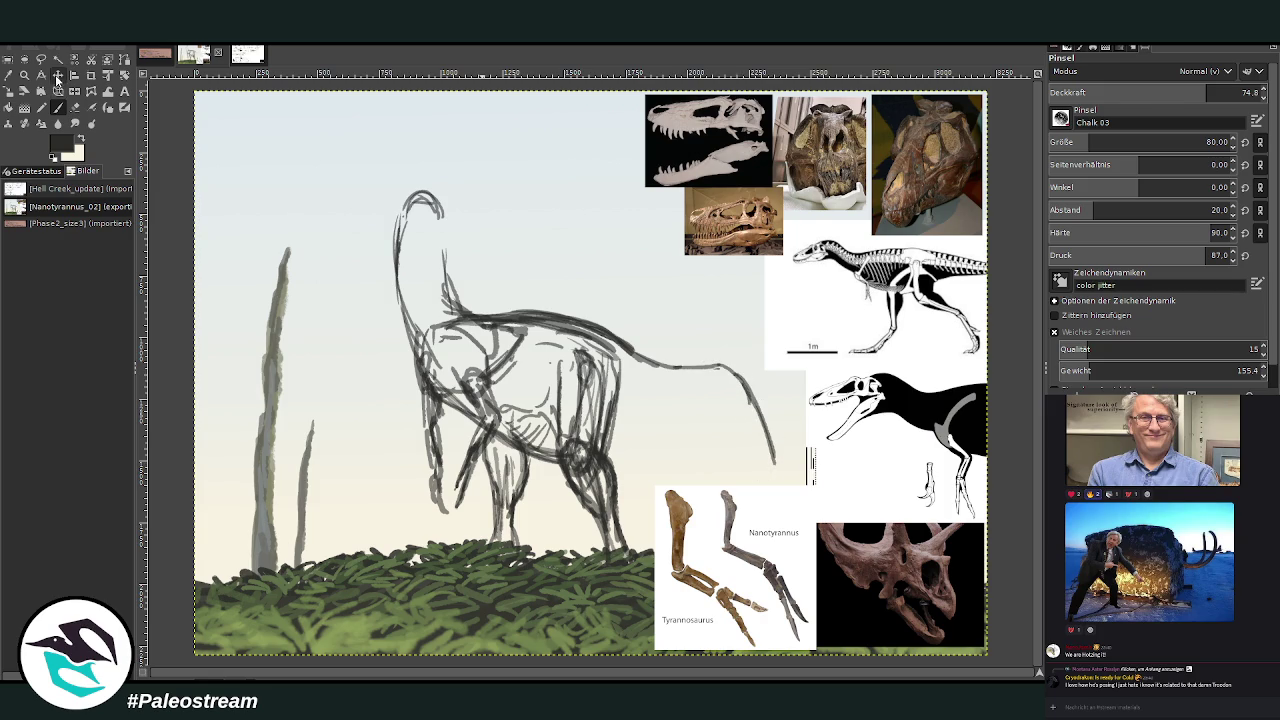
Move the skeleton reference up-left below the skull photos, shifting the small skull upper right.
click(57, 74)
drag(880, 280, 625, 190)
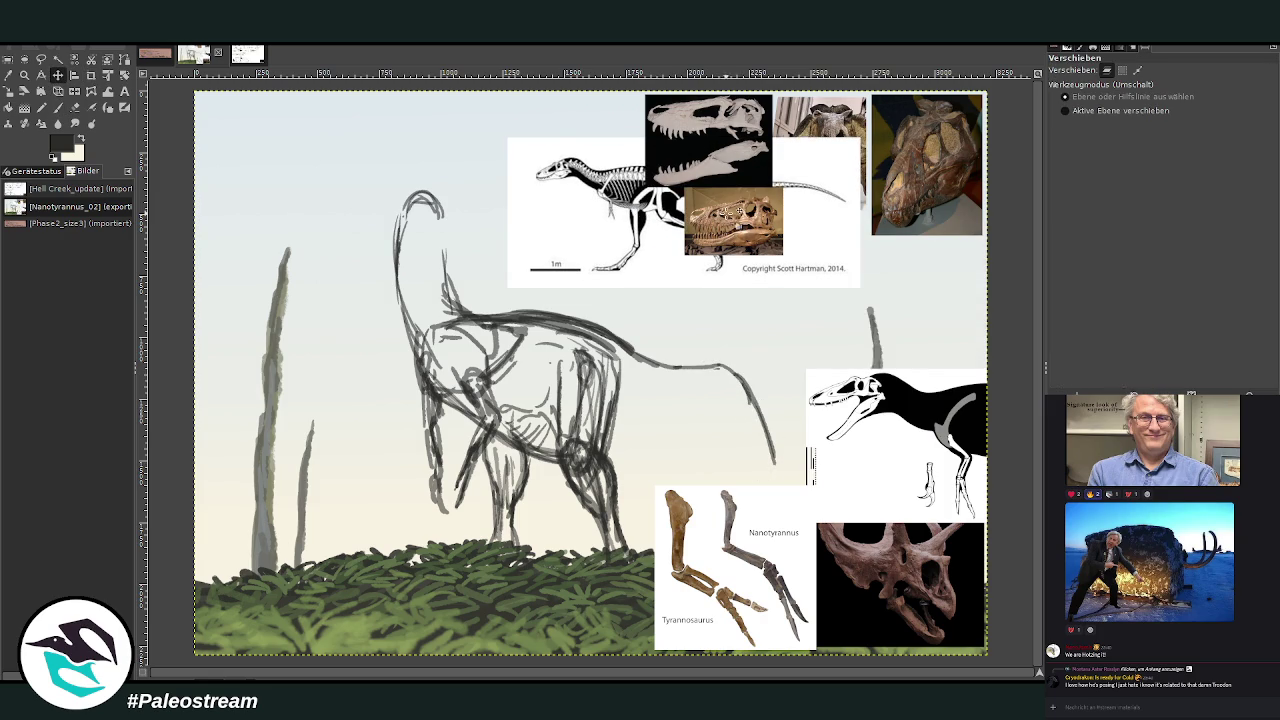
drag(727, 215, 838, 148)
drag(646, 209, 649, 232)
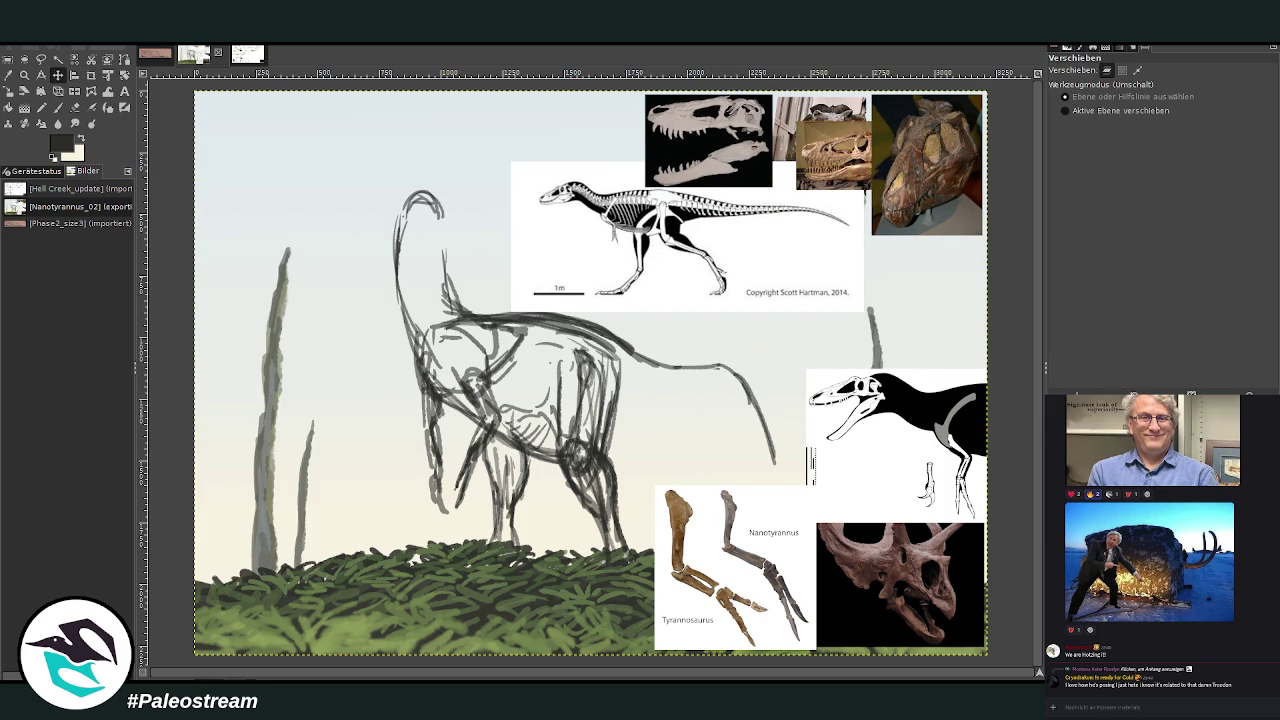
Add short chest strokes and darken the tail tip and tail curve.
click(57, 107)
mouse_move(628, 443)
mouse_down()
mouse_move(612, 425)
mouse_move(652, 428)
mouse_move(731, 398)
mouse_move(760, 425)
mouse_move(768, 462)
mouse_up()
mouse_move(748, 412)
mouse_down()
mouse_move(778, 486)
mouse_move(726, 392)
mouse_up()
mouse_move(780, 488)
mouse_down()
mouse_move(745, 395)
mouse_move(668, 394)
mouse_move(630, 420)
mouse_up()
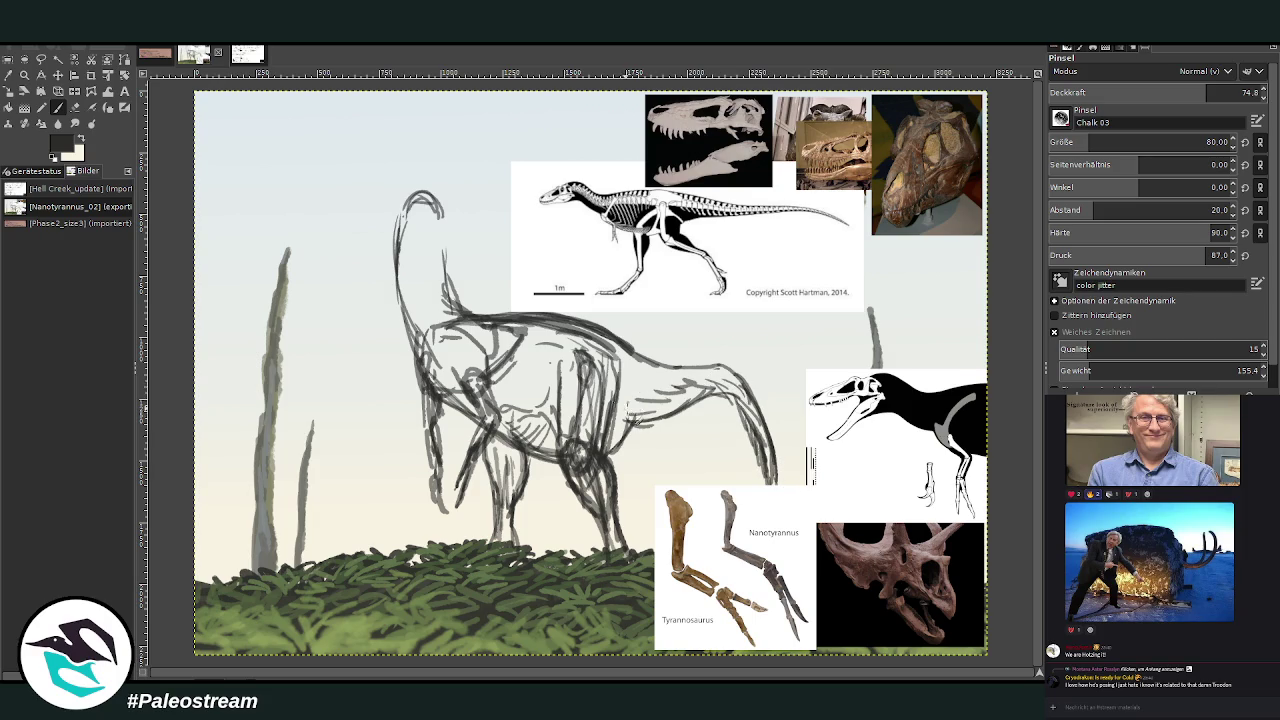
click(75, 107)
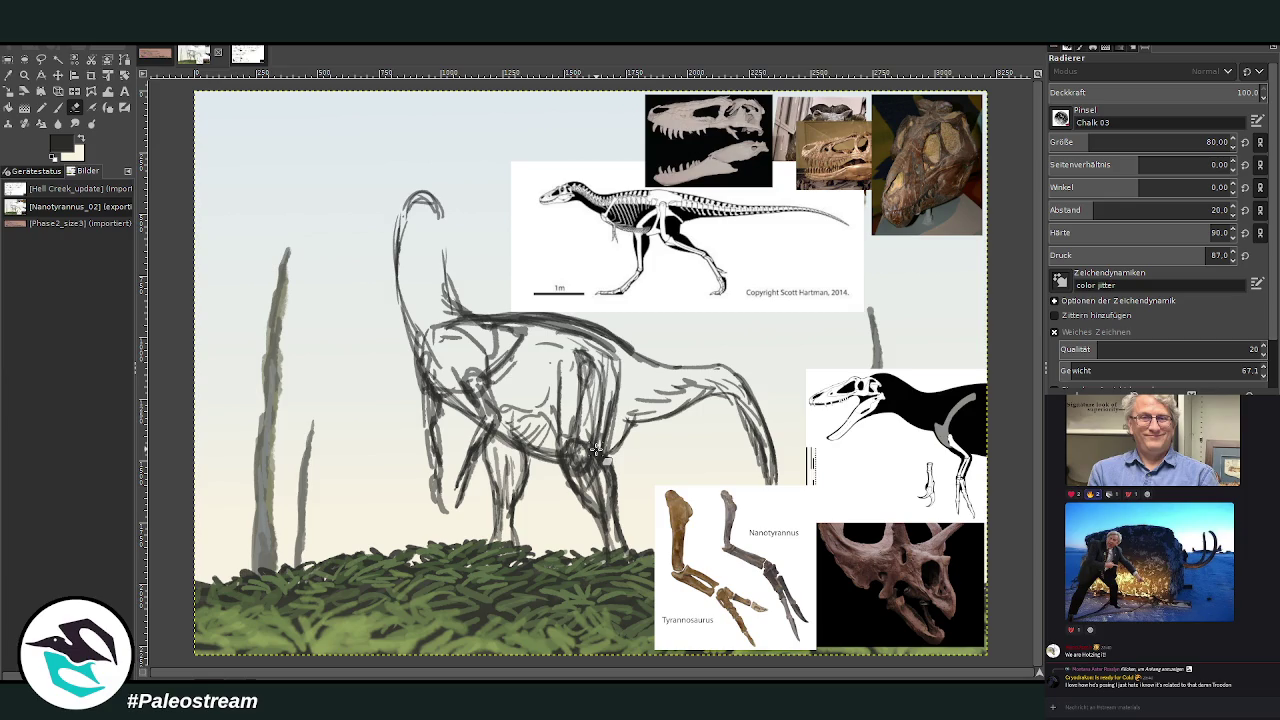
Darken the back, rear leg, chest and neck lines, undoing a trial plume above the head.
click(57, 108)
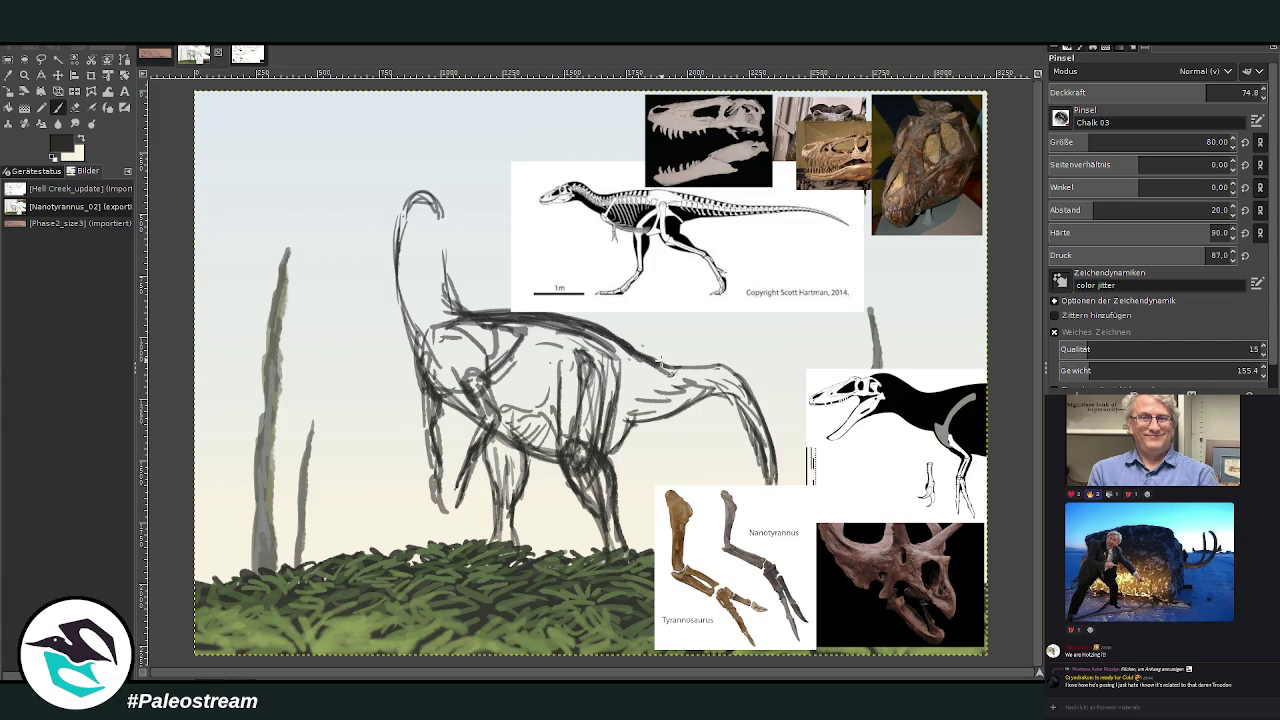
mouse_move(700, 362)
mouse_down()
mouse_move(778, 450)
mouse_move(628, 348)
mouse_up()
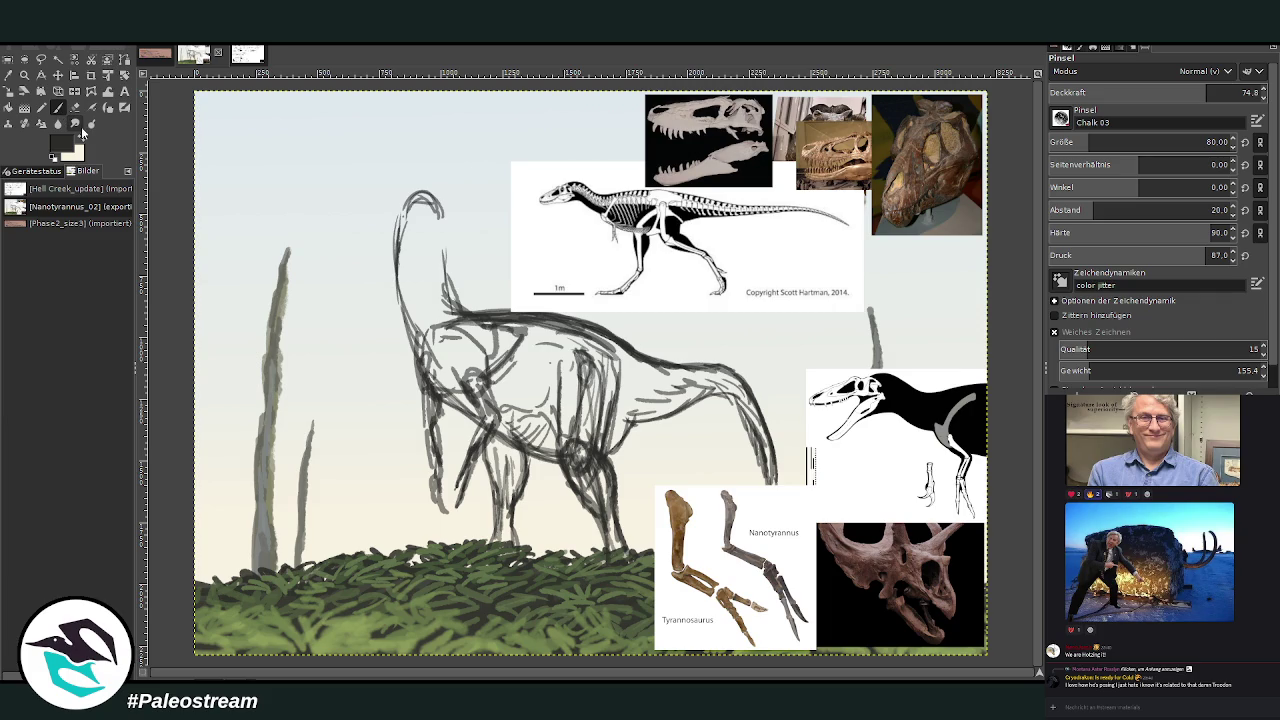
drag(462, 385, 478, 415)
mouse_move(430, 182)
mouse_down()
mouse_move(366, 118)
mouse_move(345, 180)
mouse_move(380, 224)
mouse_up()
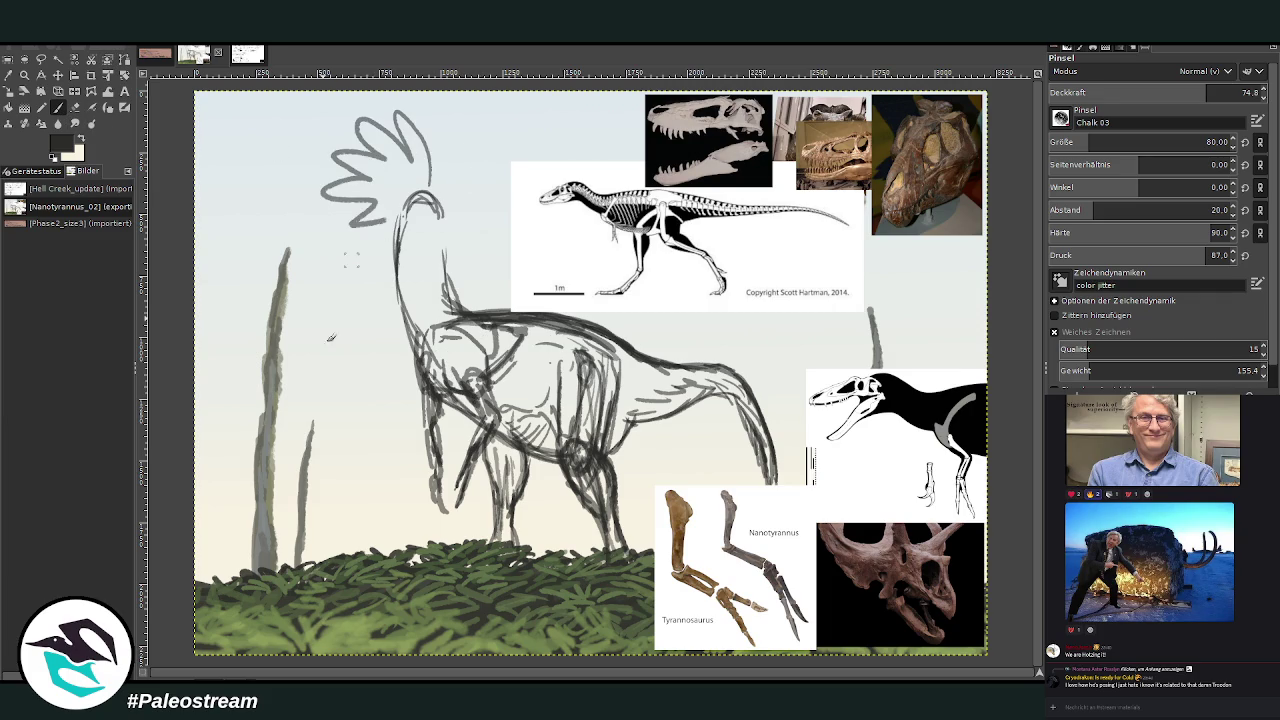
key(ctrl+z)
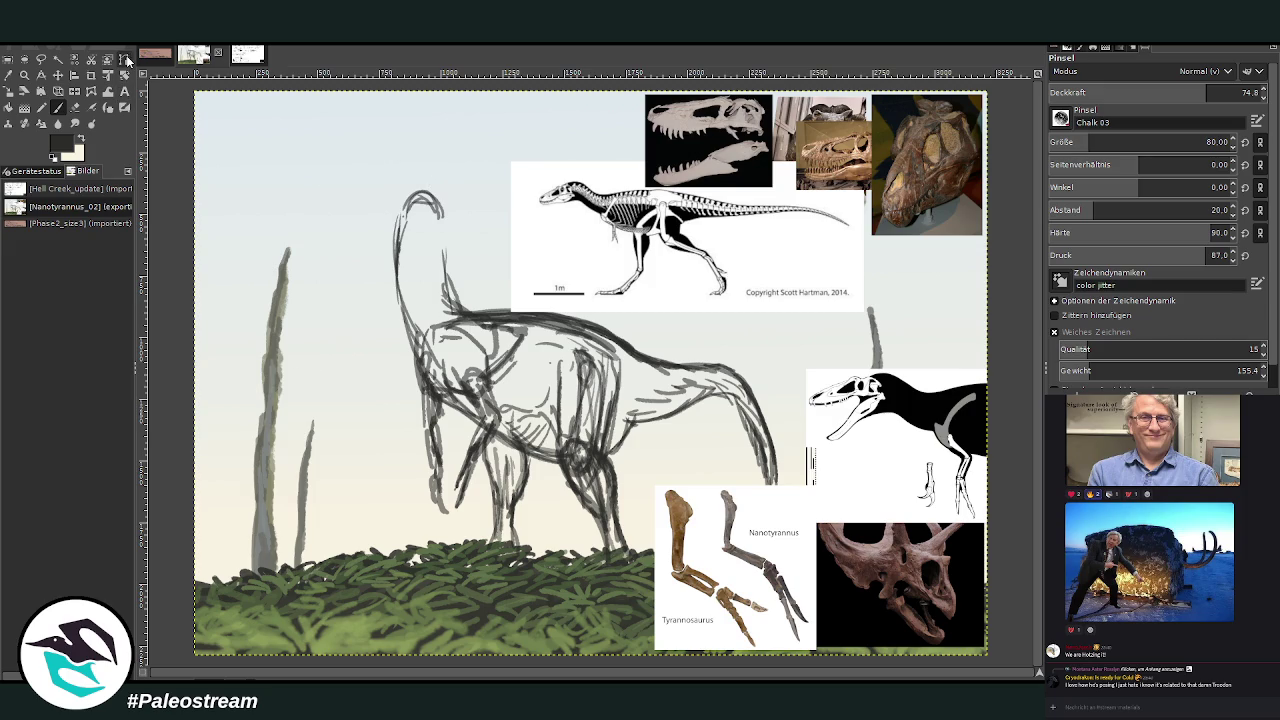
Raise the dinosaur sketch slightly and extend both legs down to the grass.
click(58, 76)
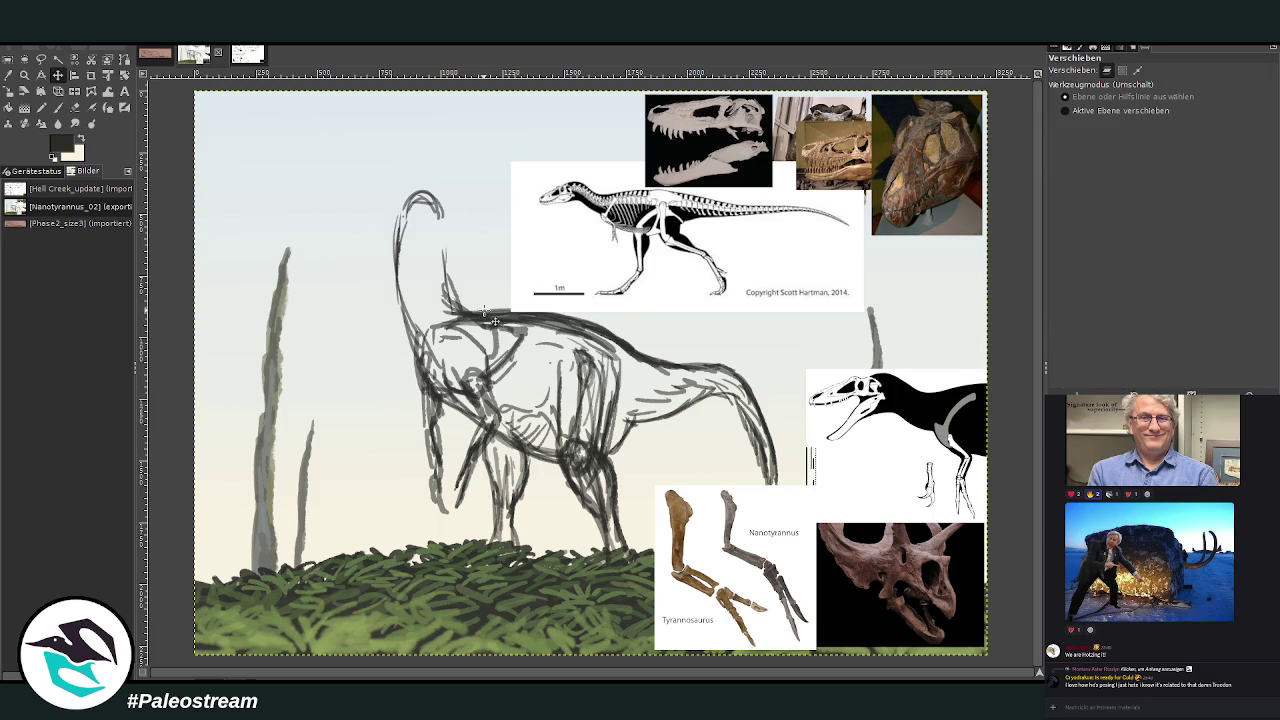
drag(489, 317, 490, 280)
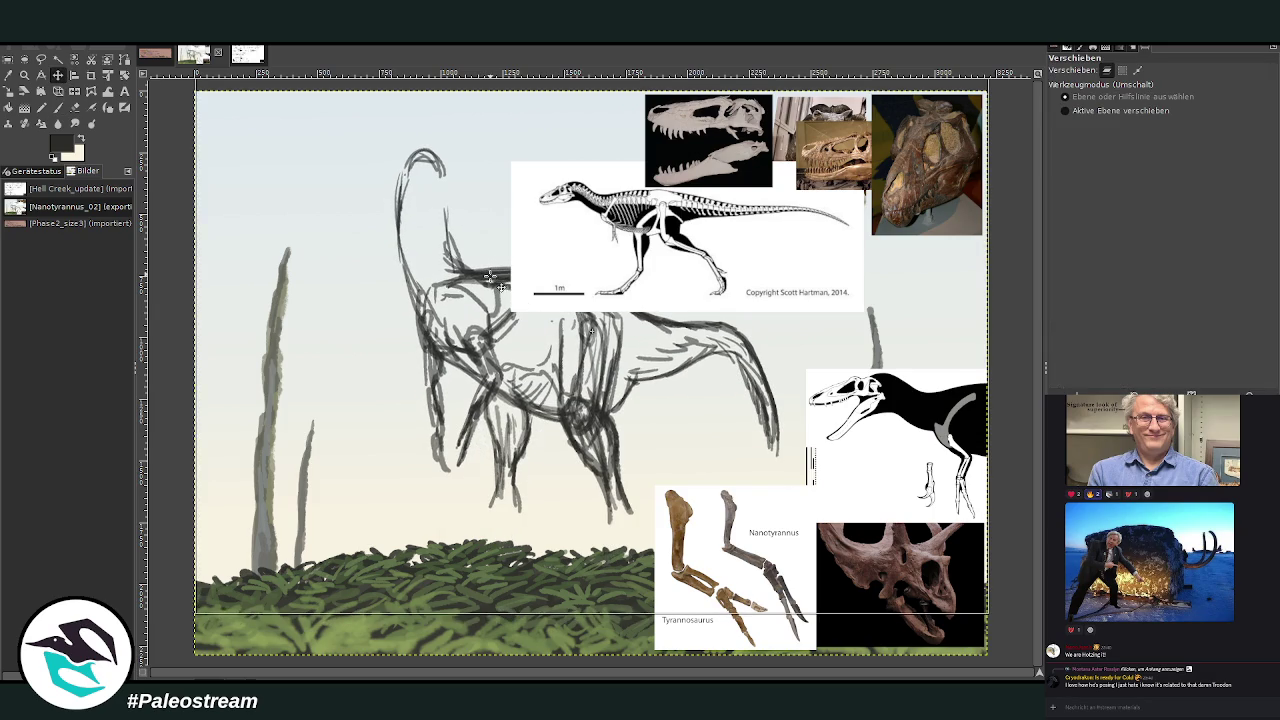
key(p)
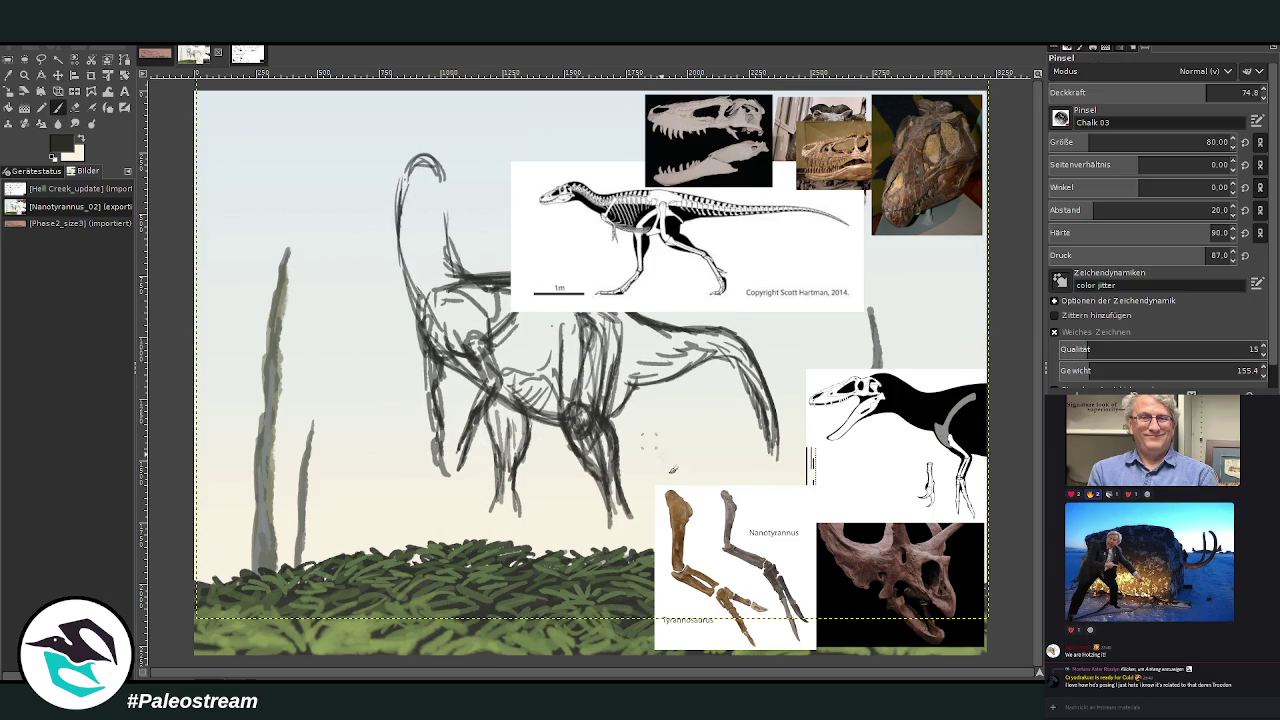
mouse_move(622, 530)
mouse_down()
mouse_move(619, 496)
mouse_move(626, 588)
mouse_move(614, 572)
mouse_up()
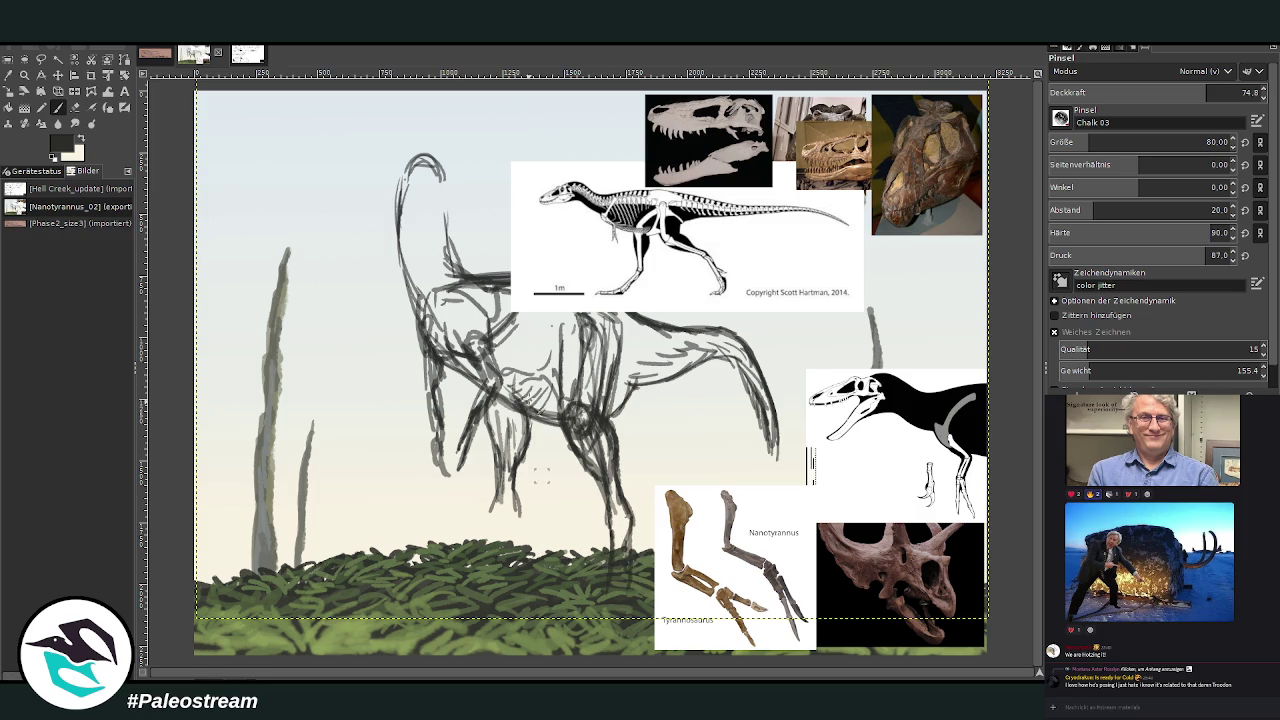
drag(500, 490, 484, 568)
mouse_move(514, 517)
mouse_down()
mouse_move(486, 582)
mouse_move(466, 578)
mouse_move(476, 596)
mouse_up()
drag(632, 518, 628, 584)
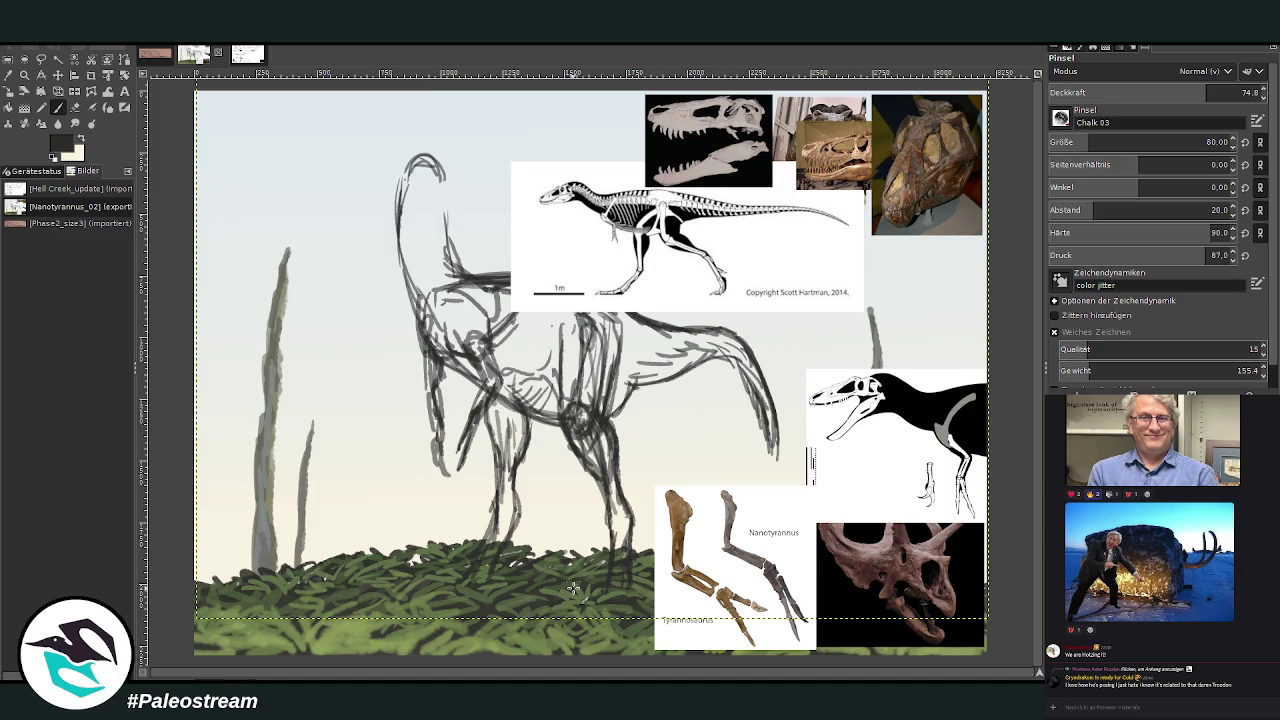
Move the skeleton reference to the top-right and shift the skull reference left.
click(58, 75)
drag(578, 216, 869, 222)
drag(700, 140, 642, 145)
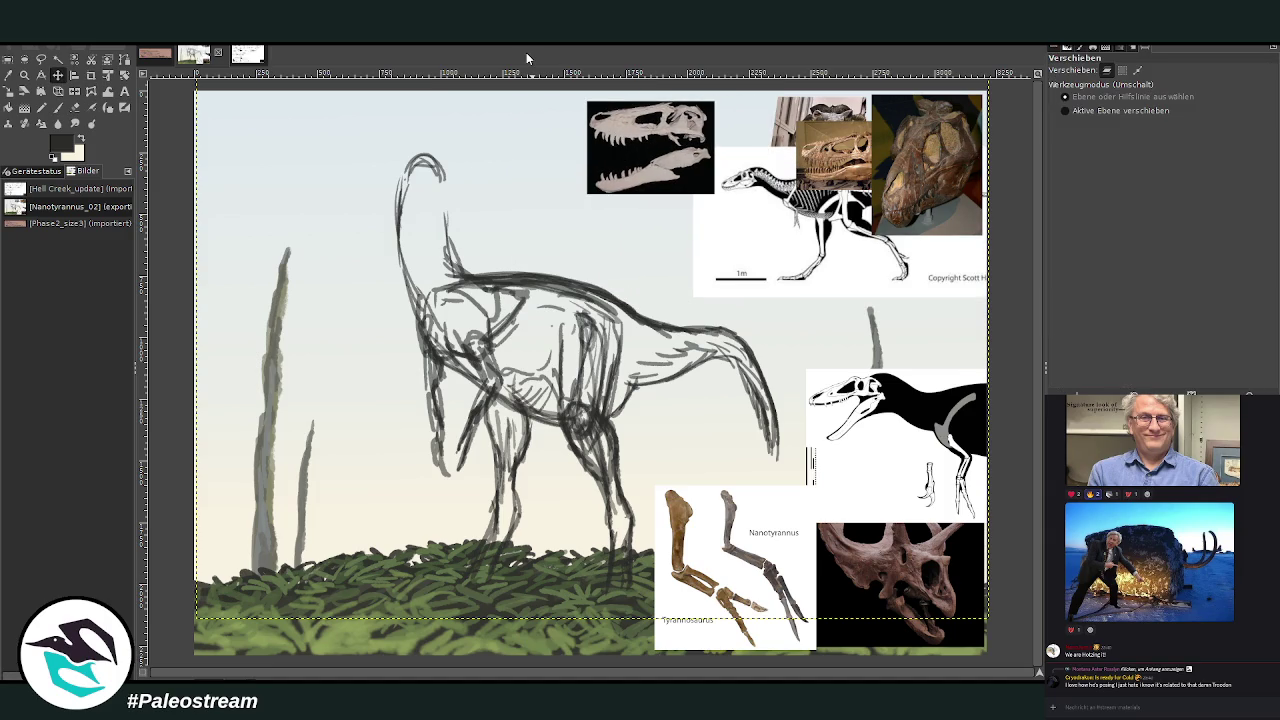
click(75, 107)
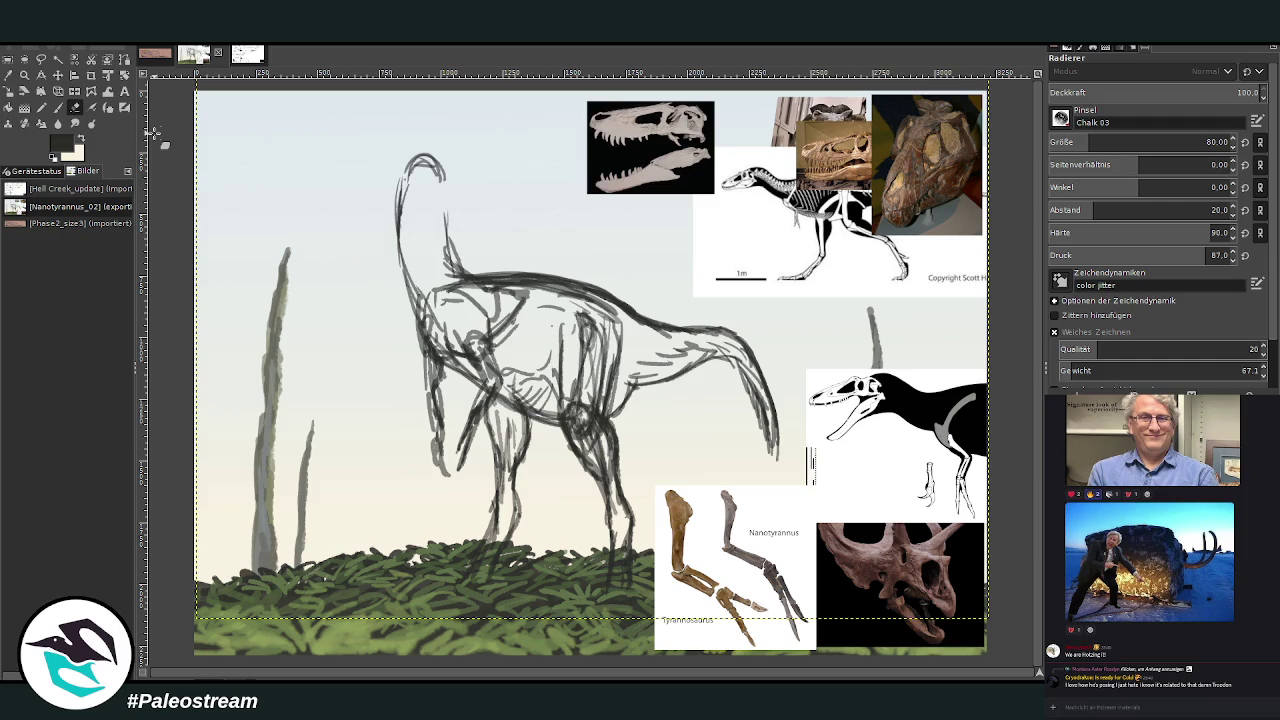
Lasso the whole dinosaur sketch, rotate it about 6 degrees, then clear the selection.
click(41, 59)
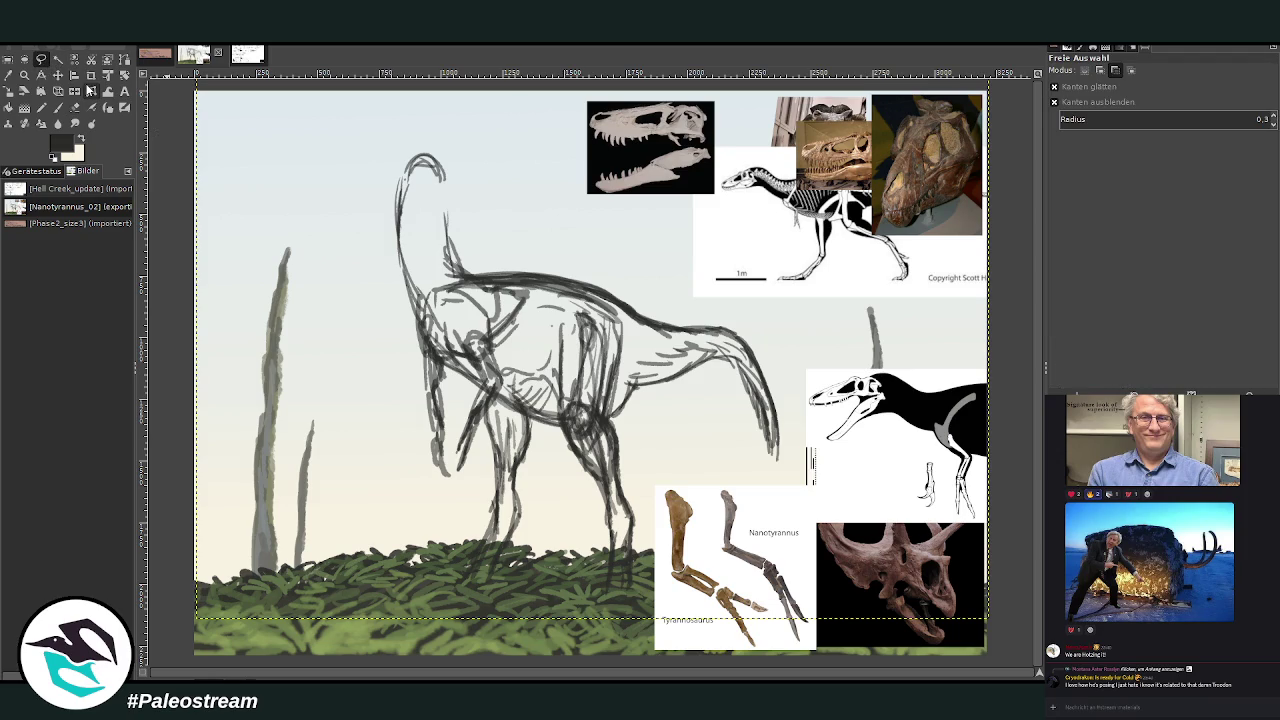
click(1100, 70)
mouse_move(622, 427)
mouse_down()
mouse_move(740, 450)
mouse_move(792, 362)
mouse_move(562, 258)
mouse_move(342, 254)
mouse_move(444, 518)
mouse_move(505, 418)
mouse_move(566, 440)
mouse_move(572, 318)
mouse_move(614, 412)
mouse_up()
key(Return)
key(shift+r)
click(521, 345)
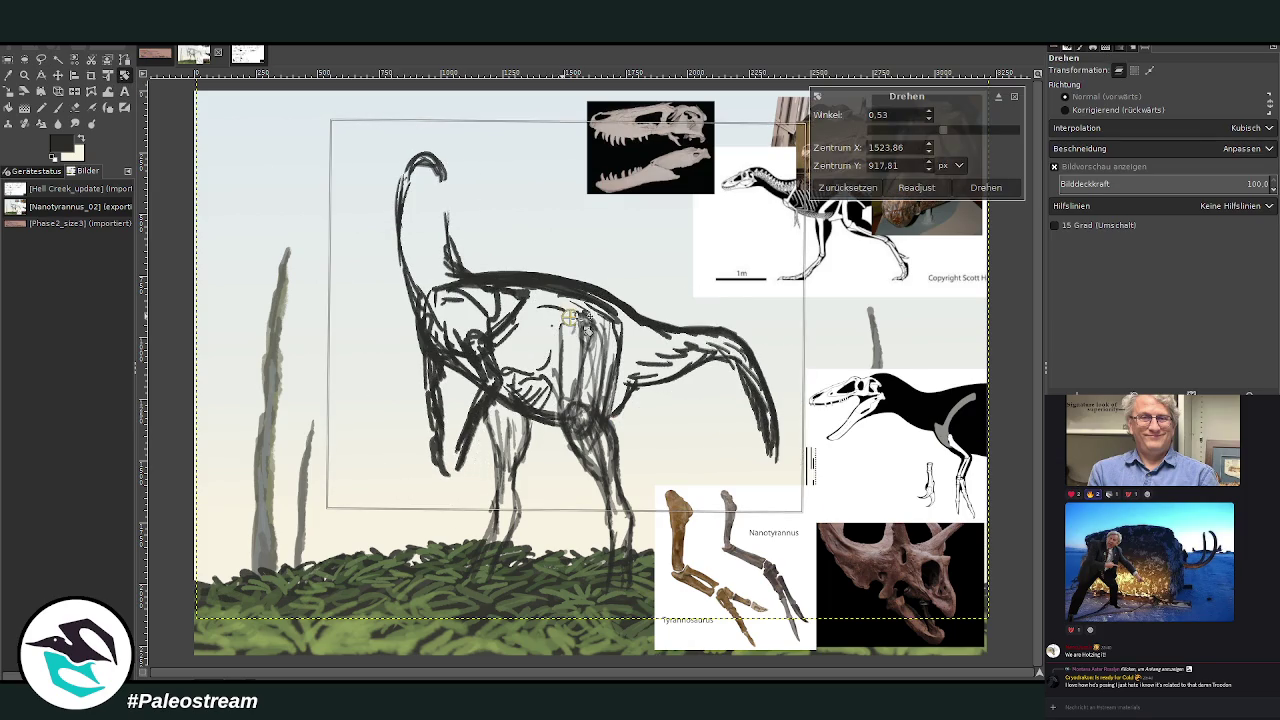
drag(380, 267, 377, 262)
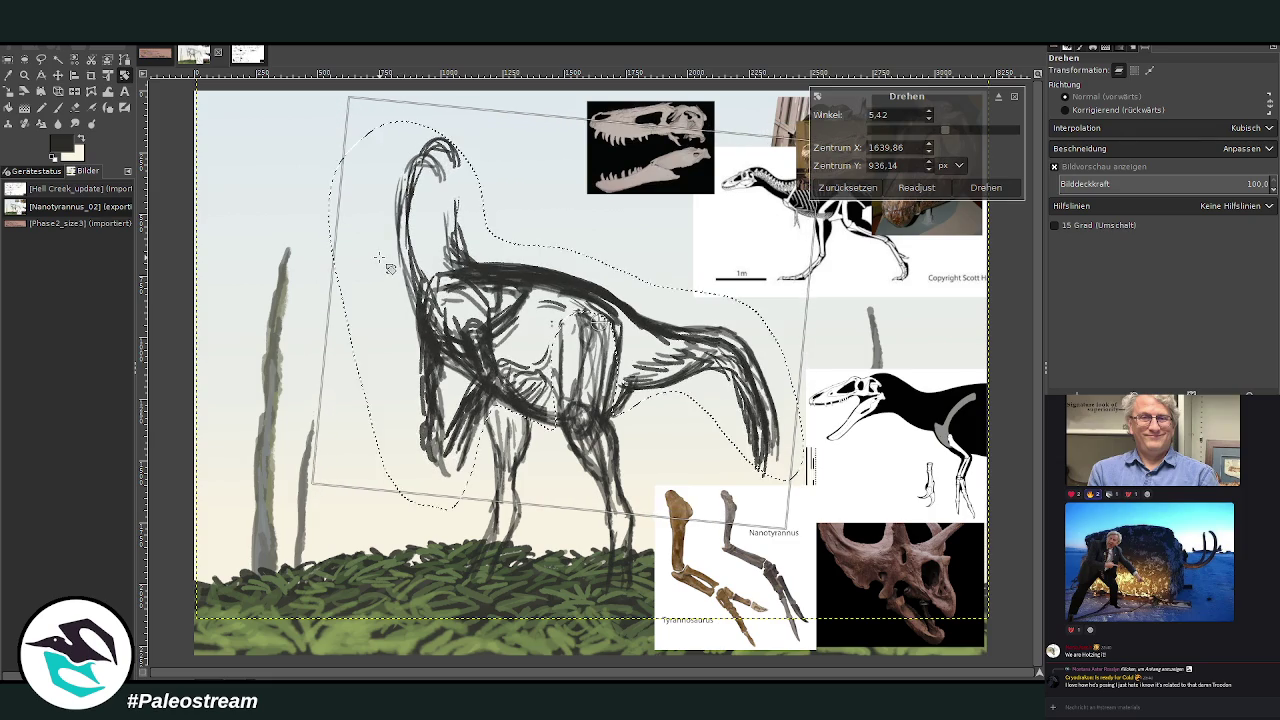
key(Return)
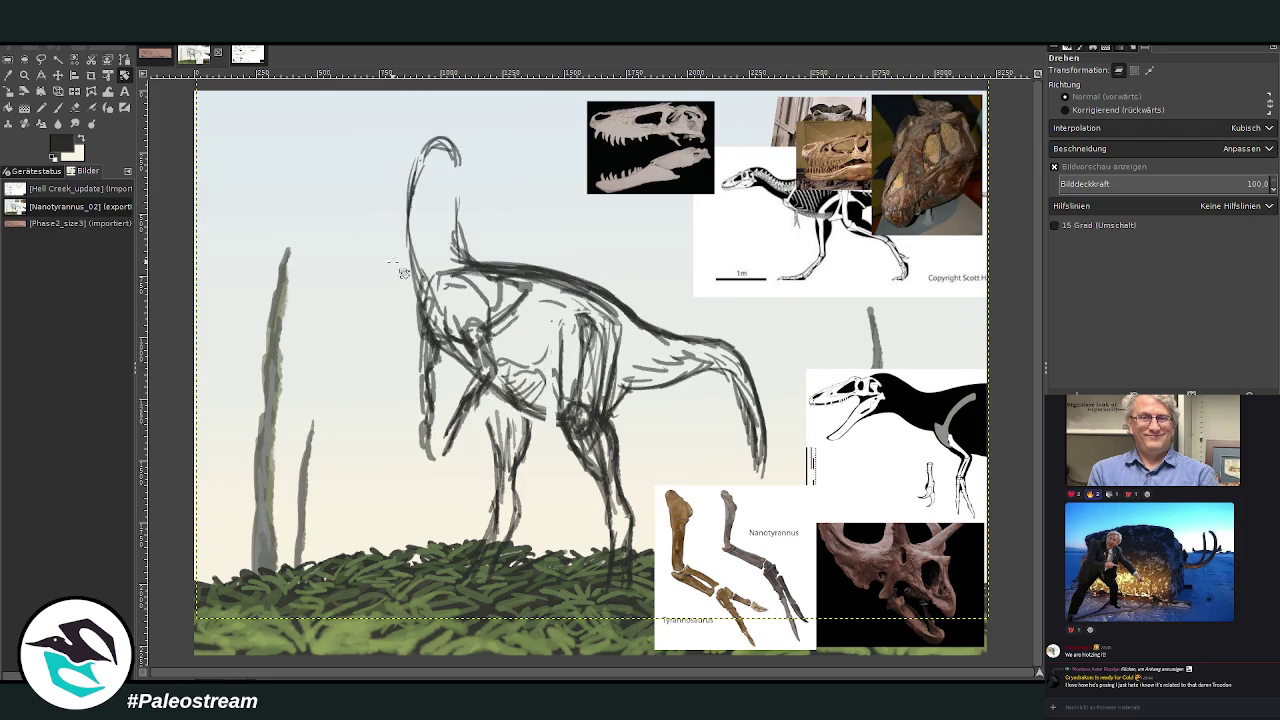
key(ctrl+shift+a)
key(p)
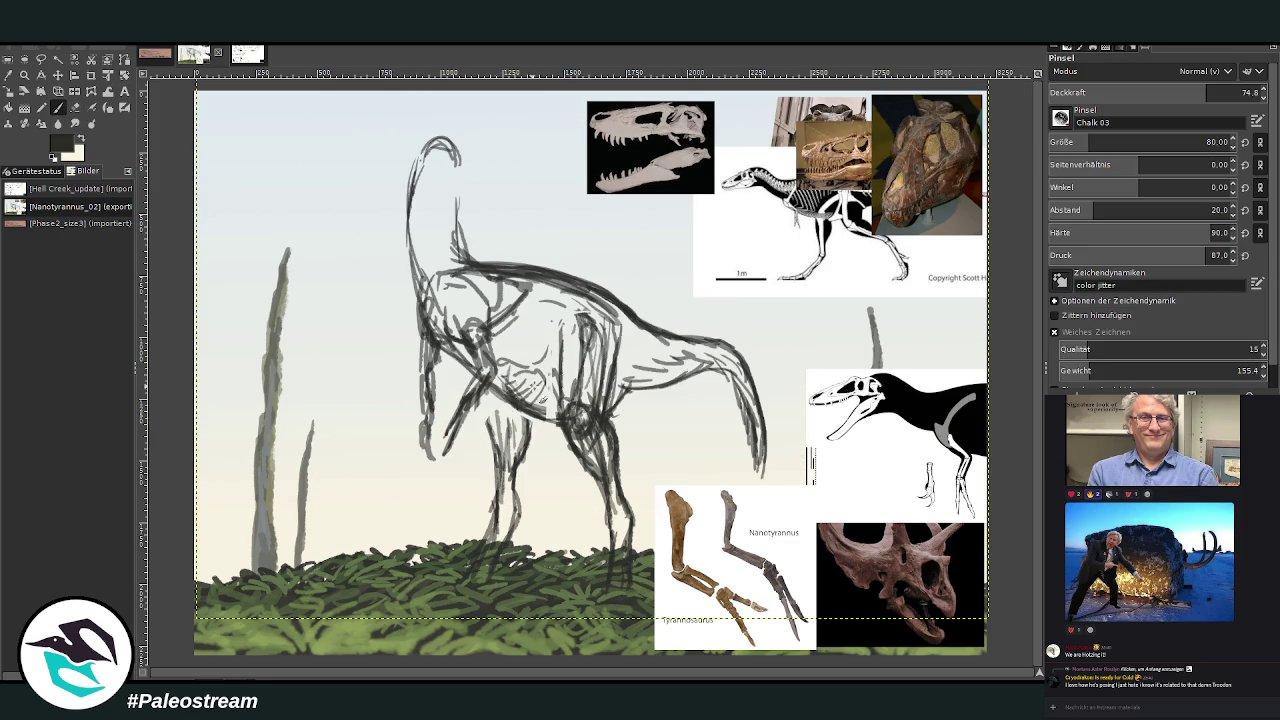
Add chalk strokes down the front leg and belly, then erase stray strokes near the knee.
drag(498, 436, 488, 542)
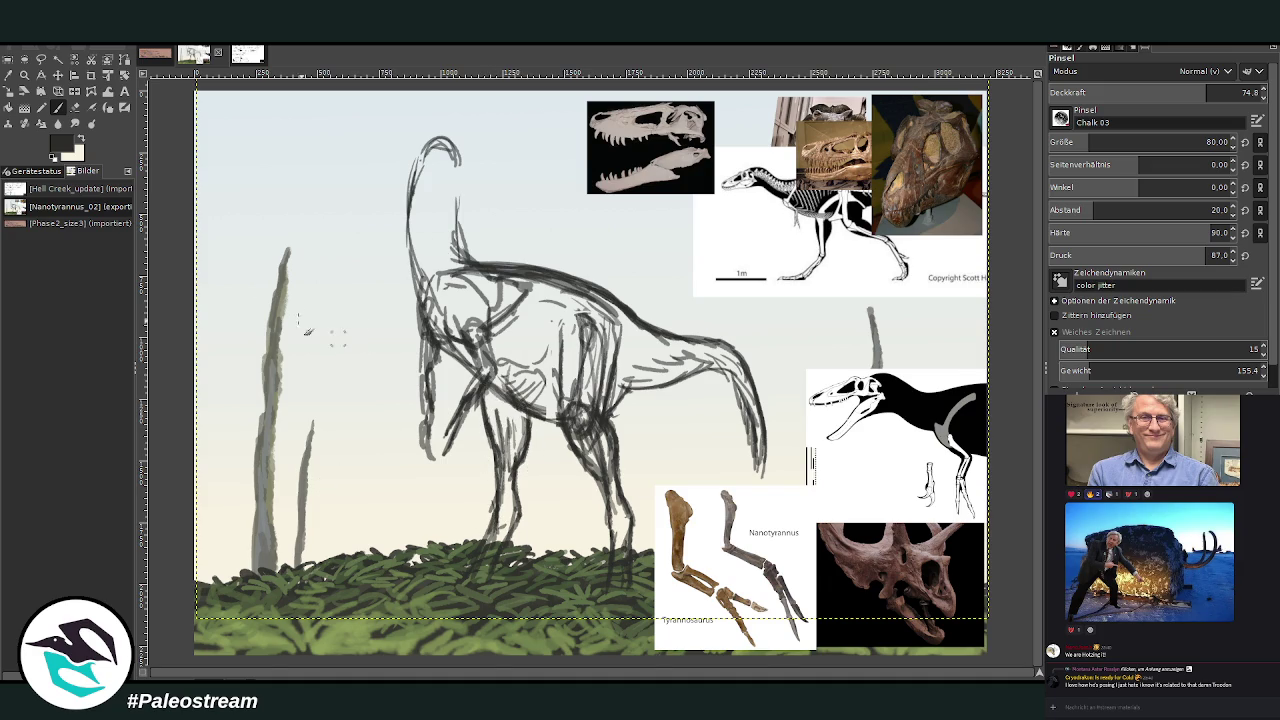
drag(552, 415, 518, 382)
key(shift+e)
mouse_move(618, 456)
mouse_down()
mouse_move(625, 495)
mouse_move(578, 420)
mouse_move(588, 400)
mouse_move(598, 422)
mouse_move(620, 410)
mouse_move(628, 350)
mouse_move(618, 410)
mouse_move(630, 397)
mouse_up()
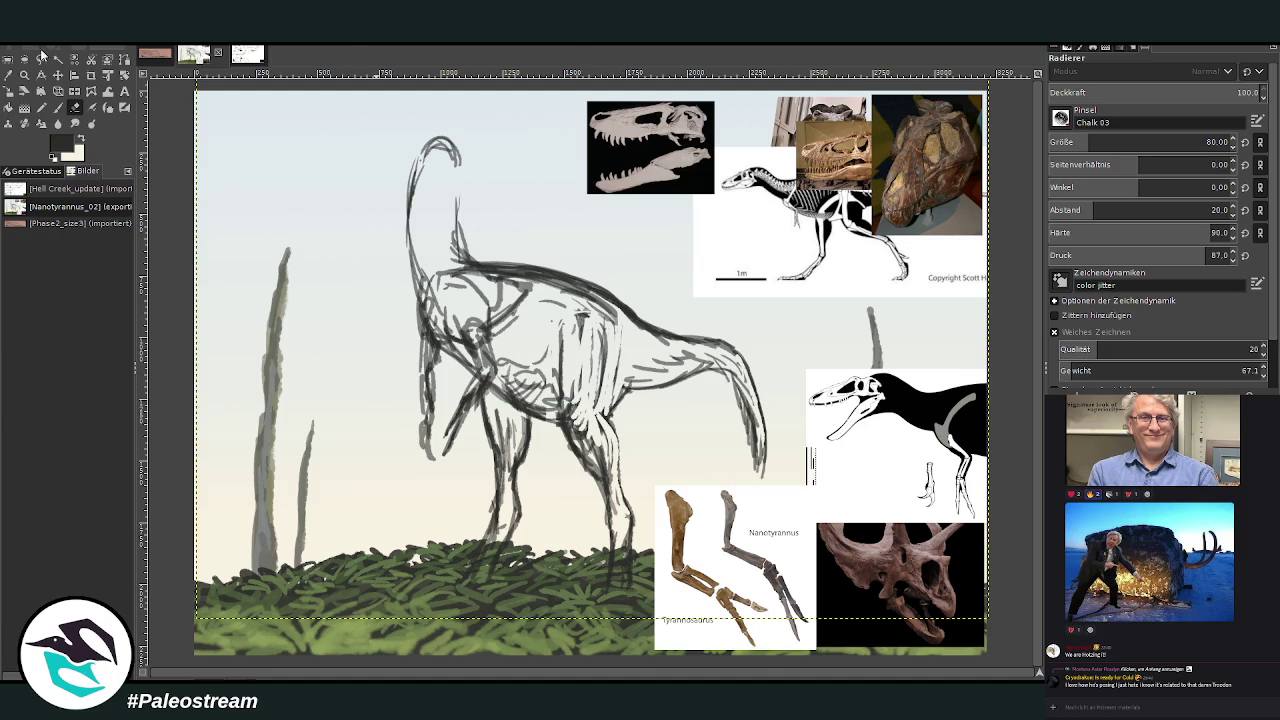
click(24, 75)
Zoom into the upper body, set brush size to 52, and flip the skull reference vertically.
drag(412, 120, 712, 372)
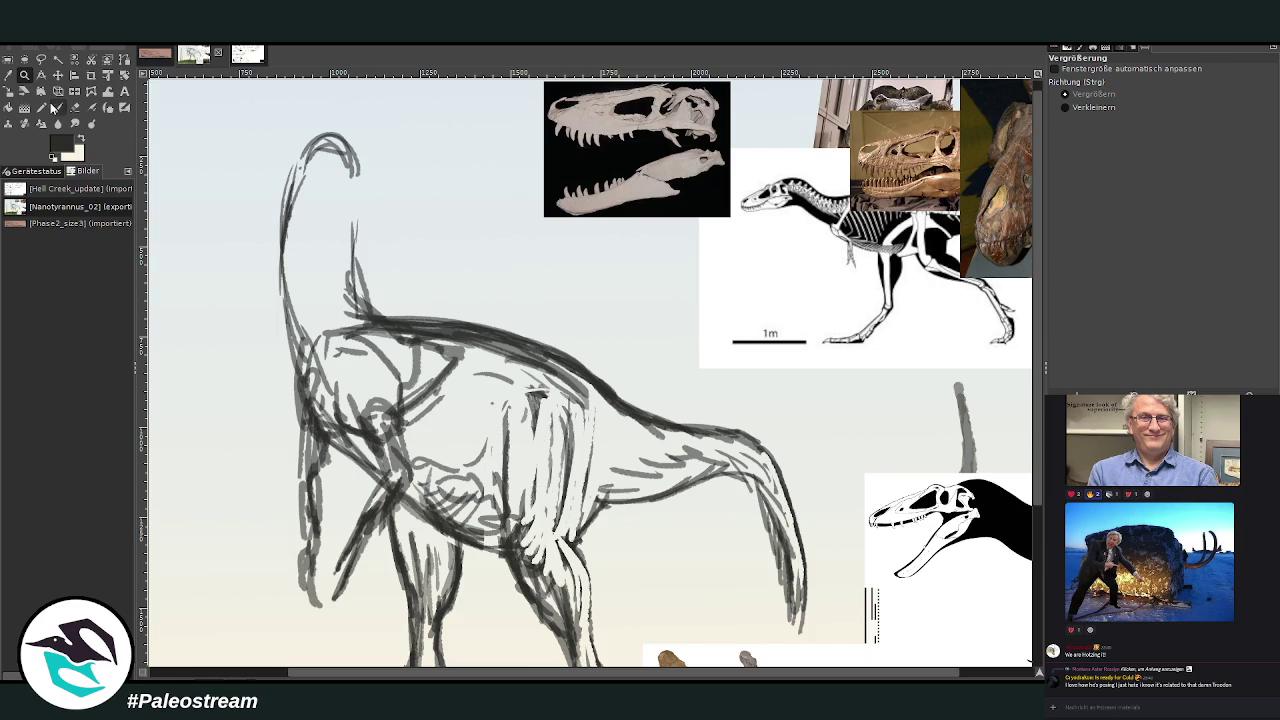
click(57, 107)
drag(1062, 143, 1058, 126)
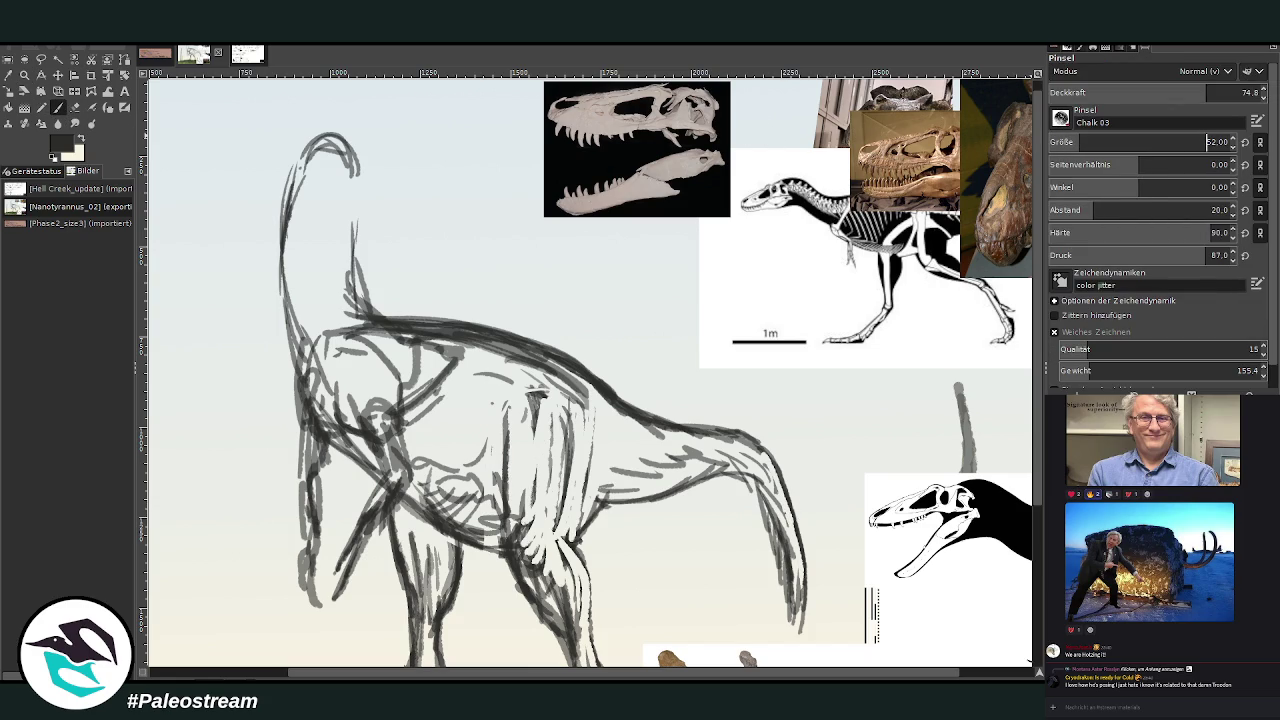
click(57, 74)
click(620, 147)
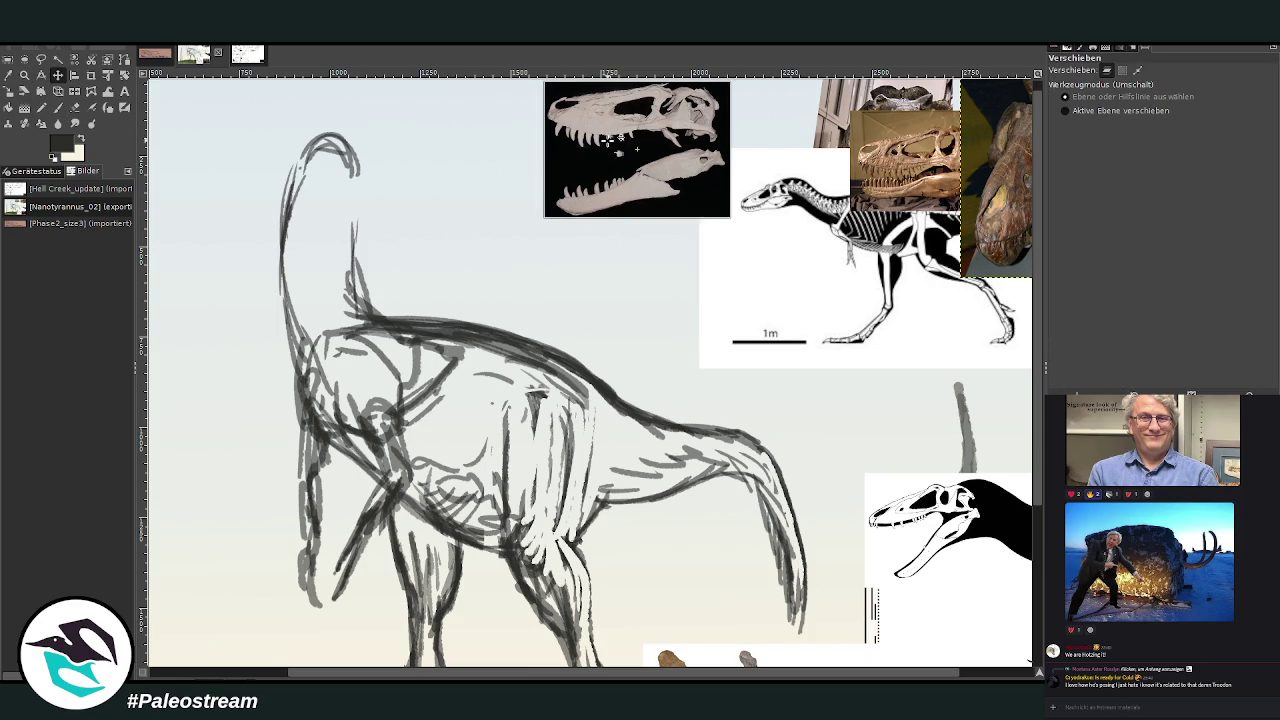
click(74, 91)
ctrl+click(580, 165)
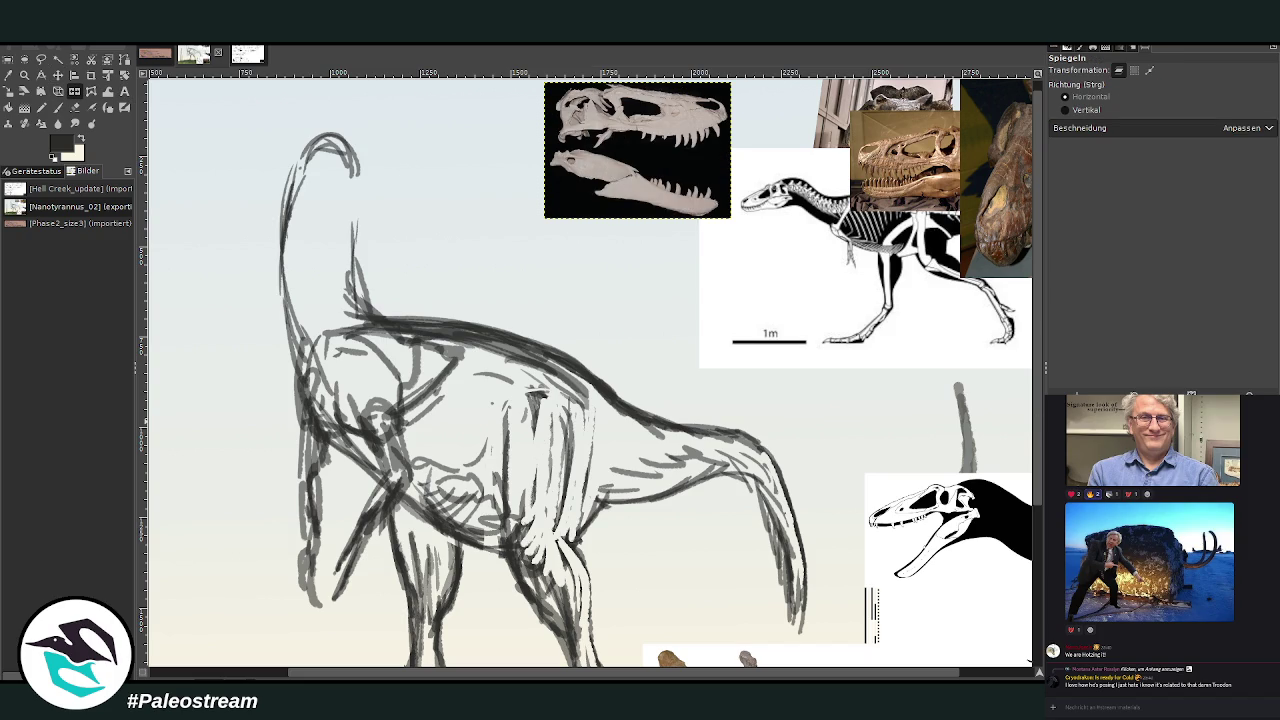
Draw the head's top, eye, snout jaw line and darker lower jaw in chalk.
click(56, 108)
drag(338, 158, 318, 152)
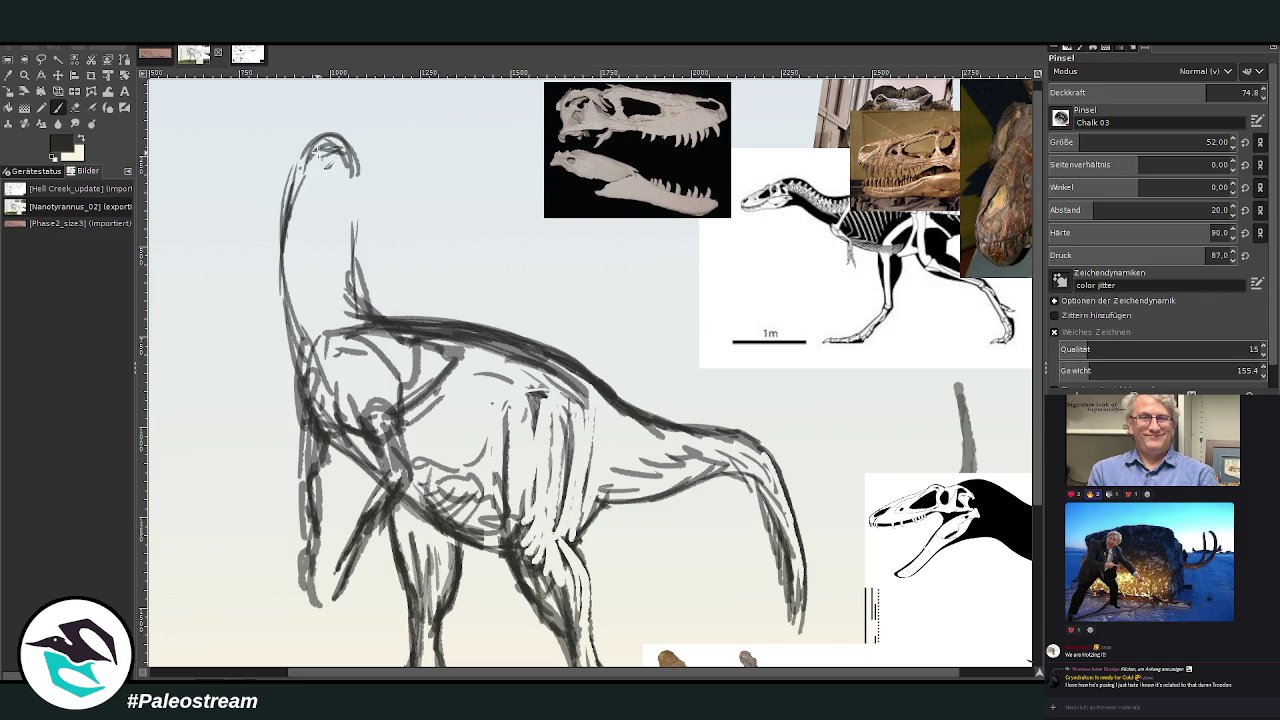
drag(370, 196, 390, 205)
drag(338, 145, 405, 210)
drag(325, 148, 477, 133)
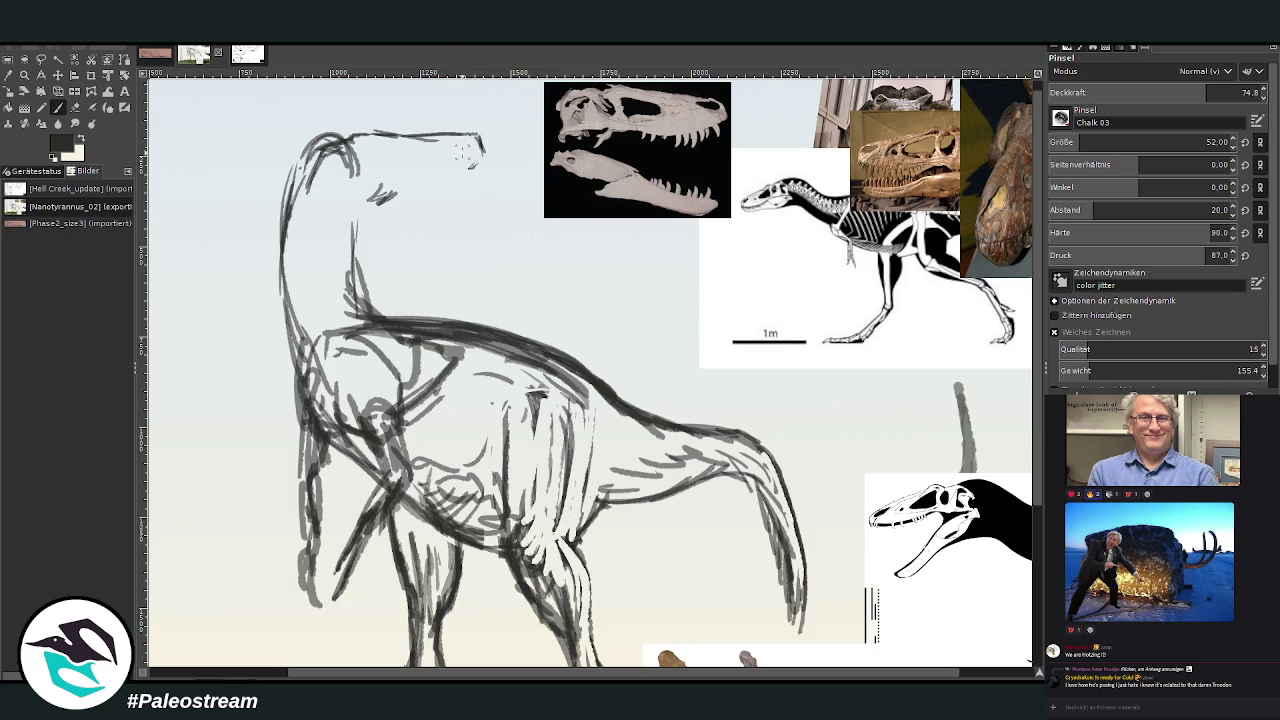
mouse_move(476, 150)
mouse_down()
mouse_move(436, 172)
mouse_move(328, 180)
mouse_move(352, 160)
mouse_move(330, 176)
mouse_up()
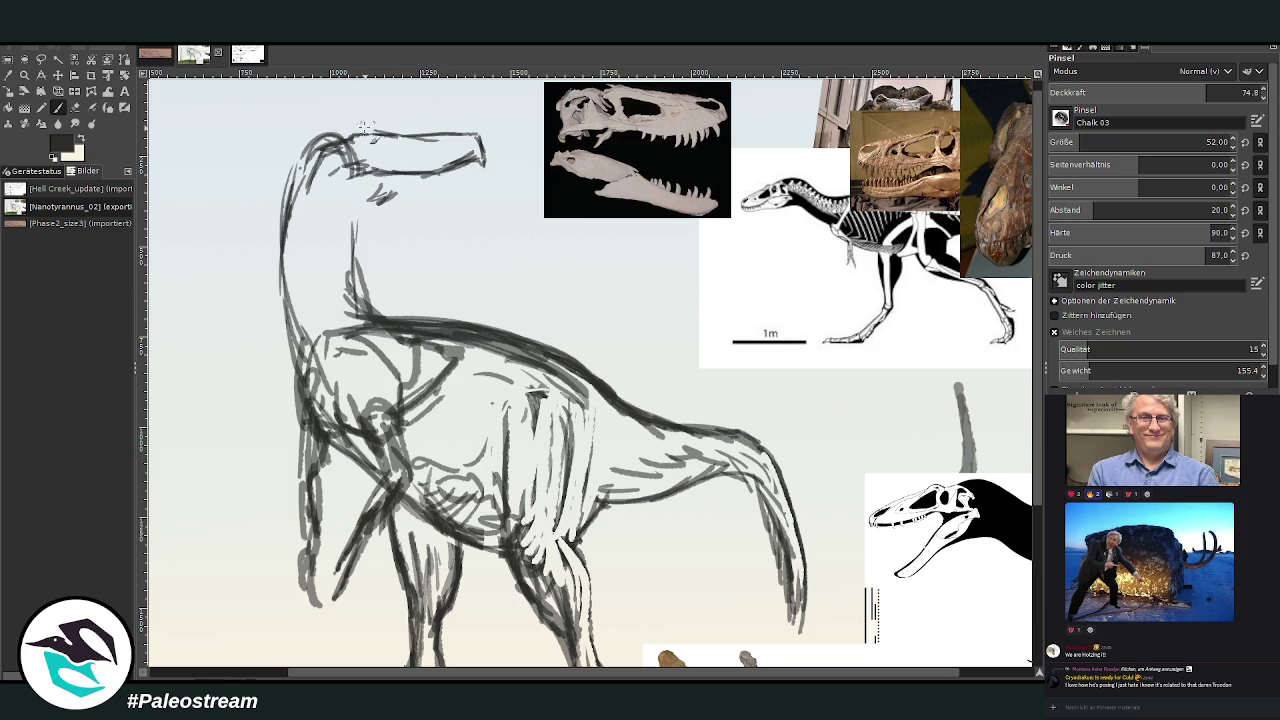
drag(354, 134, 378, 130)
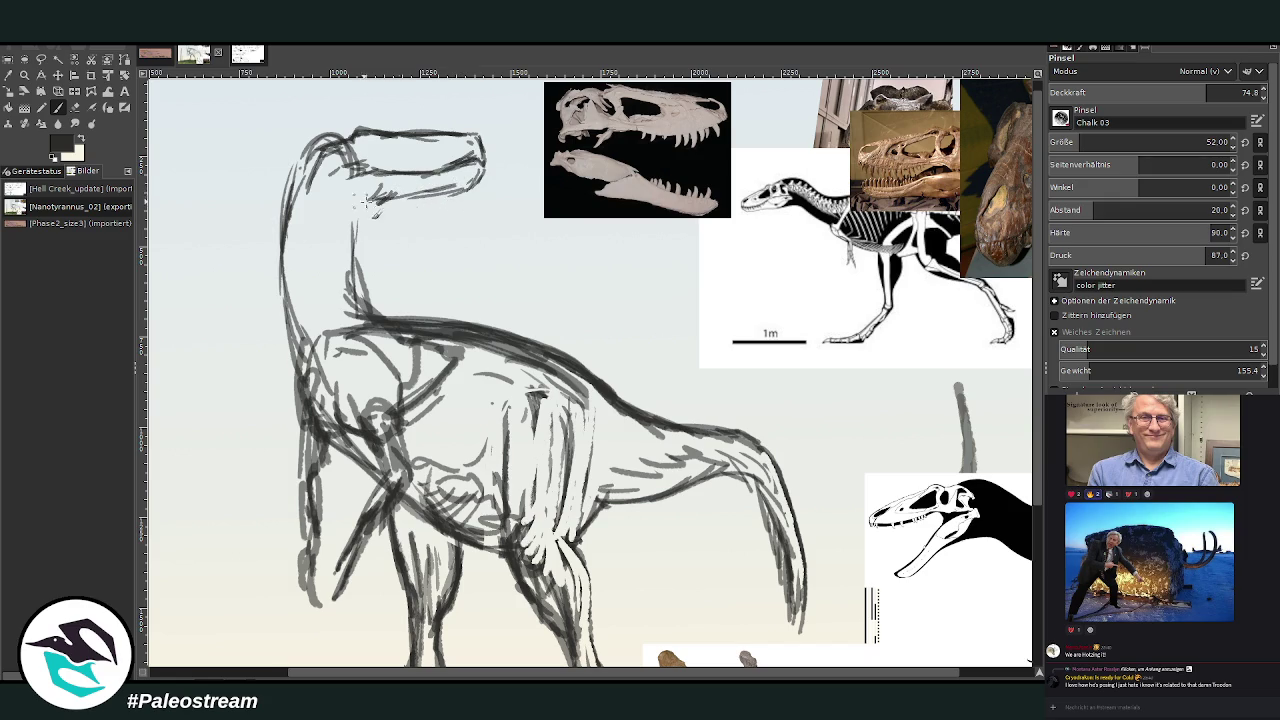
mouse_move(321, 208)
mouse_down()
mouse_move(401, 213)
mouse_move(338, 268)
mouse_move(360, 312)
mouse_up()
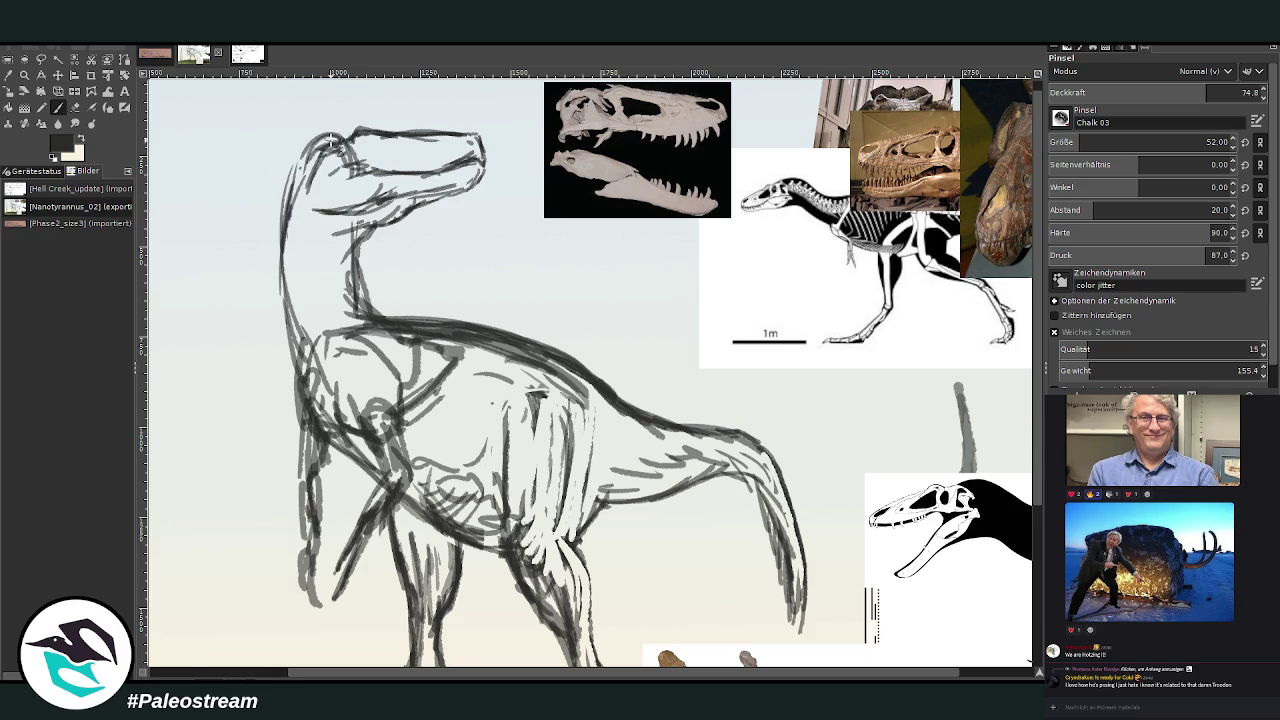
Erase extra head lines, thicken the neck front and back, and refine the eye and skull outline.
click(74, 107)
mouse_move(338, 132)
mouse_down()
mouse_move(352, 156)
mouse_move(398, 144)
mouse_move(310, 142)
mouse_move(268, 210)
mouse_move(268, 285)
mouse_move(303, 361)
mouse_up()
key(p)
drag(356, 240, 386, 340)
mouse_move(266, 250)
mouse_down()
mouse_move(300, 360)
mouse_move(300, 240)
mouse_up()
drag(300, 158, 266, 240)
click(75, 107)
mouse_move(316, 375)
mouse_down()
mouse_move(284, 236)
mouse_move(299, 213)
mouse_move(282, 320)
mouse_up()
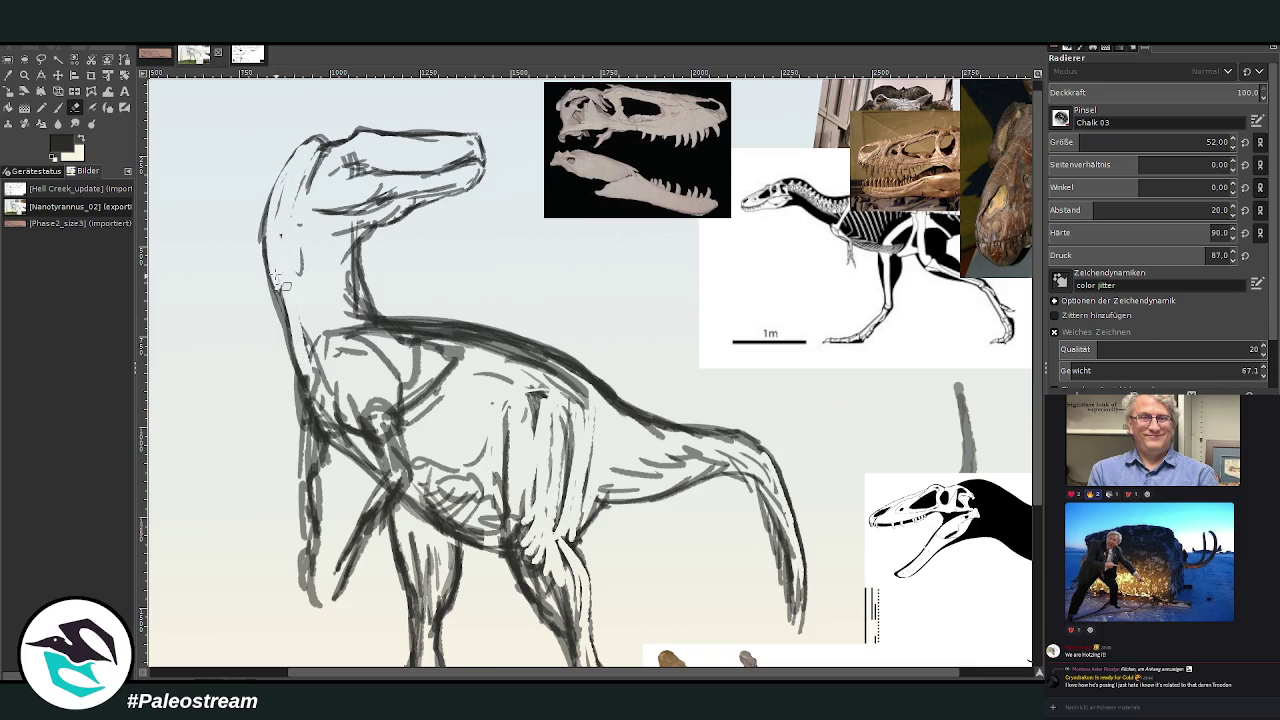
key(p)
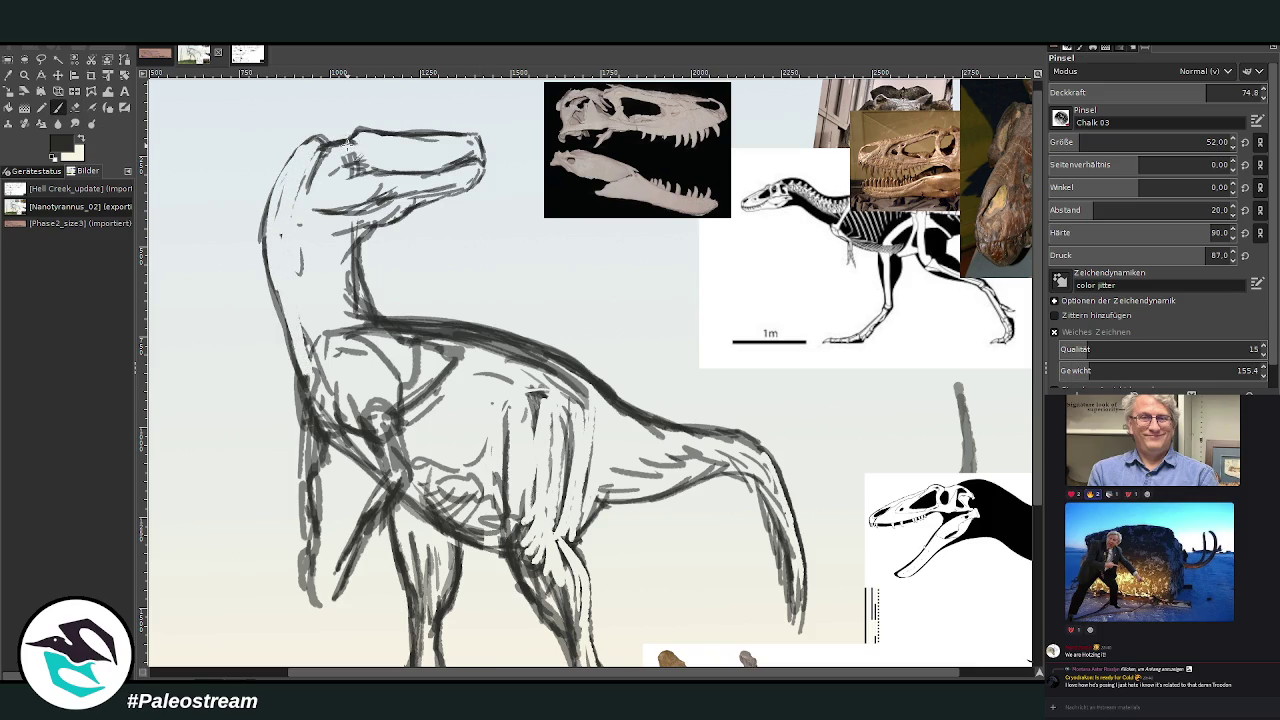
drag(346, 145, 424, 150)
mouse_move(347, 140)
mouse_down()
mouse_move(284, 160)
mouse_move(265, 238)
mouse_move(330, 225)
mouse_move(300, 265)
mouse_up()
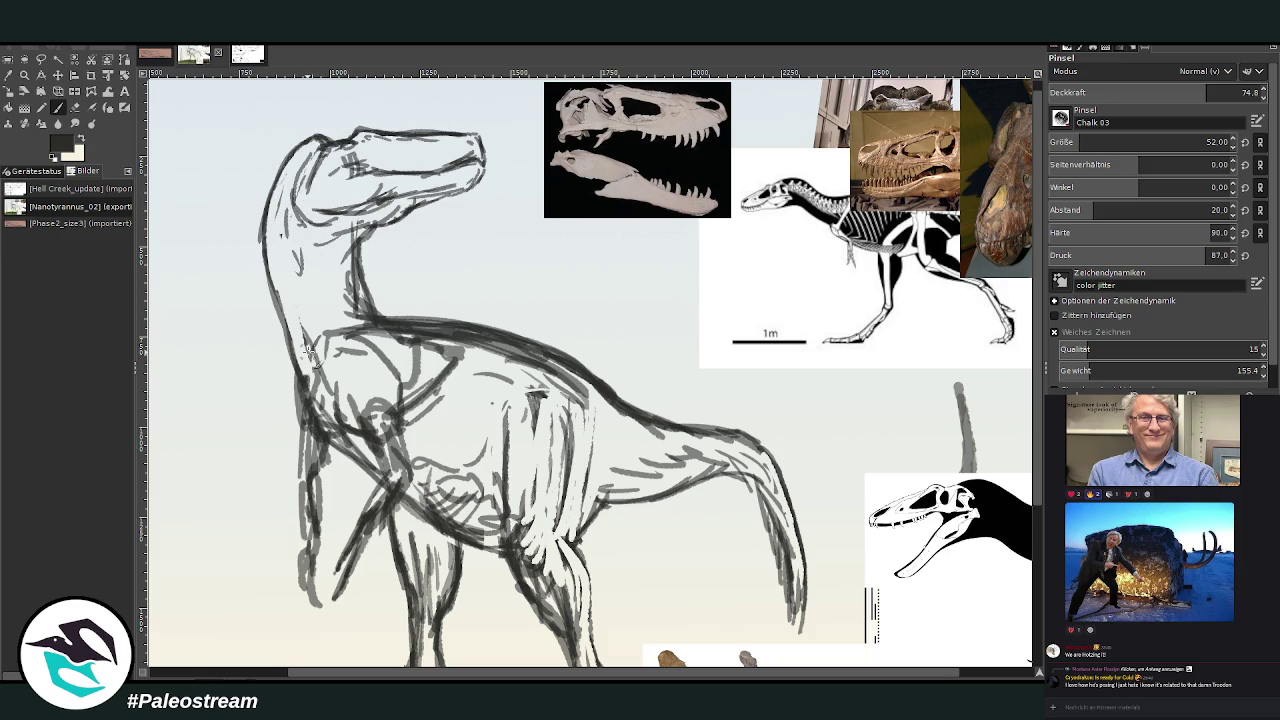
Add a front-leg stroke, then erase to lighten the front leg lines down to the foot.
scroll(457, 490, down, 3)
drag(457, 490, 437, 580)
click(75, 108)
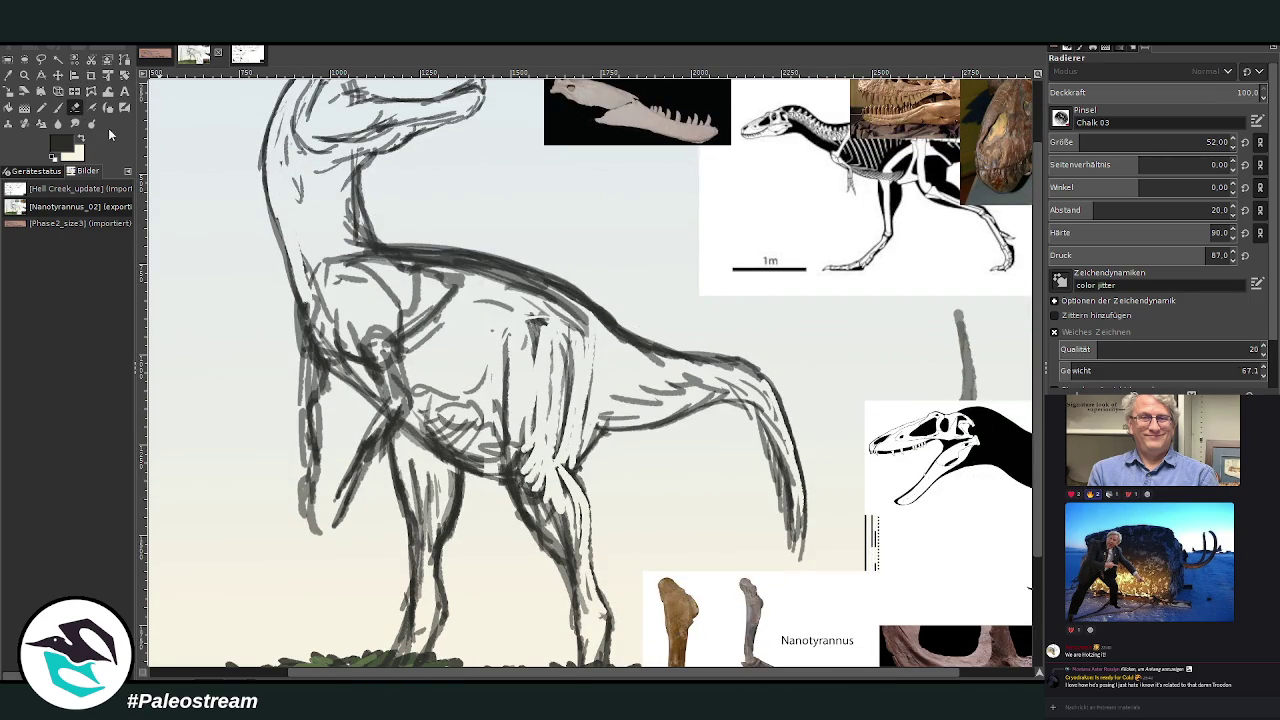
mouse_move(447, 531)
mouse_down()
mouse_move(456, 555)
mouse_move(452, 526)
mouse_move(437, 606)
mouse_move(450, 488)
mouse_move(440, 545)
mouse_move(418, 490)
mouse_move(420, 575)
mouse_move(397, 613)
mouse_up()
mouse_move(413, 474)
mouse_down()
mouse_move(408, 458)
mouse_move(410, 605)
mouse_up()
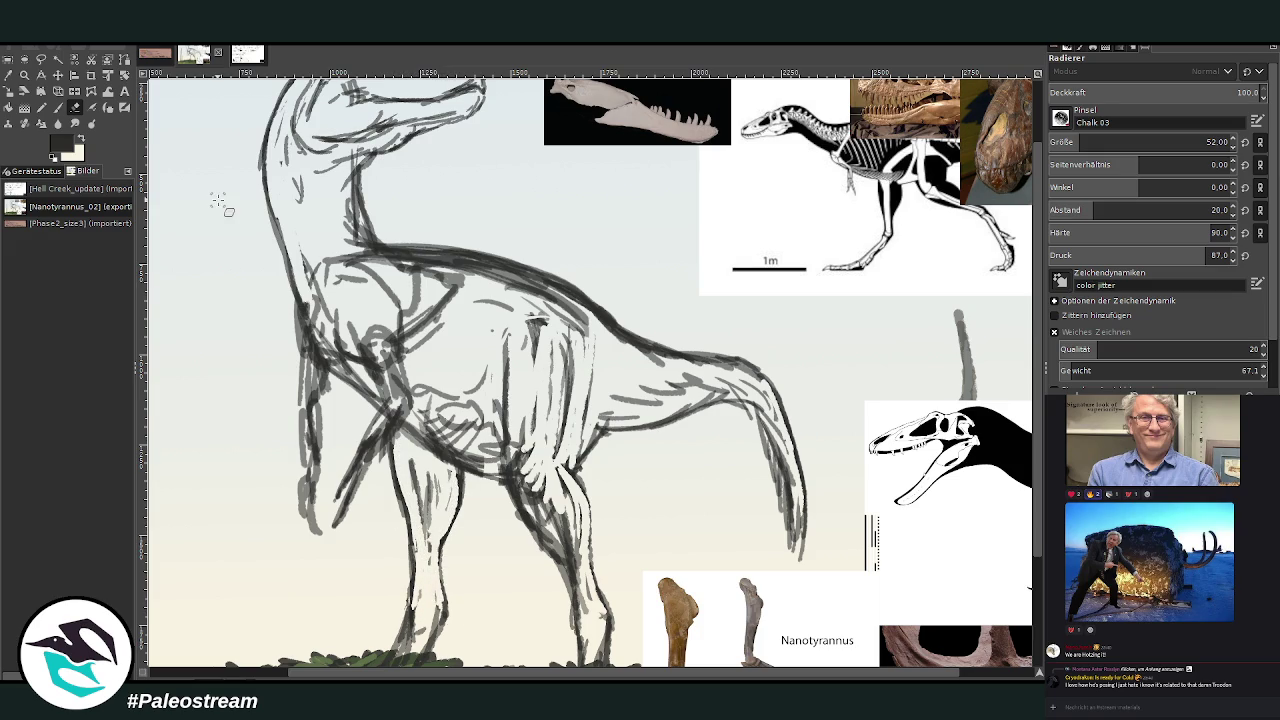
Hatch dark chalk across the belly, chest, shoulder, neck and tail base.
click(64, 107)
drag(535, 490, 525, 446)
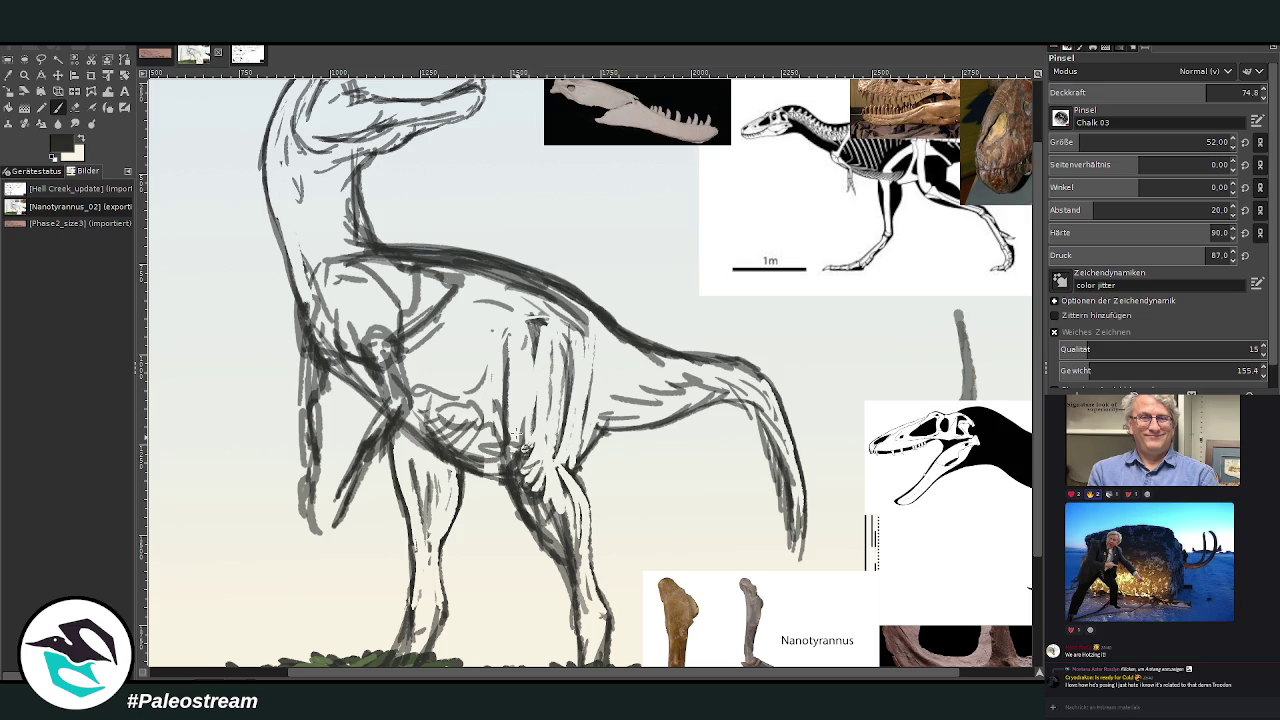
mouse_move(598, 405)
mouse_down()
mouse_move(618, 385)
mouse_move(660, 394)
mouse_up()
mouse_move(536, 318)
mouse_down()
mouse_move(512, 308)
mouse_move(485, 420)
mouse_up()
mouse_move(478, 362)
mouse_down()
mouse_move(445, 405)
mouse_move(428, 388)
mouse_up()
drag(445, 343, 409, 365)
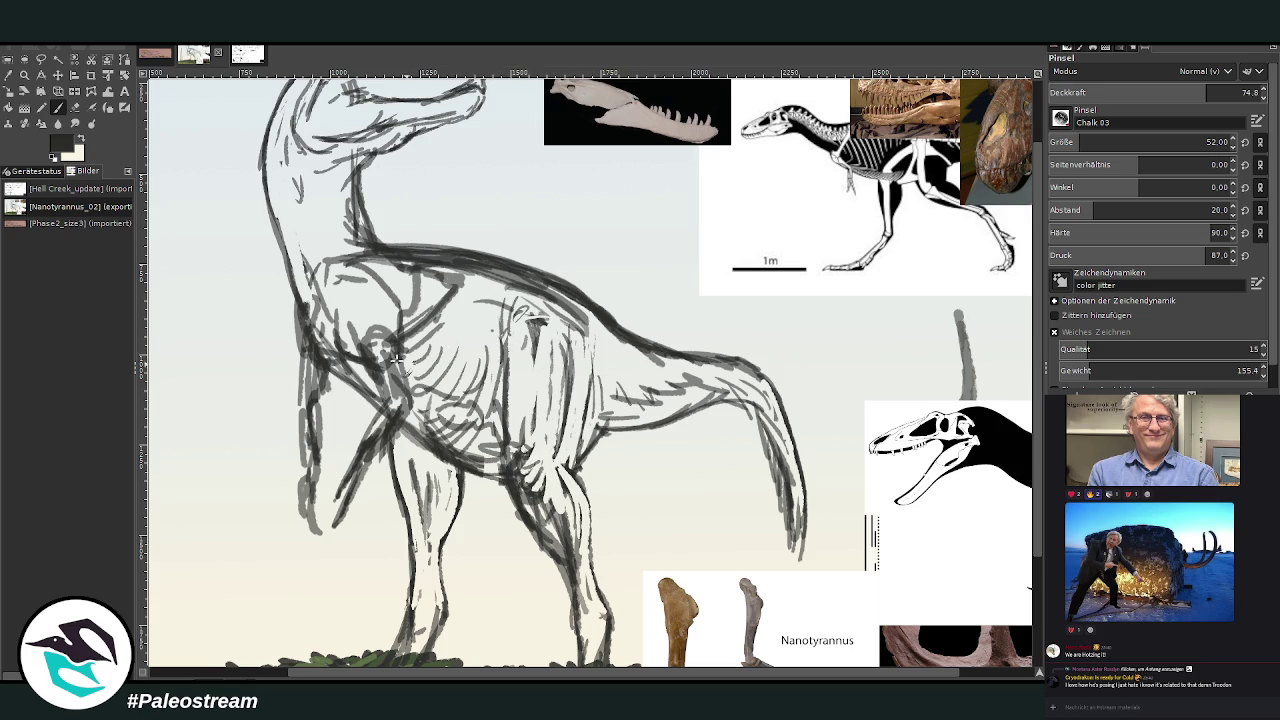
drag(388, 316, 360, 350)
mouse_move(402, 285)
mouse_down()
mouse_move(380, 354)
mouse_move(322, 344)
mouse_move(346, 346)
mouse_up()
drag(362, 282, 340, 298)
Erase to lighten the heavy lines along the back and neck base, then view the whole image.
click(77, 107)
mouse_move(636, 364)
mouse_down()
mouse_move(598, 296)
mouse_move(610, 332)
mouse_move(460, 262)
mouse_up()
mouse_move(580, 298)
mouse_down()
mouse_move(408, 248)
mouse_move(350, 246)
mouse_move(505, 280)
mouse_move(684, 372)
mouse_move(768, 390)
mouse_up()
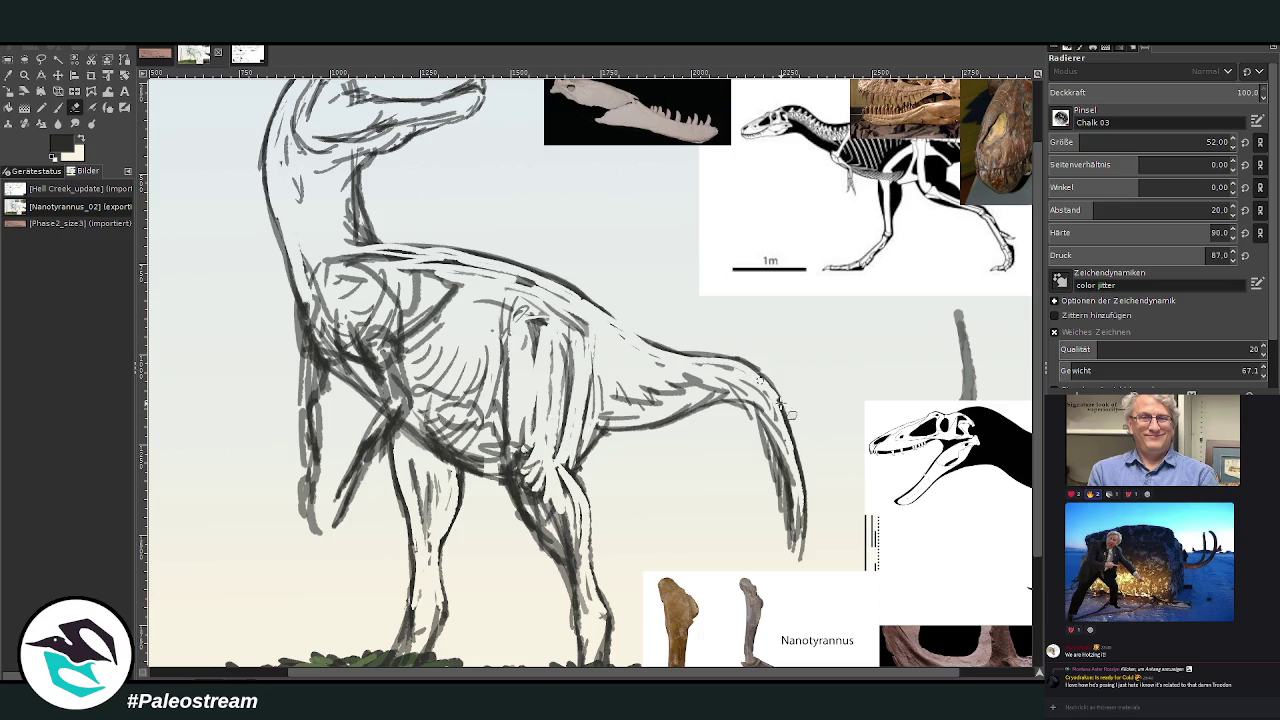
mouse_move(430, 258)
mouse_down()
mouse_move(358, 250)
mouse_move(365, 226)
mouse_move(615, 318)
mouse_move(640, 355)
mouse_move(628, 378)
mouse_move(664, 353)
mouse_move(620, 345)
mouse_move(578, 308)
mouse_move(540, 314)
mouse_up()
click(58, 107)
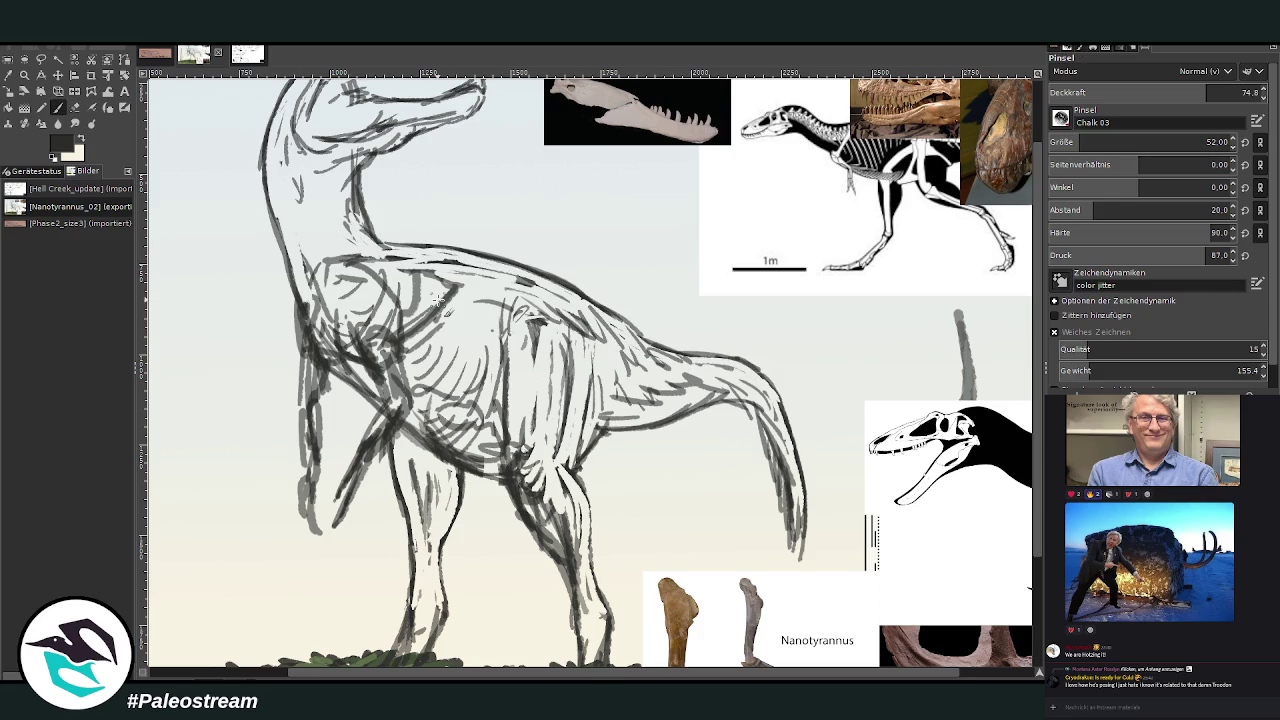
key(minus)
key(minus)
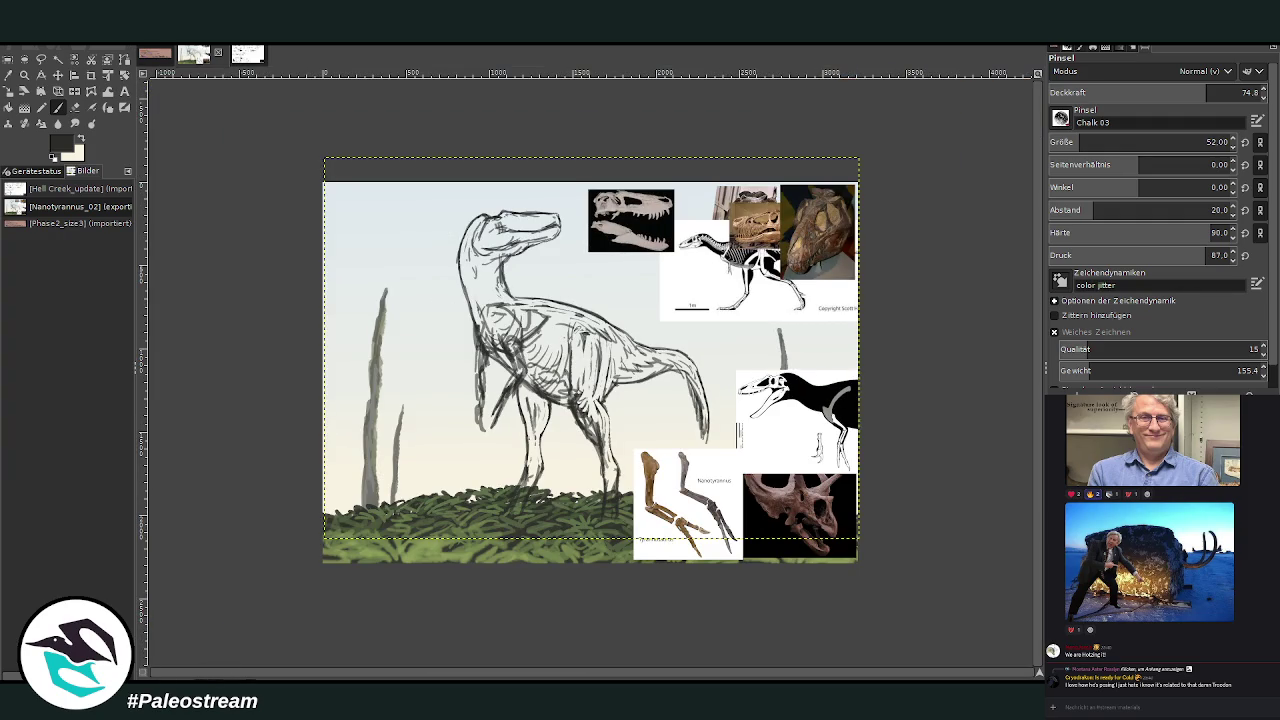
Zoom in on the dinosaur's body and erase the messy front-leg and chest strokes.
key(z)
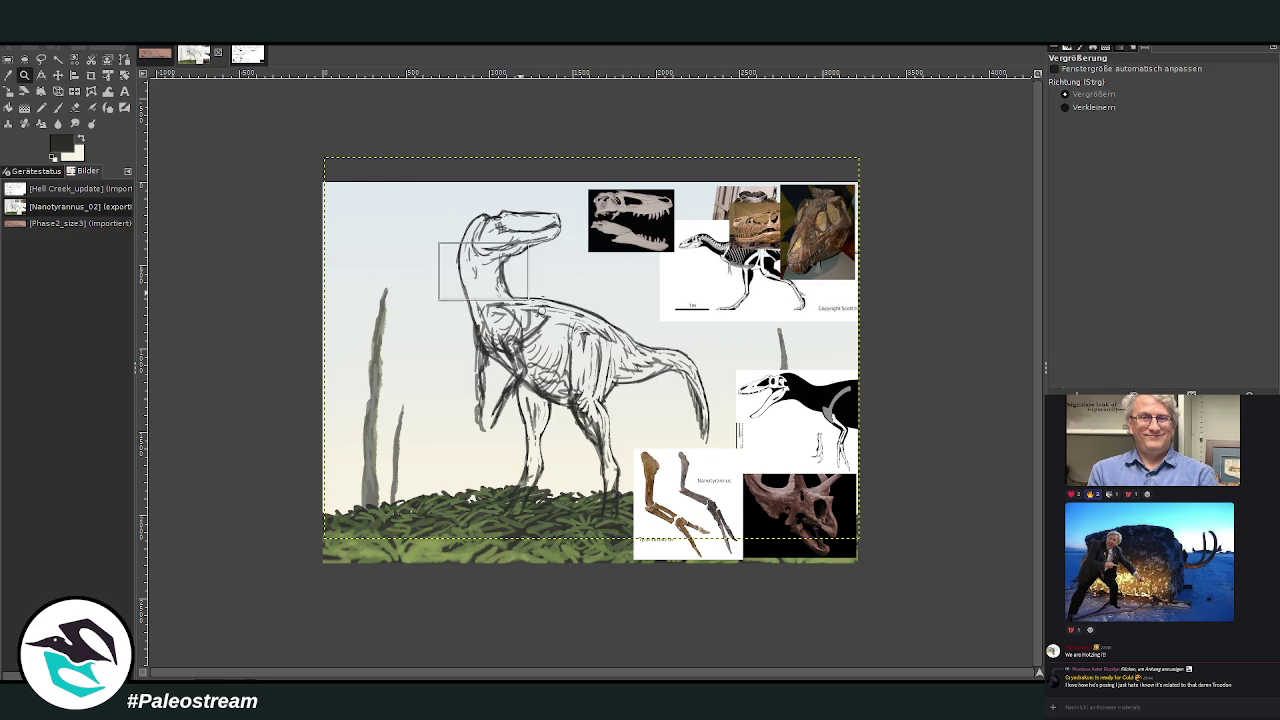
drag(440, 242, 711, 527)
key(shift+e)
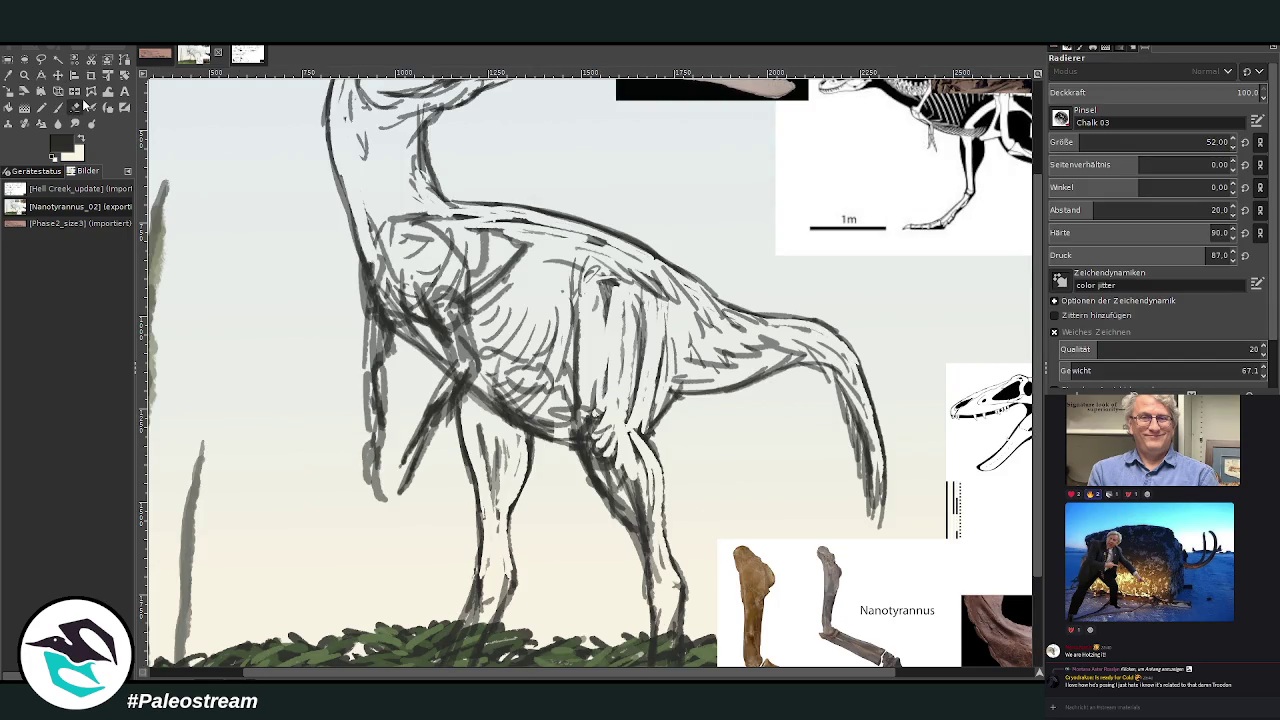
mouse_move(455, 400)
mouse_down()
mouse_move(386, 500)
mouse_move(371, 343)
mouse_move(440, 395)
mouse_move(450, 420)
mouse_move(490, 400)
mouse_move(450, 320)
mouse_move(473, 420)
mouse_move(448, 419)
mouse_up()
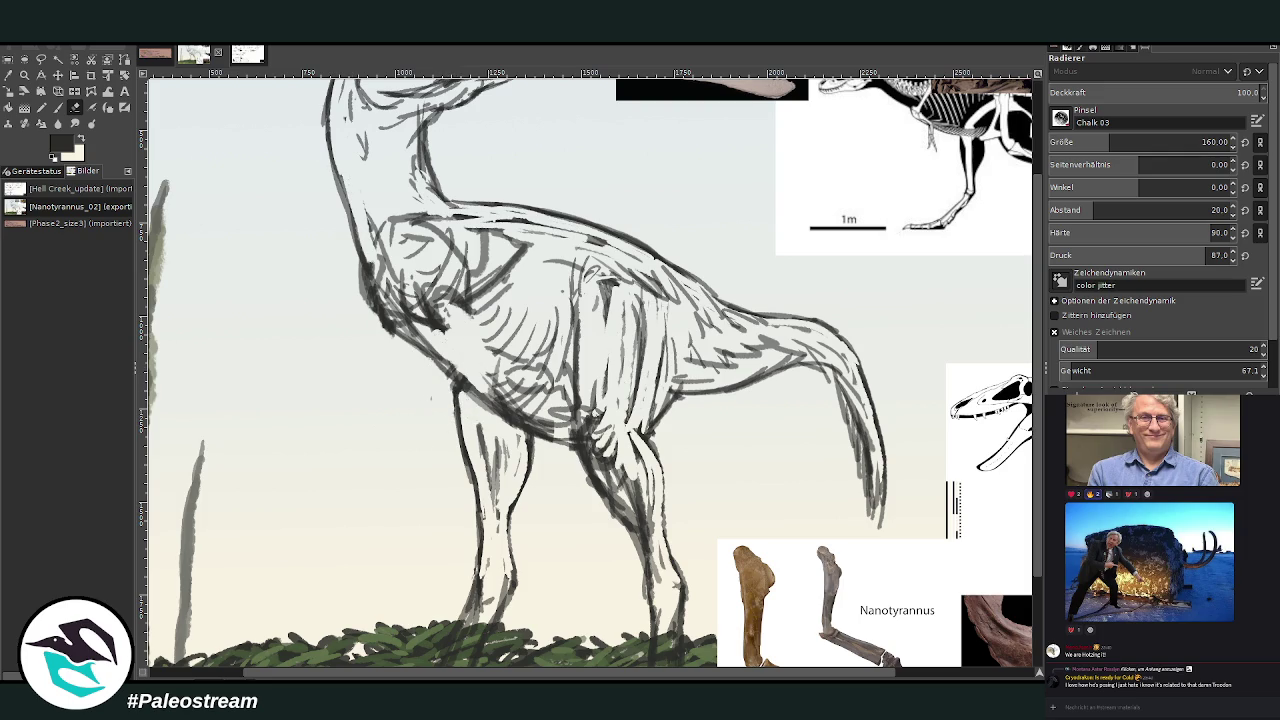
Sketch new dark chalk strokes across the chest and shoulder.
key(p)
drag(424, 322, 464, 344)
mouse_move(400, 272)
mouse_down()
mouse_move(428, 322)
mouse_move(488, 334)
mouse_up()
mouse_move(446, 296)
mouse_down()
mouse_move(466, 320)
mouse_move(520, 310)
mouse_move(516, 366)
mouse_move(494, 394)
mouse_up()
drag(484, 334, 500, 398)
drag(518, 316, 526, 380)
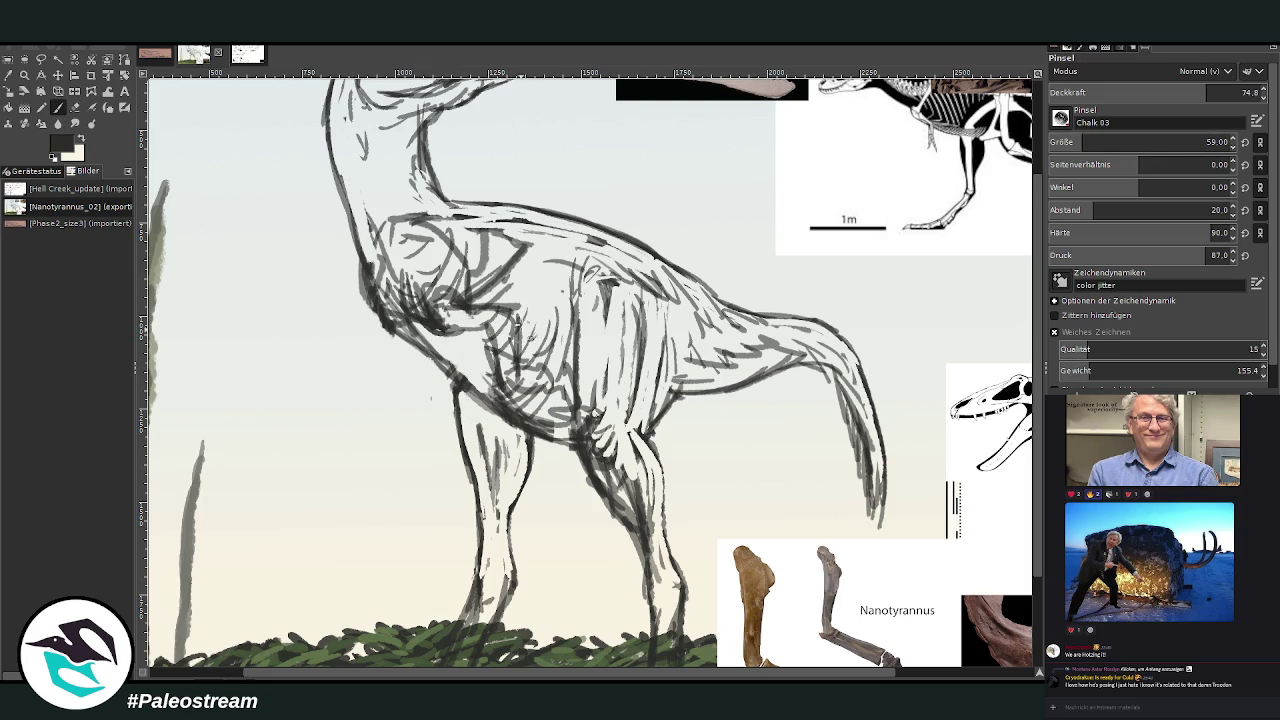
Raise brush opacity to 90.5 and redraw the chest's left edge and upper thigh strokes.
click(1218, 90)
mouse_move(360, 258)
mouse_down()
mouse_move(372, 320)
mouse_move(405, 342)
mouse_up()
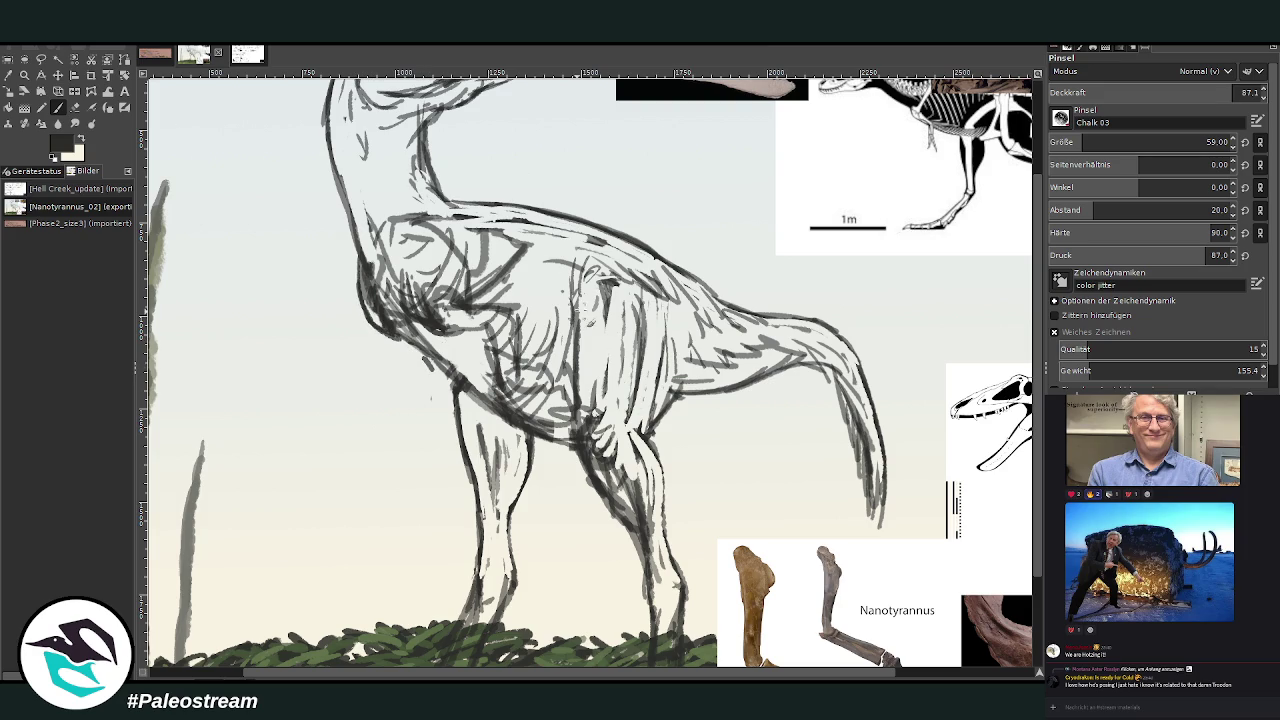
scroll(1040, 375, down, 2)
click(1220, 92)
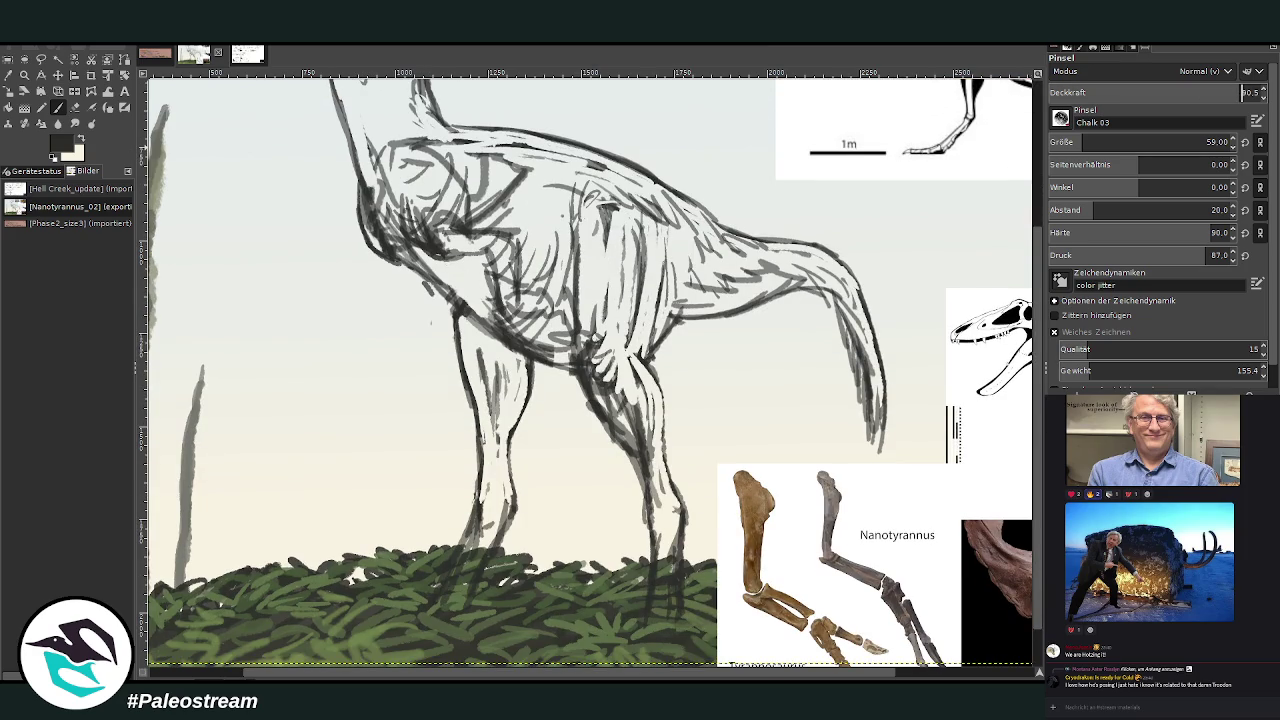
mouse_move(518, 282)
mouse_down()
mouse_move(492, 232)
mouse_move(500, 284)
mouse_move(468, 192)
mouse_move(518, 339)
mouse_move(506, 300)
mouse_move(556, 366)
mouse_move(506, 290)
mouse_up()
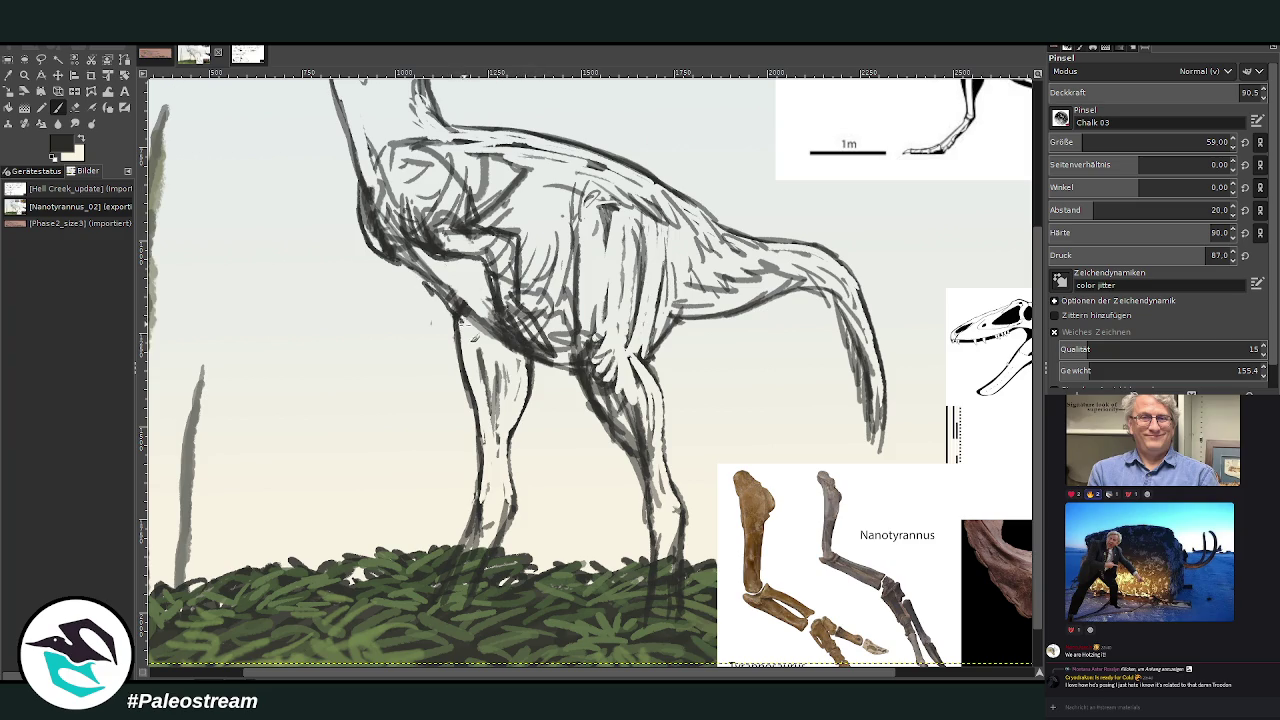
mouse_move(500, 354)
mouse_down()
mouse_move(458, 304)
mouse_move(467, 316)
mouse_up()
scroll(1041, 477, down, 1)
scroll(950, 540, up, 1)
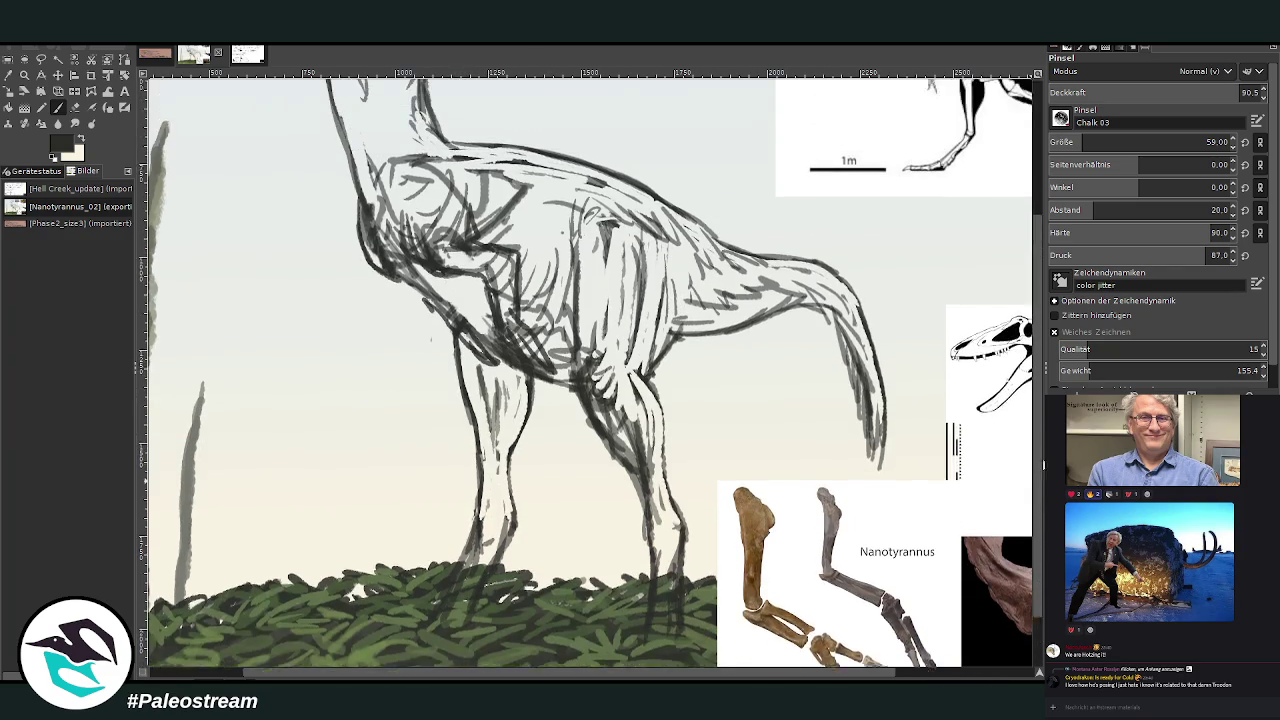
scroll(930, 560, up, 1)
scroll(912, 583, up, 1)
Move the skull reference up-left, then darken the belly-leg joint, chest and front neck outline.
key(m)
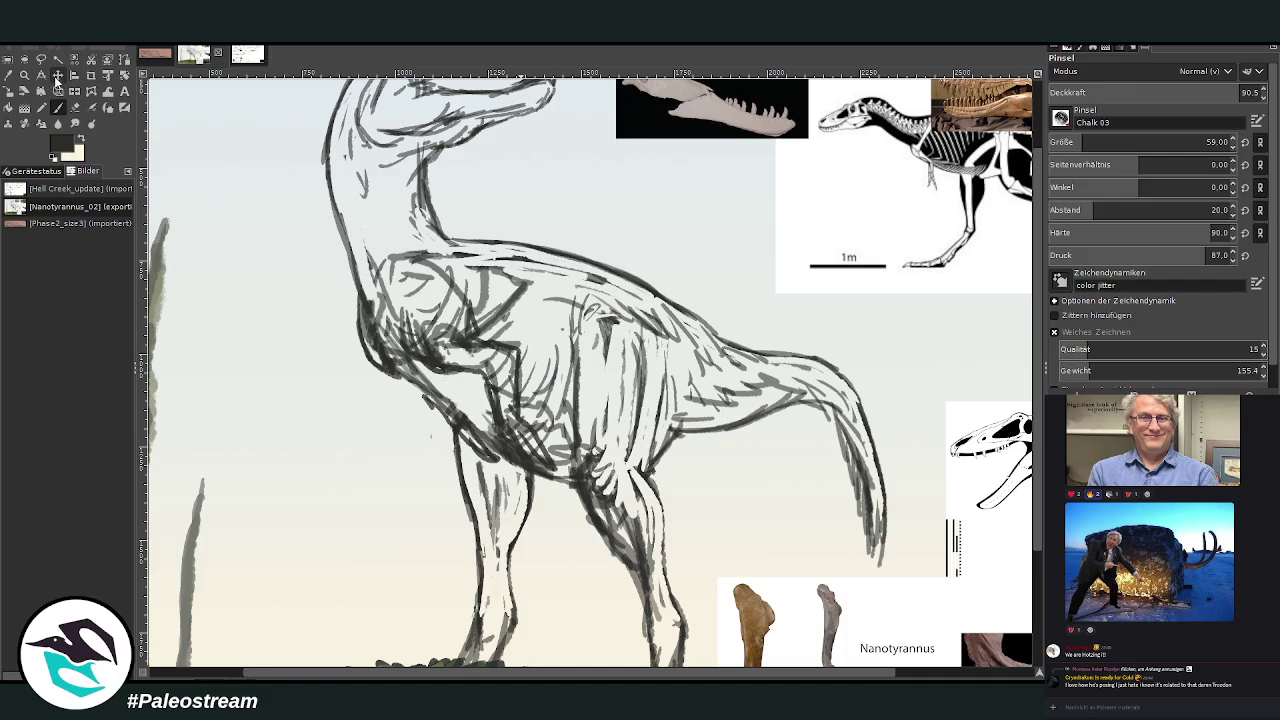
drag(989, 464, 851, 363)
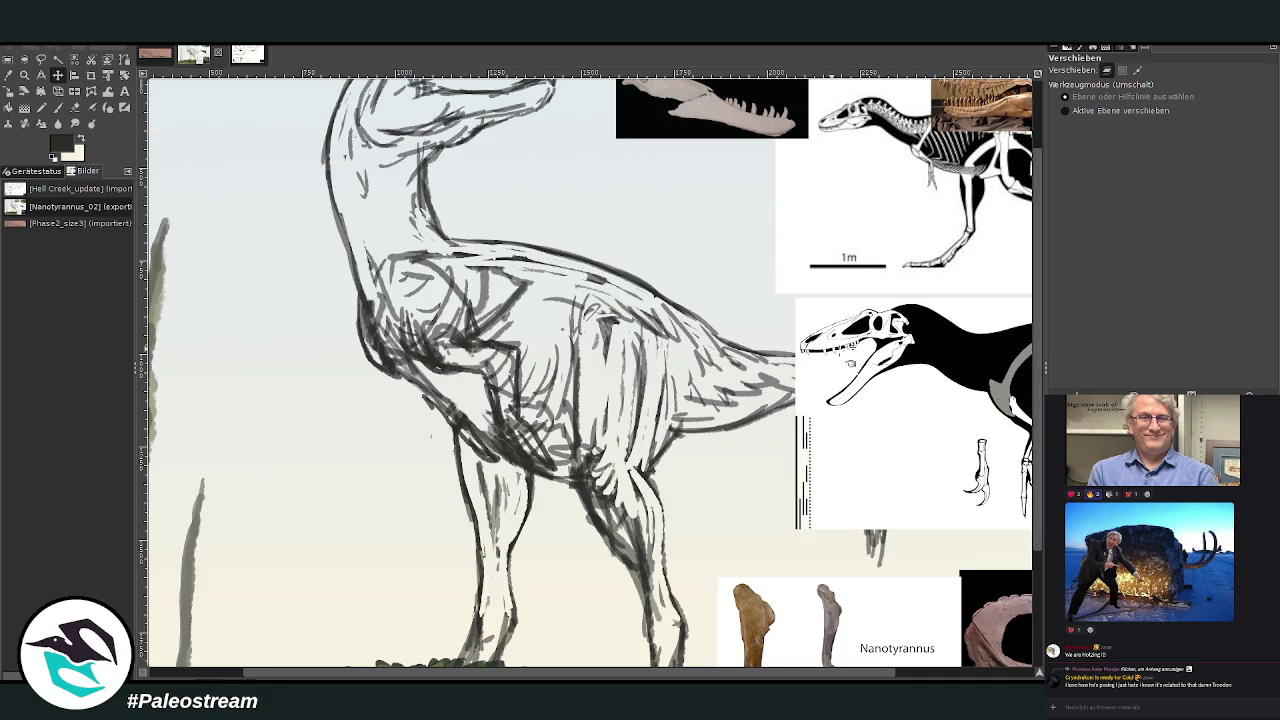
key(p)
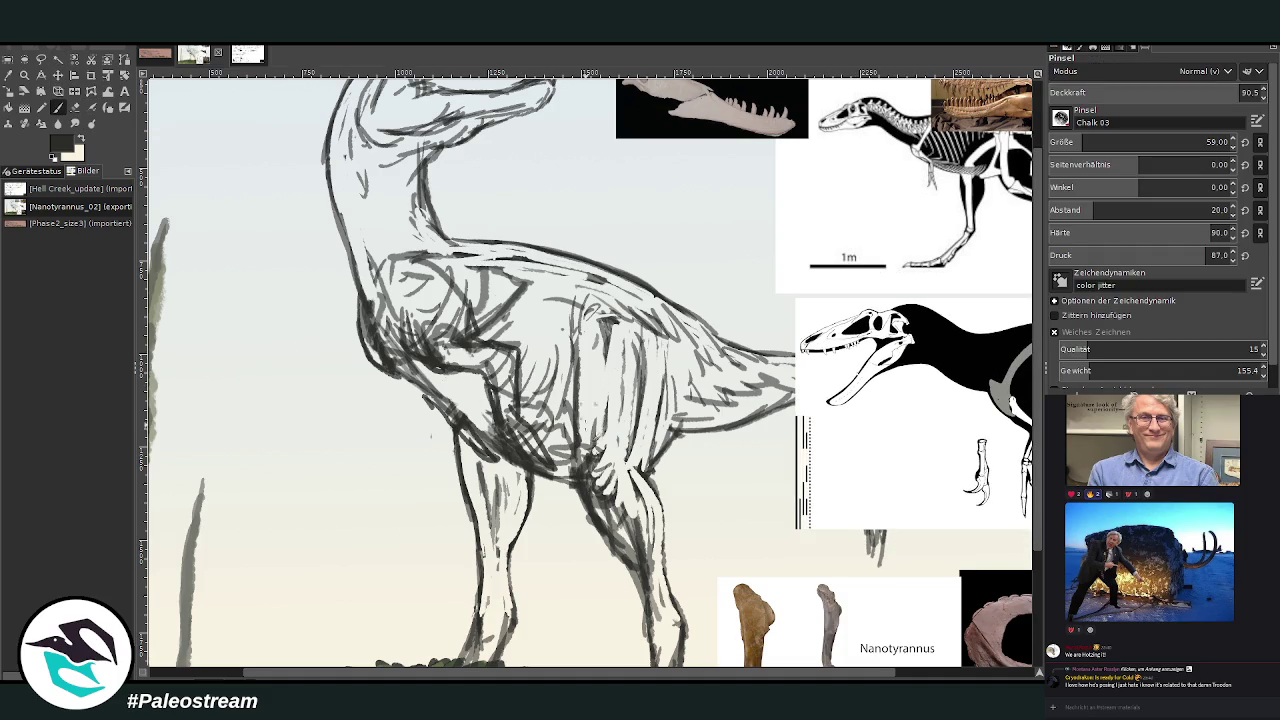
mouse_move(556, 458)
mouse_down()
mouse_move(505, 468)
mouse_move(472, 430)
mouse_up()
mouse_move(438, 398)
mouse_down()
mouse_move(366, 352)
mouse_move(358, 282)
mouse_up()
mouse_move(455, 373)
mouse_down()
mouse_move(445, 395)
mouse_move(478, 333)
mouse_up()
drag(362, 336, 350, 255)
drag(355, 301, 341, 245)
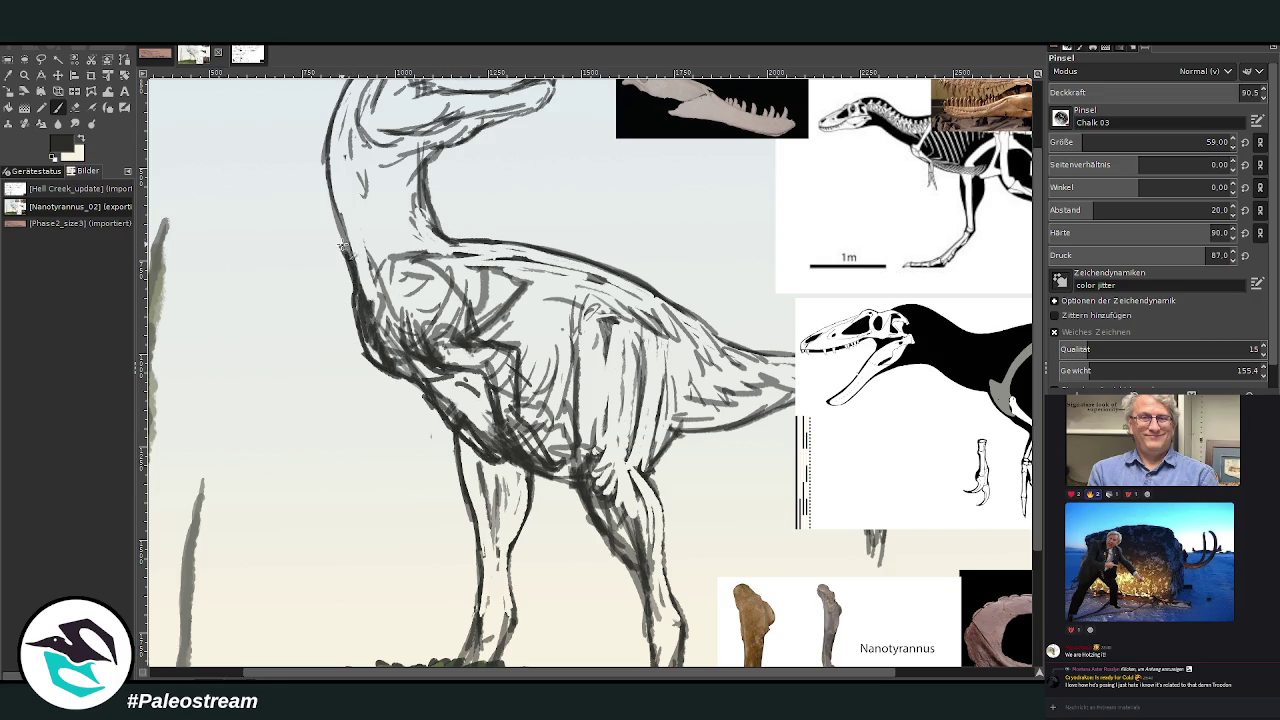
Hatch the neck and throat, redraw the snout tip, and shade the shoulder.
mouse_move(435, 231)
mouse_down()
mouse_move(418, 185)
mouse_move(388, 240)
mouse_move(330, 210)
mouse_move(322, 145)
mouse_up()
scroll(697, 100, up, 3)
mouse_move(456, 262)
mouse_down()
mouse_move(440, 238)
mouse_move(452, 228)
mouse_move(420, 256)
mouse_up()
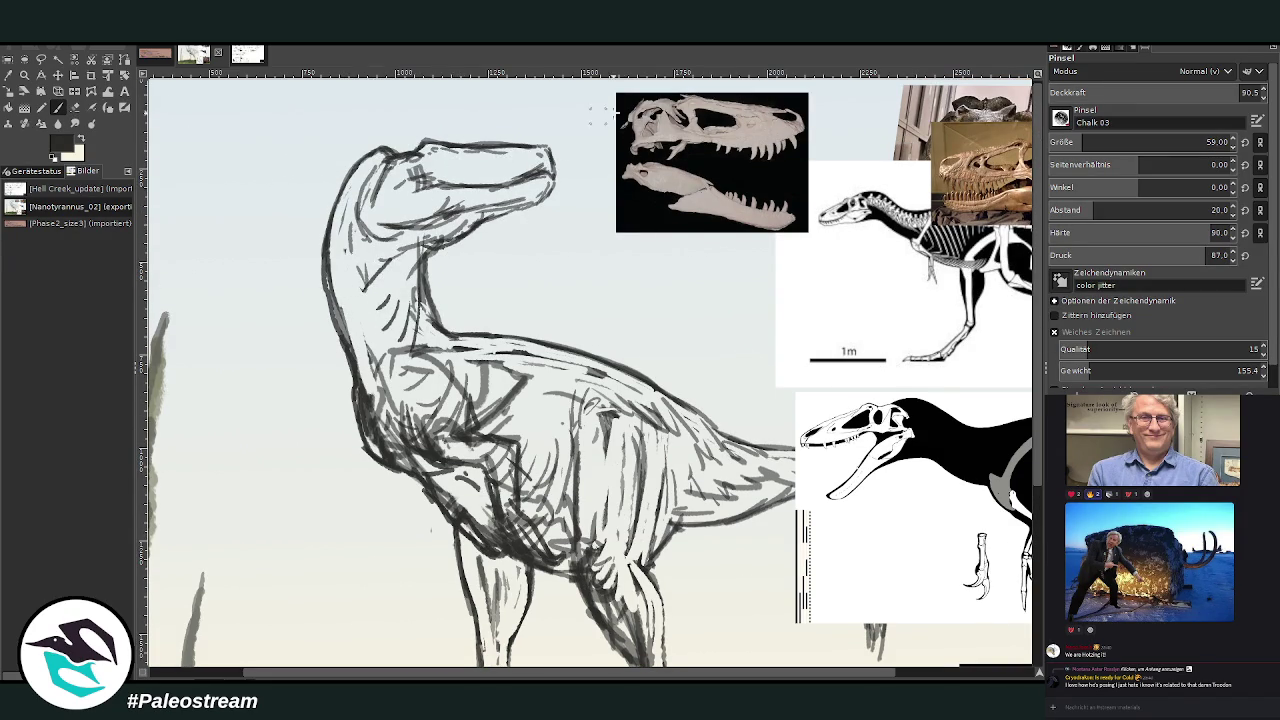
mouse_move(557, 181)
mouse_down()
mouse_move(546, 146)
mouse_move(434, 142)
mouse_up()
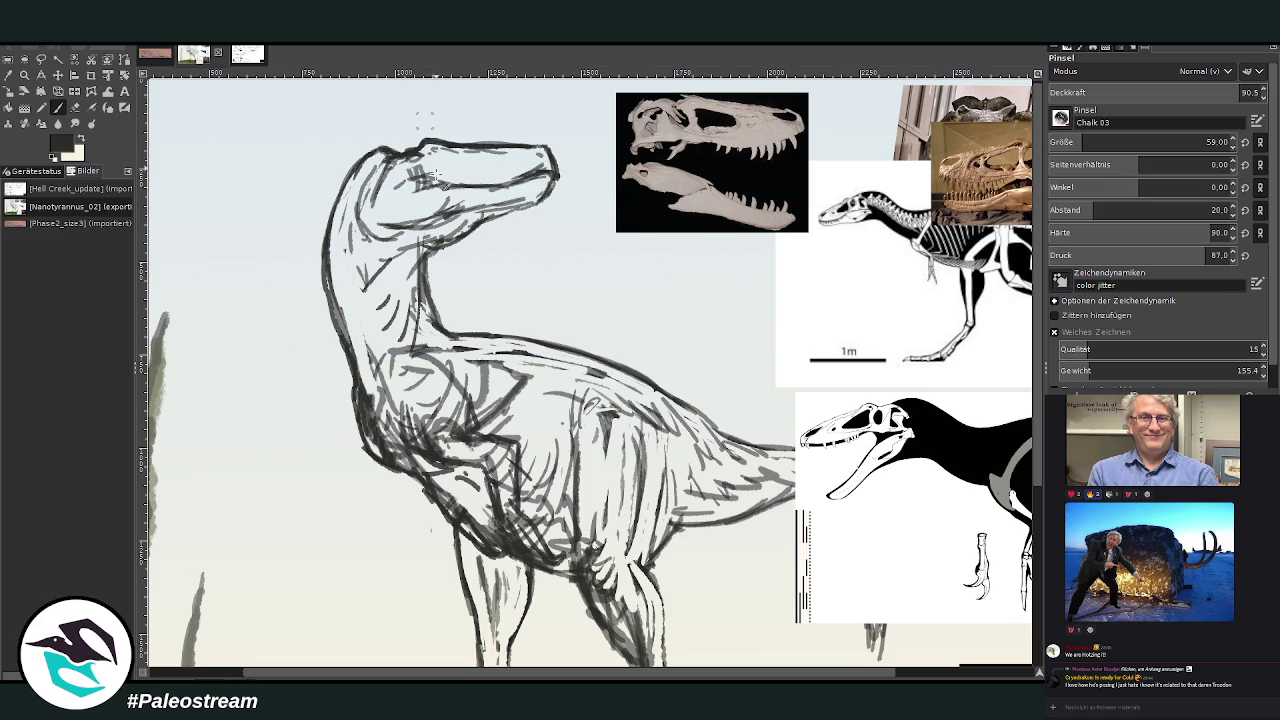
mouse_move(443, 241)
mouse_down()
mouse_move(412, 276)
mouse_move(420, 330)
mouse_move(458, 364)
mouse_move(490, 426)
mouse_up()
drag(500, 360, 482, 416)
drag(530, 380, 512, 418)
mouse_move(506, 482)
mouse_down()
mouse_move(472, 450)
mouse_move(486, 432)
mouse_up()
Hatch the upper thigh and front leg and darken both lower legs and the front foot.
scroll(520, 450, down, 3)
drag(510, 452, 483, 430)
drag(512, 482, 490, 512)
drag(506, 504, 494, 522)
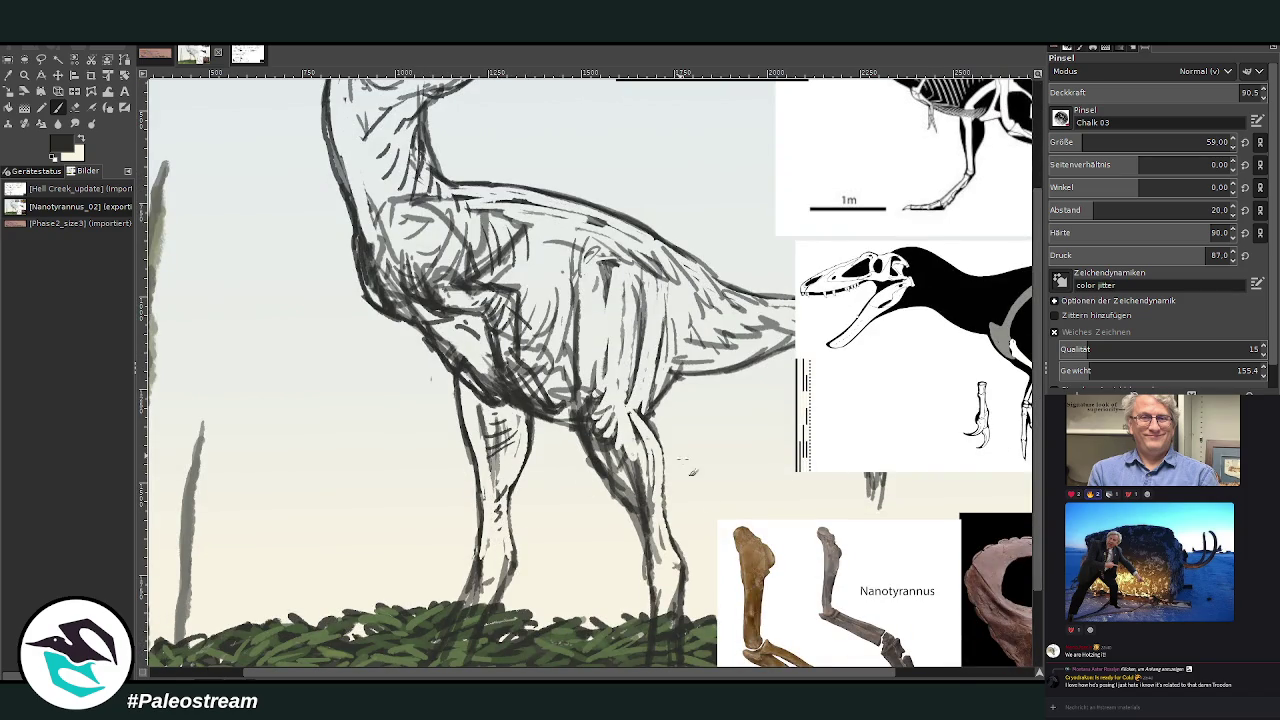
mouse_move(678, 574)
mouse_down()
mouse_move(648, 556)
mouse_move(645, 648)
mouse_up()
mouse_move(516, 554)
mouse_down()
mouse_move(500, 606)
mouse_move(504, 592)
mouse_move(462, 606)
mouse_up()
drag(470, 592, 452, 620)
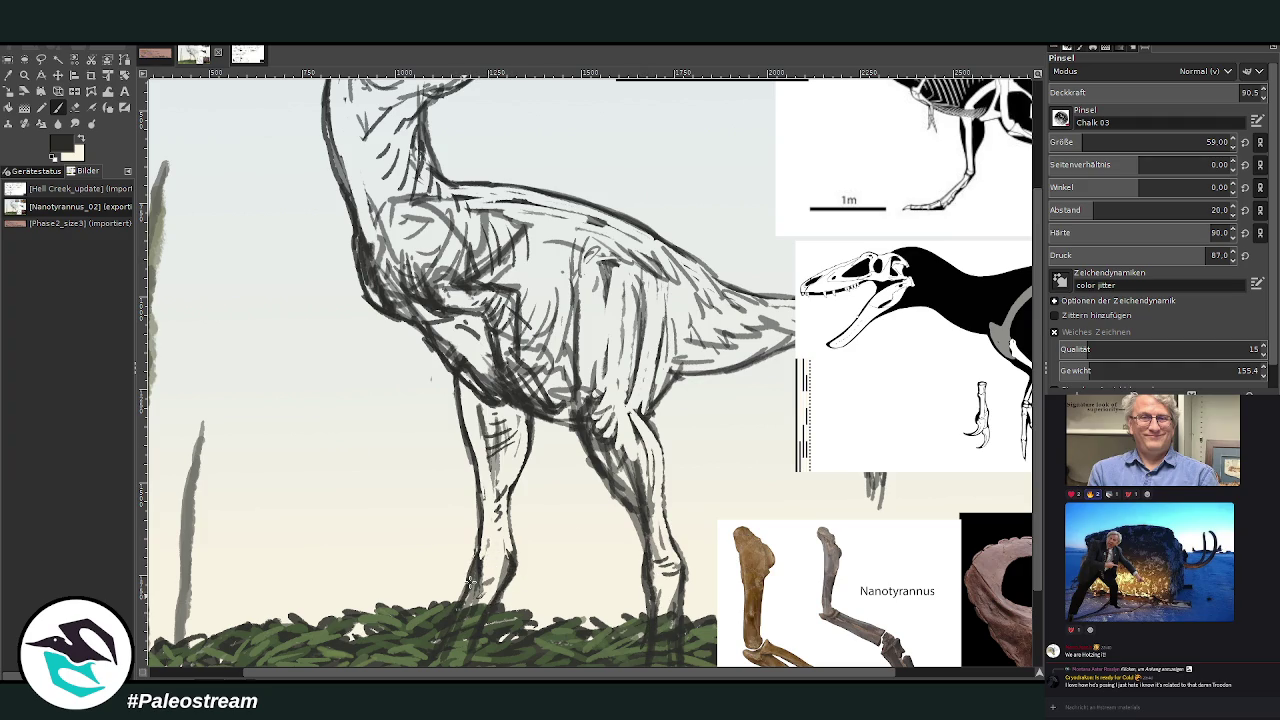
drag(490, 402, 472, 432)
drag(480, 400, 462, 430)
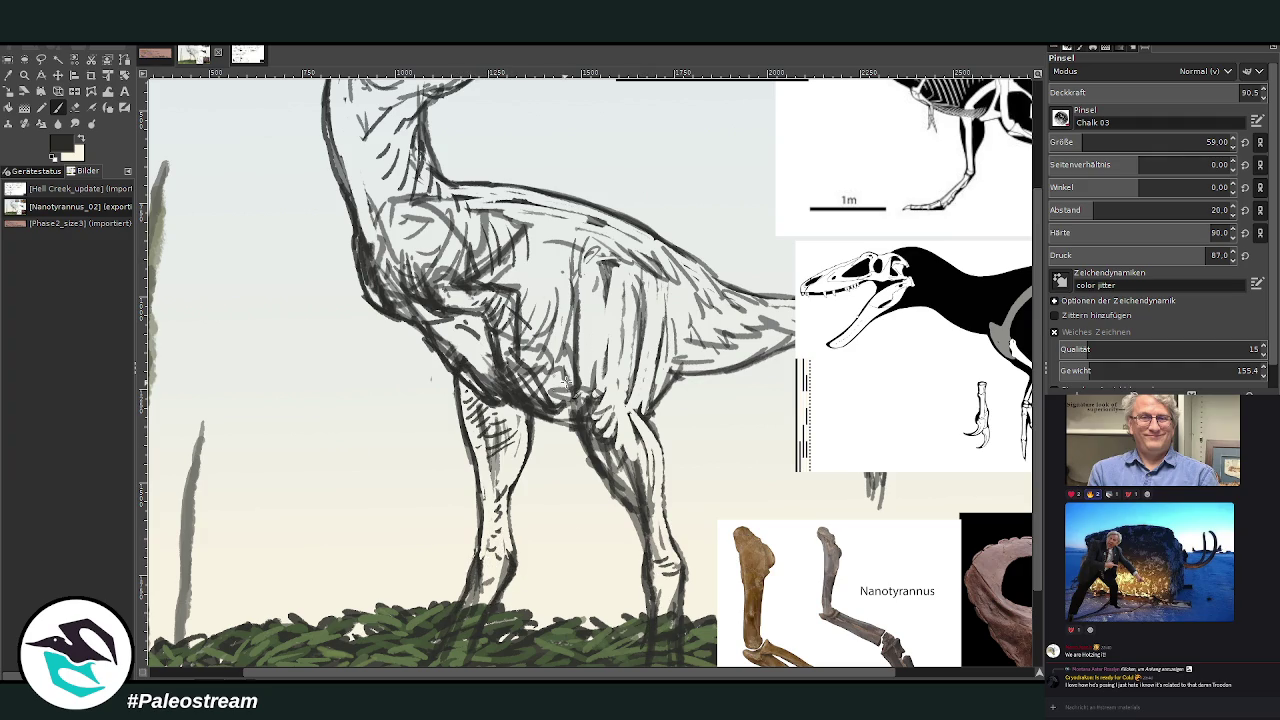
Hatch the belly, thigh and knee, continuing back along the tail underside.
drag(570, 330, 548, 366)
drag(564, 318, 538, 350)
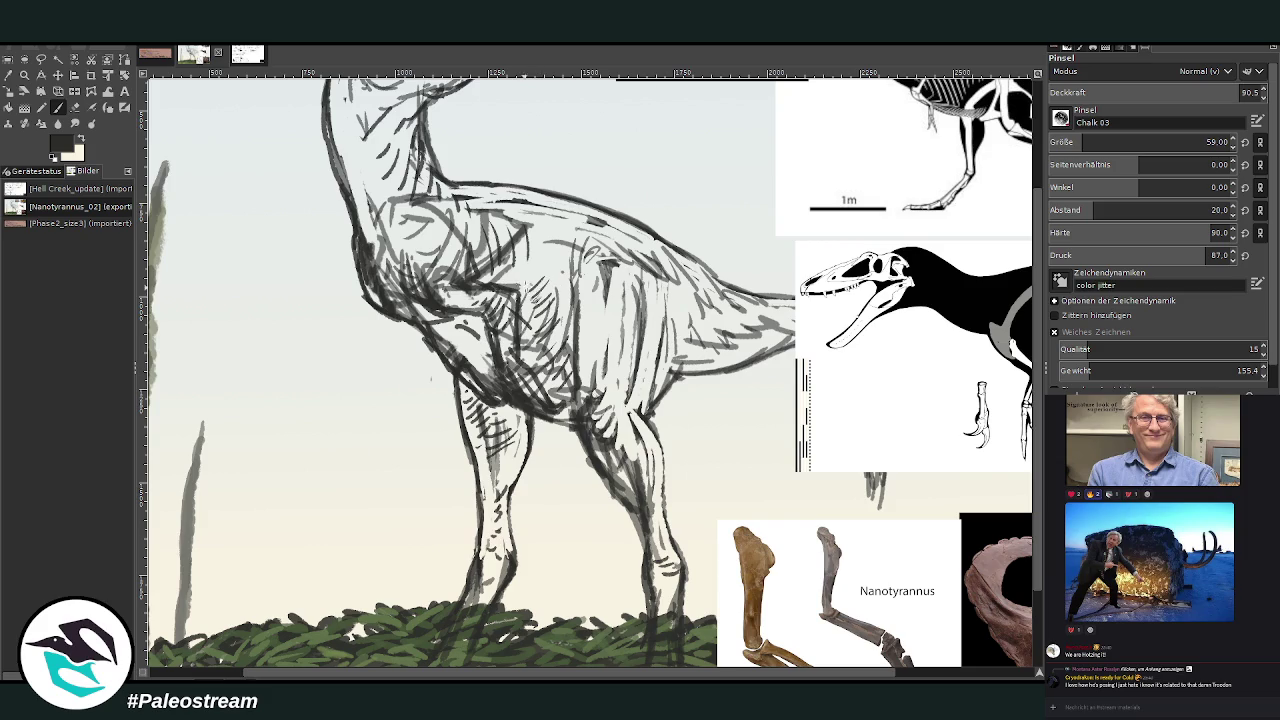
drag(568, 298, 540, 332)
drag(614, 376, 588, 404)
drag(610, 350, 586, 366)
drag(608, 336, 586, 352)
mouse_move(680, 342)
mouse_down()
mouse_move(660, 388)
mouse_move(674, 374)
mouse_up()
drag(744, 330, 728, 360)
drag(768, 320, 746, 360)
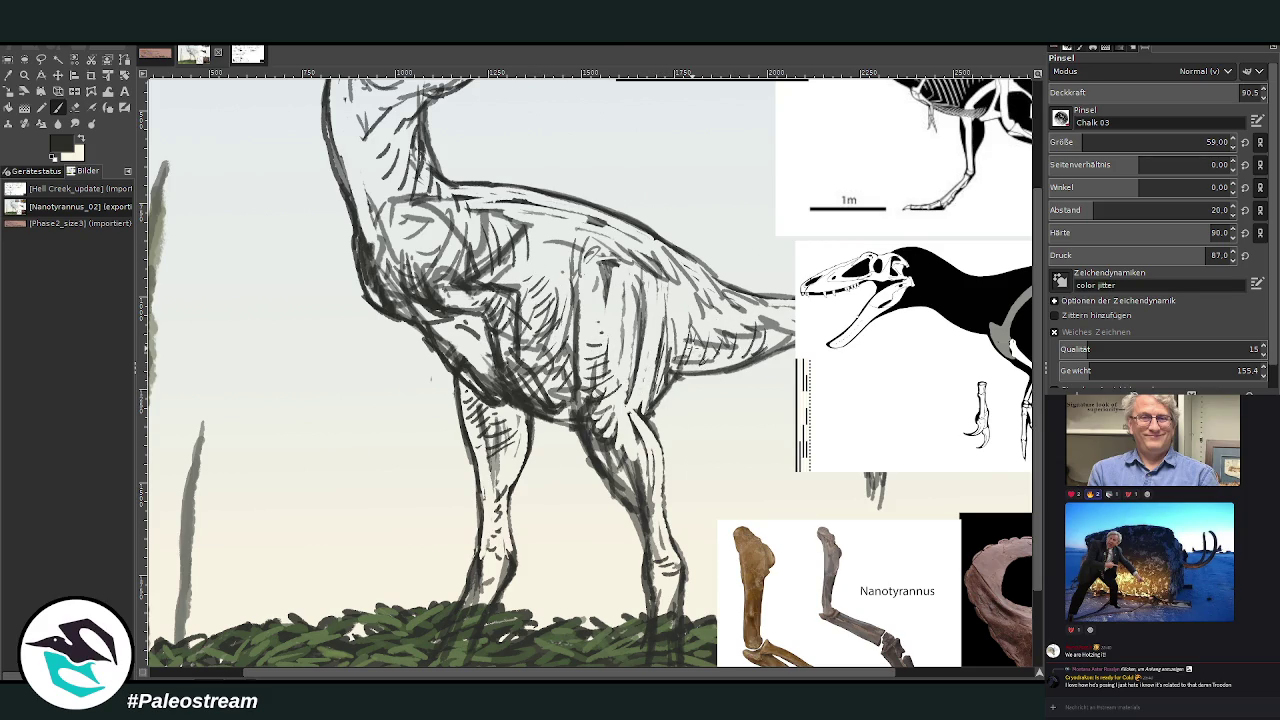
scroll(590, 373, down, 4)
scroll(590, 373, down, 1)
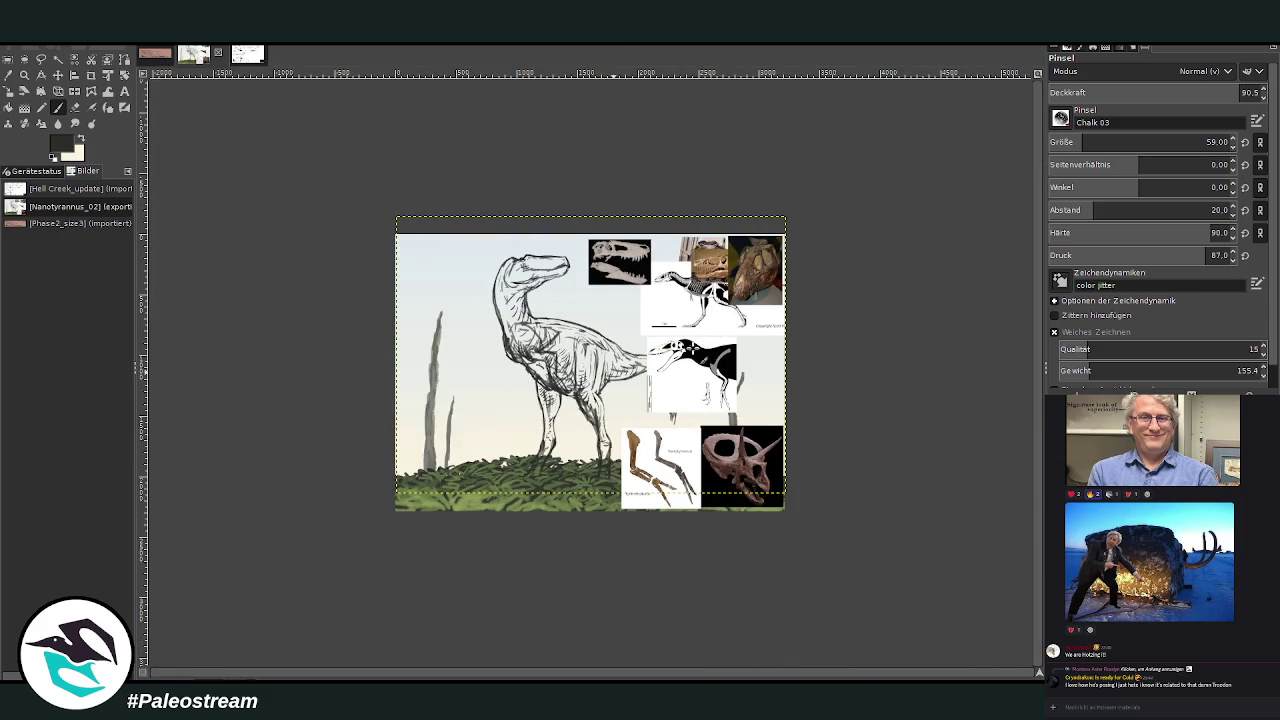
Zoom in around the dinosaur and hide the reference images layer to view only the painting.
key(z)
drag(484, 231, 744, 490)
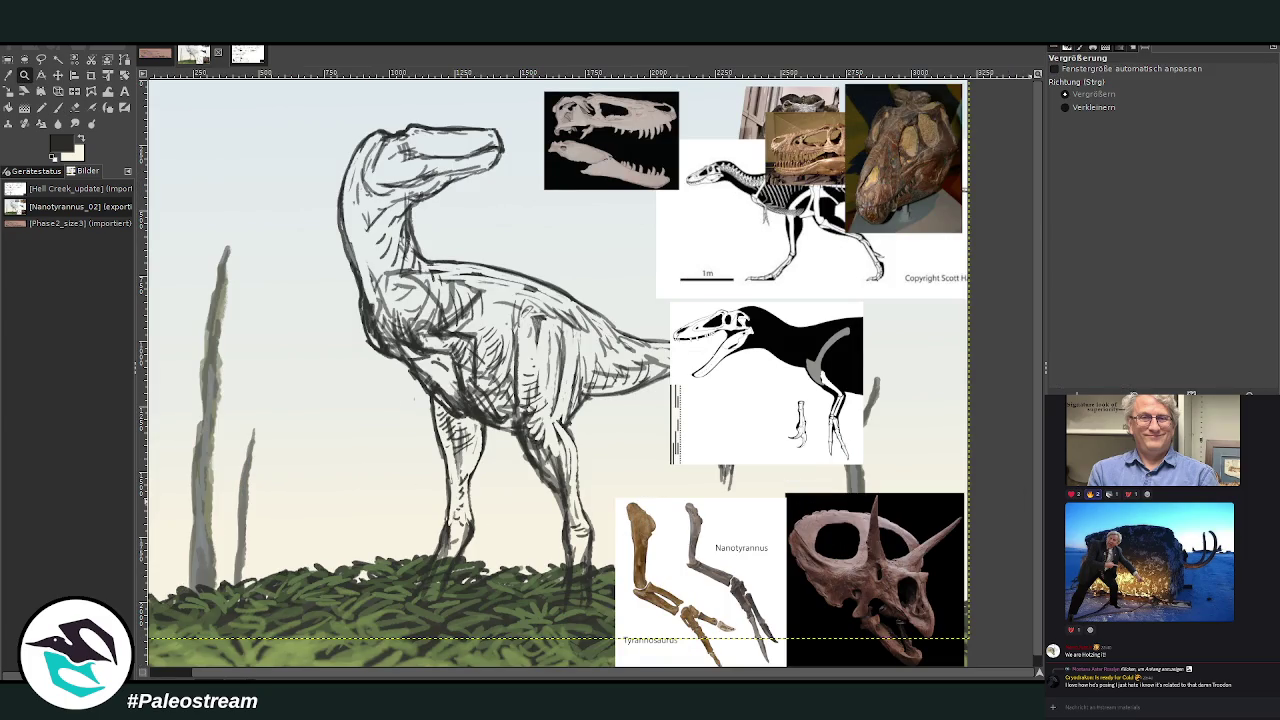
key(v)
scroll(1012, 519, down, 2)
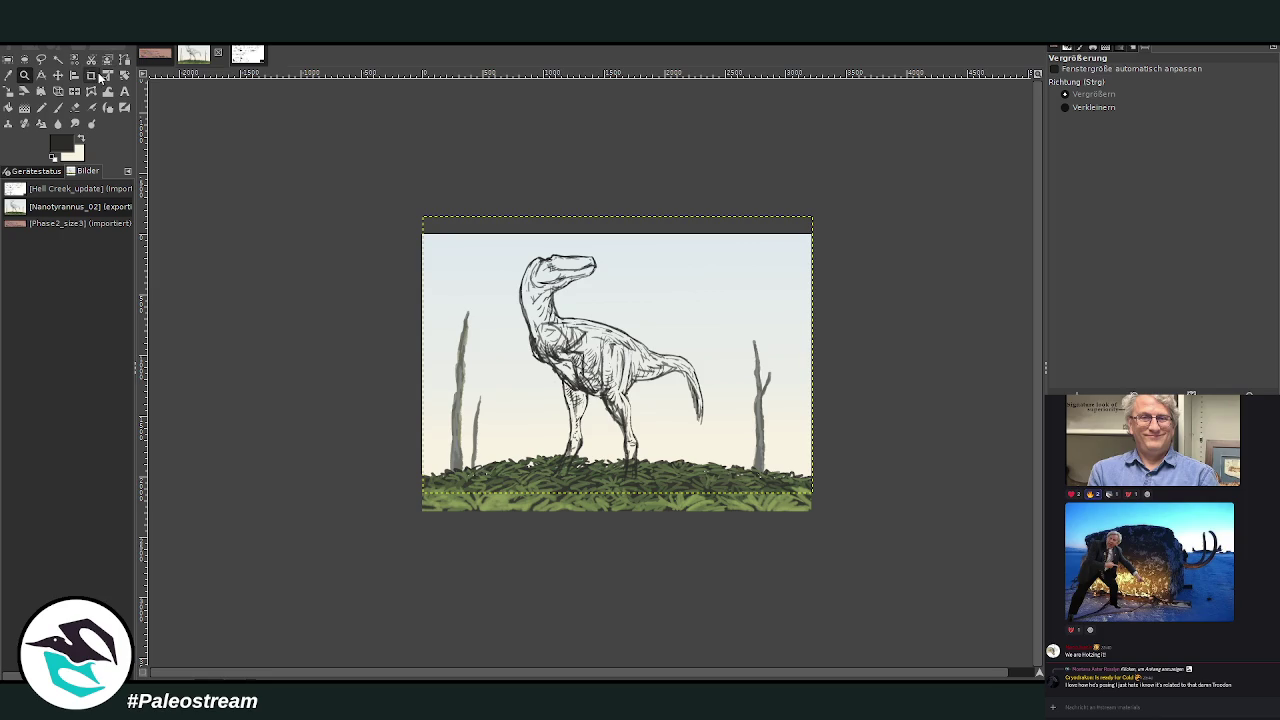
click(24, 76)
drag(514, 230, 770, 505)
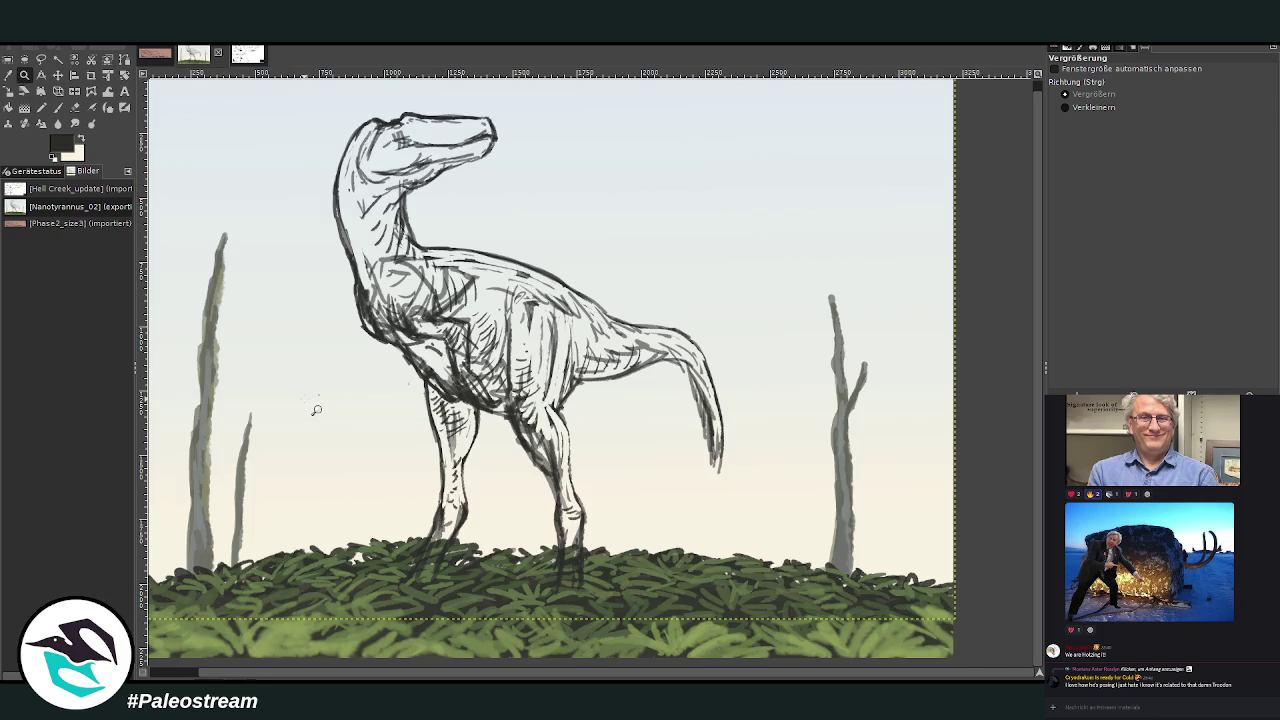
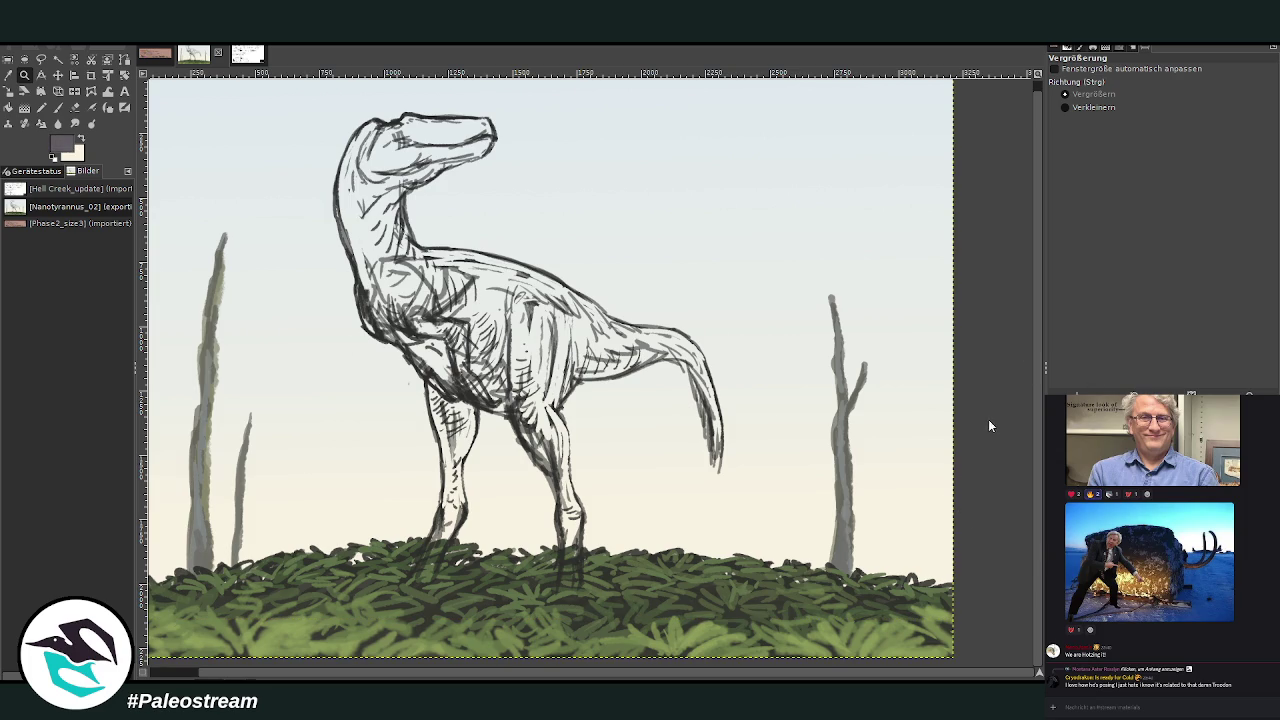
Set the chalk brush to opacity 100, size 366, hardness 100 and shade the chest and neck.
key(p)
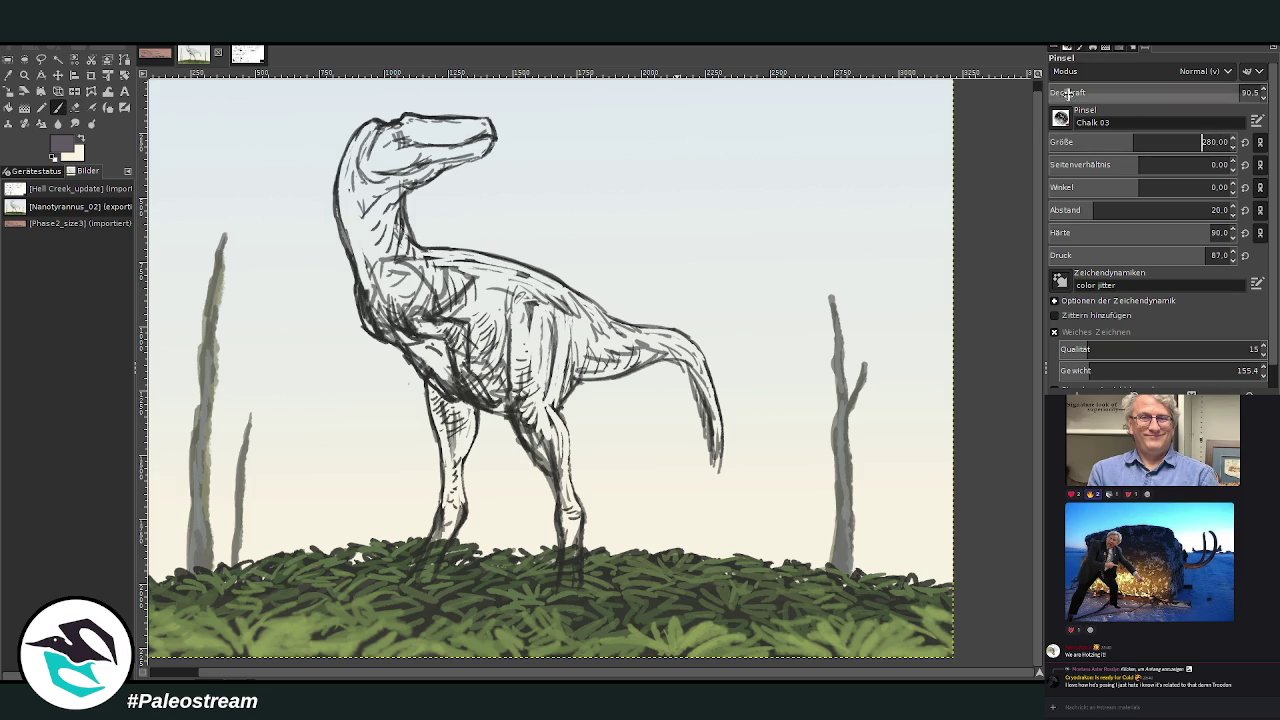
drag(540, 380, 485, 315)
drag(1150, 92, 1255, 92)
click(1147, 141)
click(1245, 232)
mouse_move(511, 366)
mouse_down()
mouse_move(438, 343)
mouse_move(465, 293)
mouse_up()
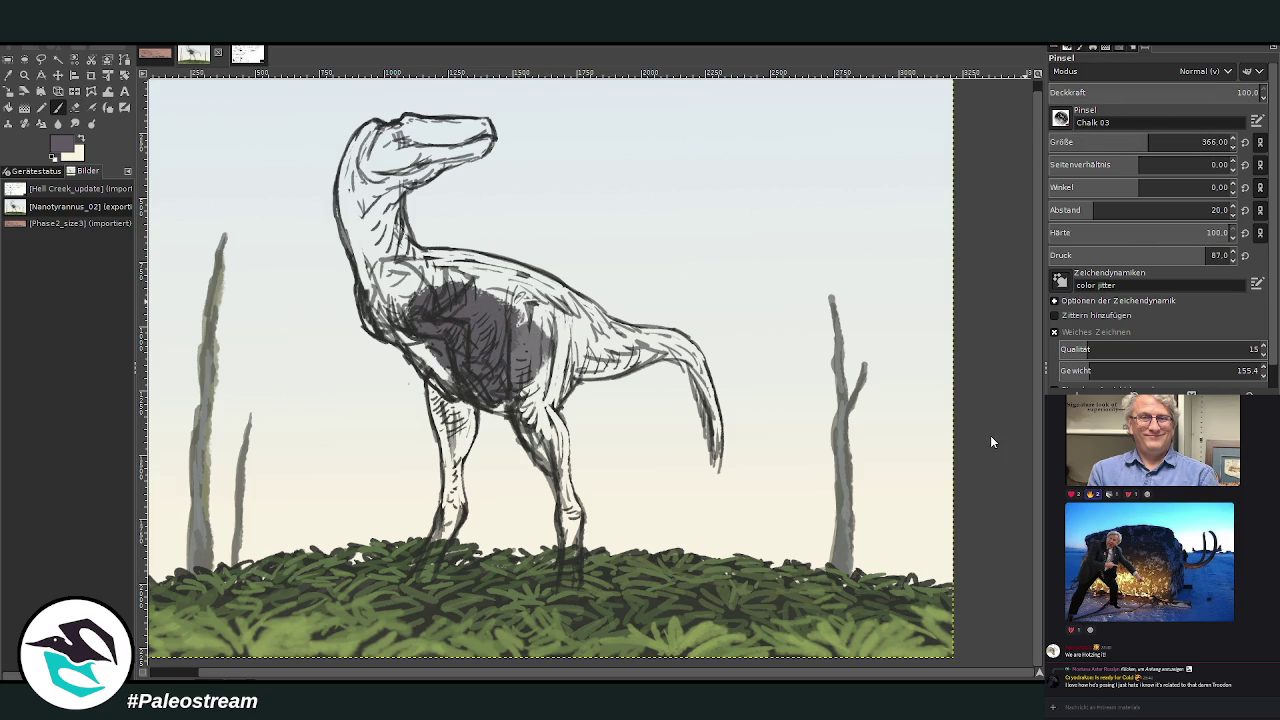
mouse_move(534, 352)
mouse_down()
mouse_move(440, 290)
mouse_move(390, 285)
mouse_move(358, 210)
mouse_move(420, 280)
mouse_move(390, 230)
mouse_move(410, 265)
mouse_up()
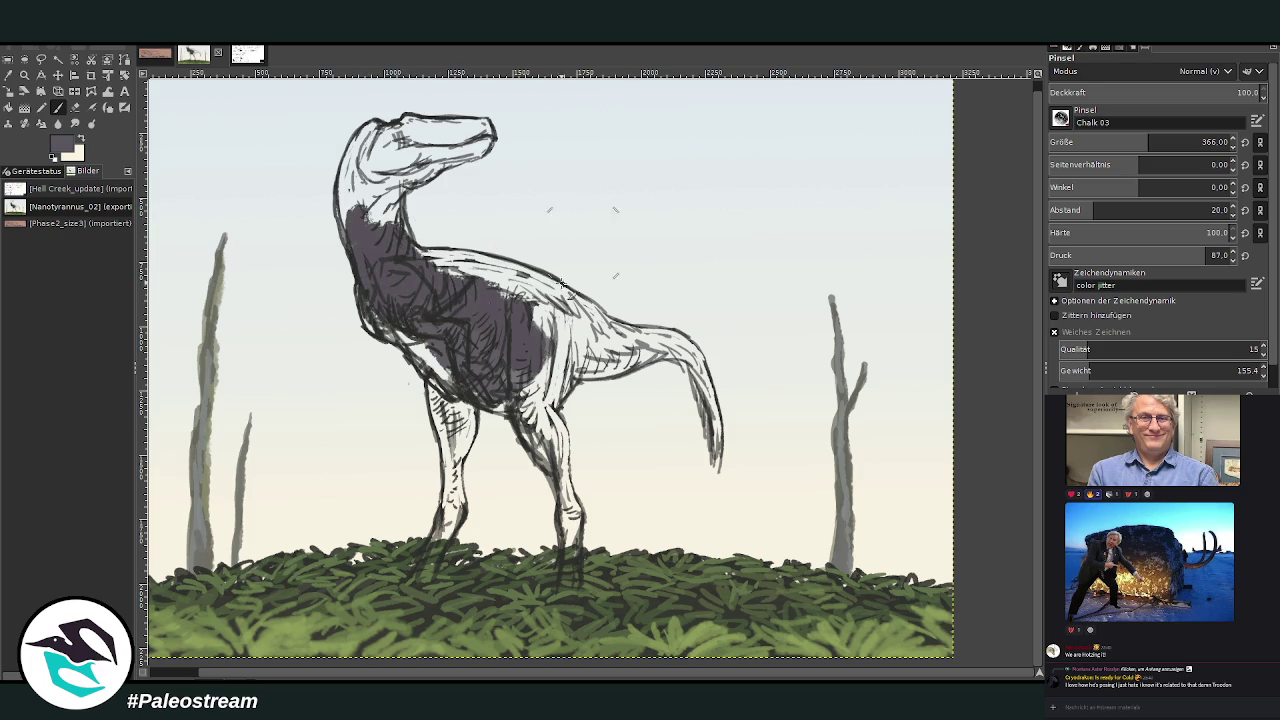
mouse_move(507, 404)
mouse_down()
mouse_move(370, 315)
mouse_move(356, 287)
mouse_up()
Shrink the brush to 194 with spacing 12 and shade the thighs and lower legs.
click(1118, 142)
mouse_move(518, 398)
mouse_down()
mouse_move(552, 466)
mouse_move(560, 430)
mouse_move(565, 470)
mouse_move(540, 400)
mouse_move(550, 385)
mouse_up()
click(1215, 210)
text(12)
mouse_move(560, 470)
mouse_down()
mouse_move(575, 592)
mouse_move(582, 495)
mouse_up()
mouse_move(450, 505)
mouse_down()
mouse_move(430, 570)
mouse_move(458, 512)
mouse_move(455, 480)
mouse_move(455, 538)
mouse_move(468, 402)
mouse_move(452, 435)
mouse_up()
drag(445, 385, 446, 422)
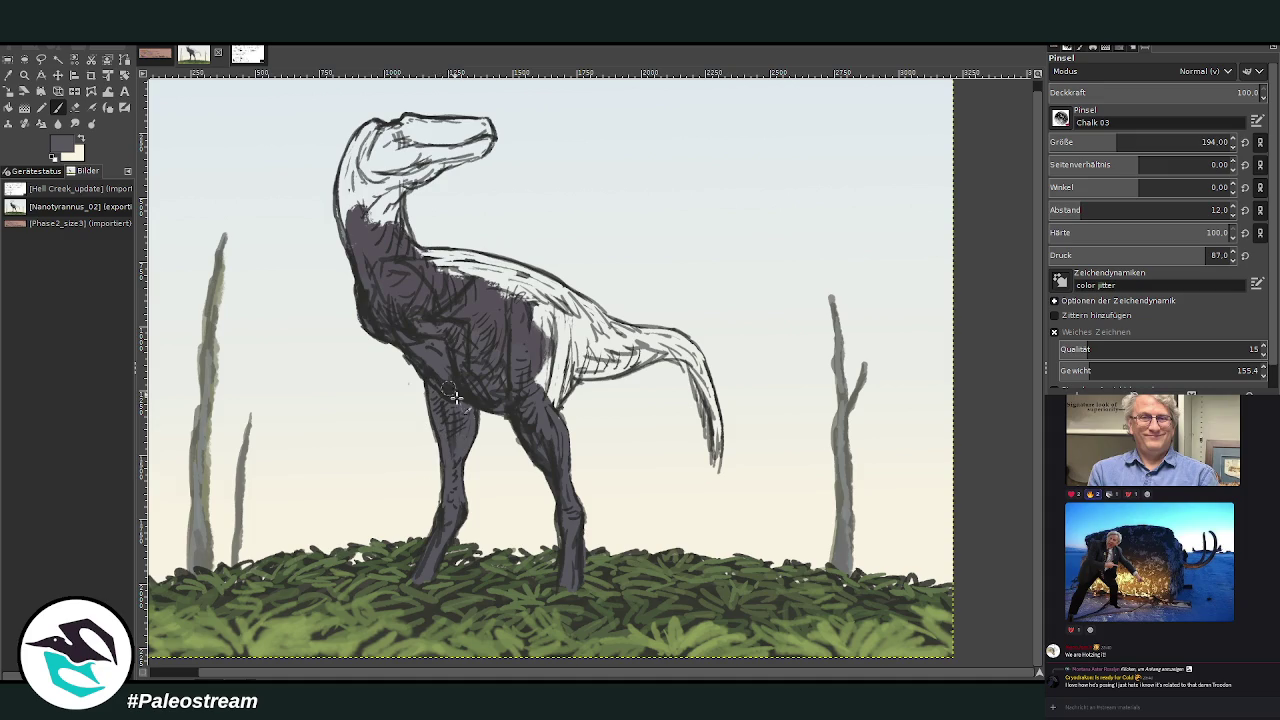
Paint dark purple-grey over the head, upper neck and around the eye.
mouse_move(395, 232)
mouse_down()
mouse_move(372, 182)
mouse_move(412, 252)
mouse_move(398, 170)
mouse_move(435, 160)
mouse_up()
mouse_move(395, 200)
mouse_down()
mouse_move(373, 148)
mouse_move(408, 132)
mouse_move(368, 126)
mouse_move(346, 235)
mouse_up()
drag(368, 148, 350, 238)
drag(345, 190, 348, 258)
mouse_move(448, 160)
mouse_down()
mouse_move(408, 125)
mouse_move(422, 138)
mouse_up()
Cover the back, hip and tail with the dark fill down to the tail tip.
mouse_move(410, 255)
mouse_down()
mouse_move(478, 272)
mouse_move(558, 370)
mouse_up()
drag(565, 320, 535, 415)
mouse_move(575, 365)
mouse_down()
mouse_move(550, 415)
mouse_move(615, 360)
mouse_move(668, 352)
mouse_move(545, 380)
mouse_up()
drag(717, 455, 706, 400)
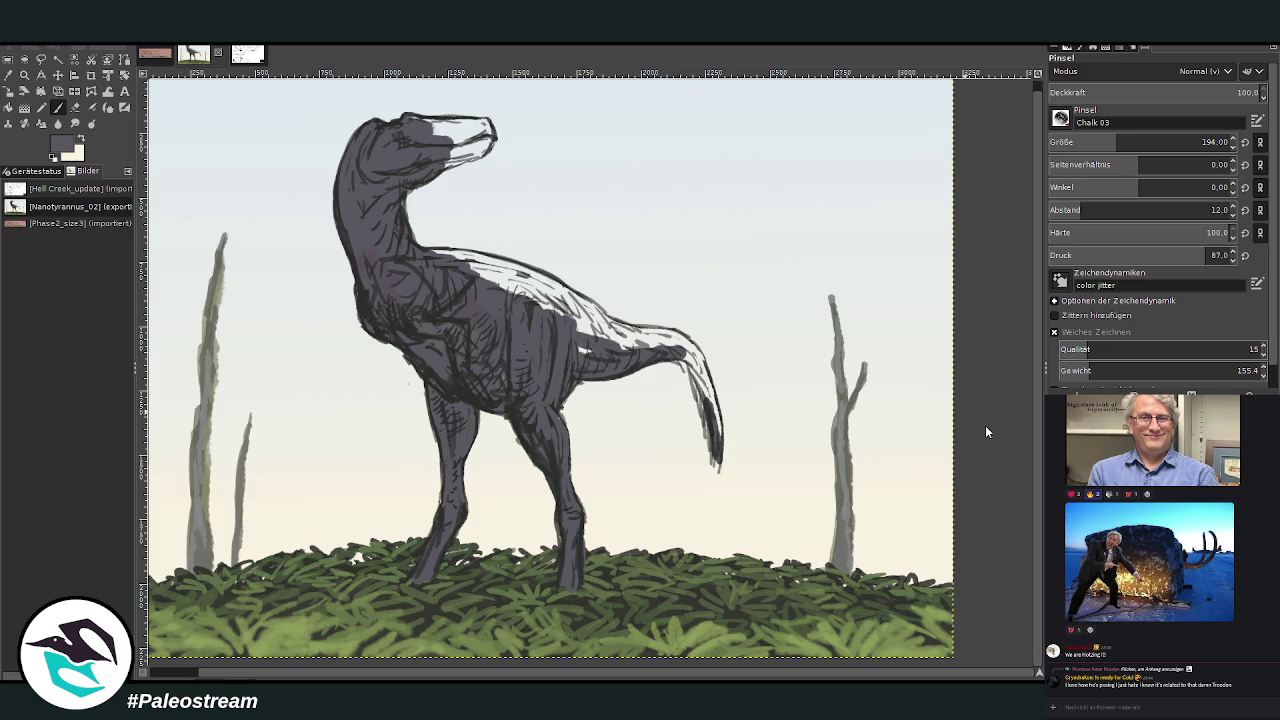
mouse_move(716, 462)
mouse_down()
mouse_move(704, 388)
mouse_move(716, 440)
mouse_up()
mouse_move(690, 362)
mouse_down()
mouse_move(699, 397)
mouse_move(675, 340)
mouse_move(624, 348)
mouse_move(531, 300)
mouse_up()
At brush size 140, rework the back highlight with sampled lighter and darker greys.
click(1104, 140)
ctrl+click(520, 273)
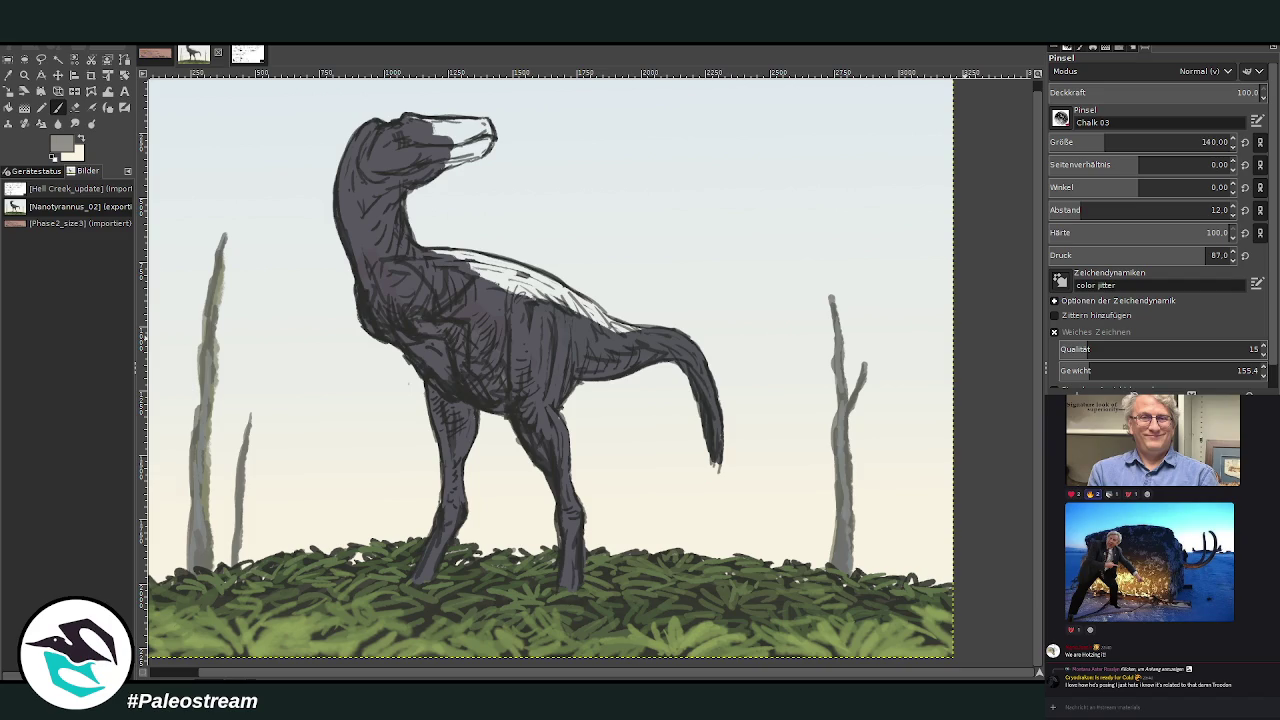
drag(548, 310, 425, 255)
ctrl+click(990, 414)
mouse_move(577, 322)
mouse_down()
mouse_move(620, 330)
mouse_move(575, 300)
mouse_move(590, 311)
mouse_move(400, 245)
mouse_move(452, 292)
mouse_move(667, 340)
mouse_move(712, 376)
mouse_move(692, 362)
mouse_move(718, 421)
mouse_move(603, 334)
mouse_up()
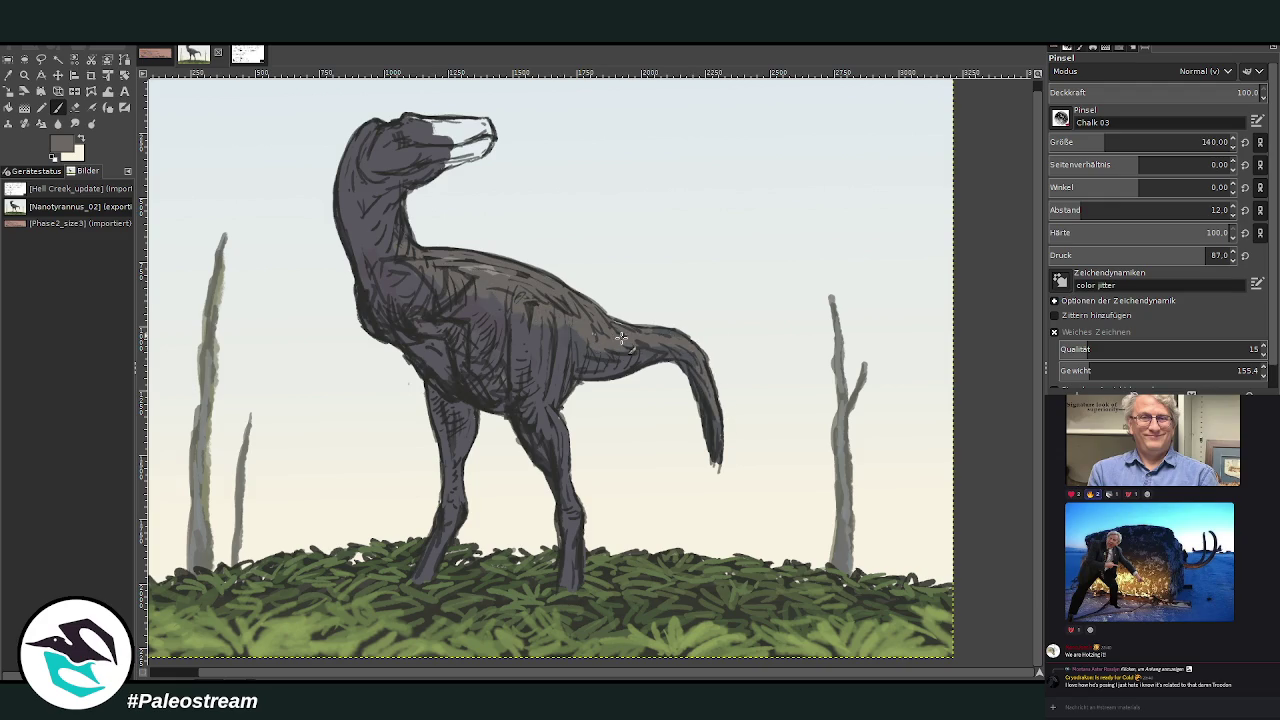
mouse_move(513, 283)
mouse_down()
mouse_move(445, 285)
mouse_move(405, 252)
mouse_move(396, 212)
mouse_up()
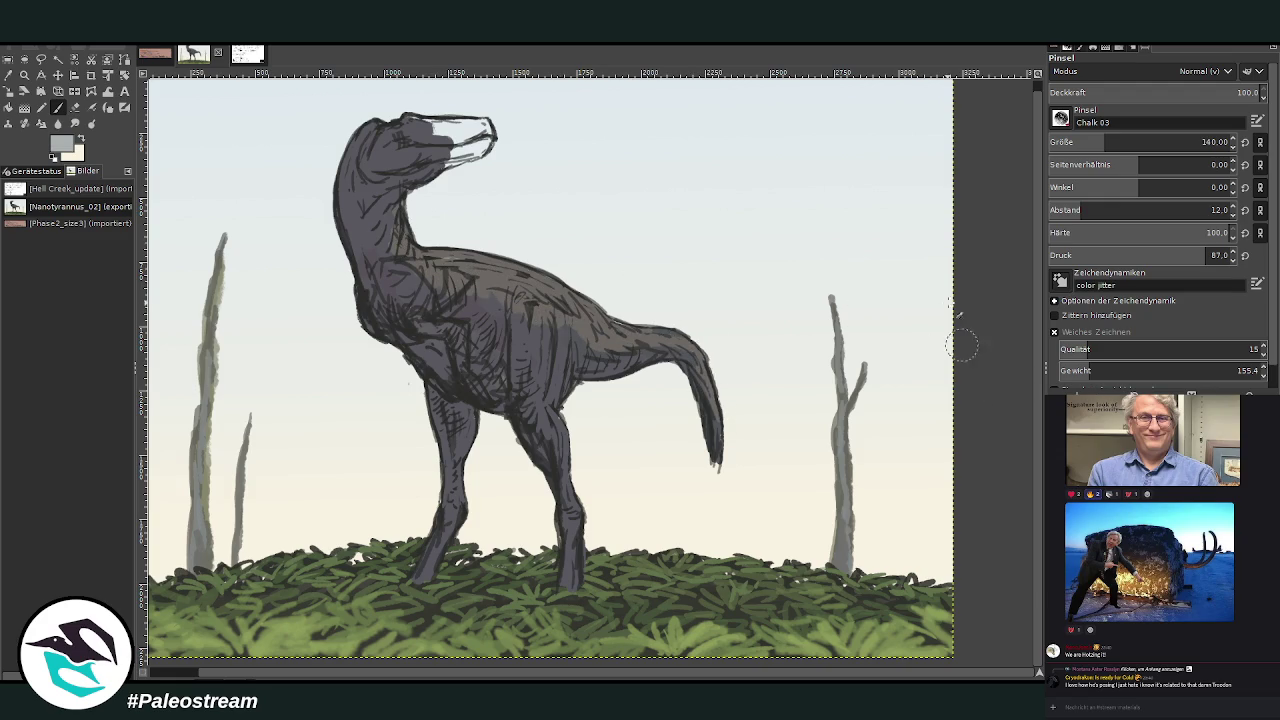
mouse_move(436, 130)
mouse_down()
mouse_move(450, 145)
mouse_move(410, 128)
mouse_move(400, 140)
mouse_move(470, 150)
mouse_move(440, 168)
mouse_move(490, 150)
mouse_move(478, 131)
mouse_move(440, 126)
mouse_move(480, 126)
mouse_move(490, 140)
mouse_move(430, 148)
mouse_move(426, 172)
mouse_up()
Lower opacity to about 50 and add soft grey shading to the snout, head and flank.
drag(1219, 95, 1157, 95)
mouse_move(412, 168)
mouse_down()
mouse_move(428, 188)
mouse_move(372, 186)
mouse_move(405, 180)
mouse_move(368, 222)
mouse_move(376, 330)
mouse_move(410, 340)
mouse_move(363, 238)
mouse_move(392, 300)
mouse_move(388, 200)
mouse_move(372, 200)
mouse_move(366, 148)
mouse_move(410, 204)
mouse_move(371, 240)
mouse_up()
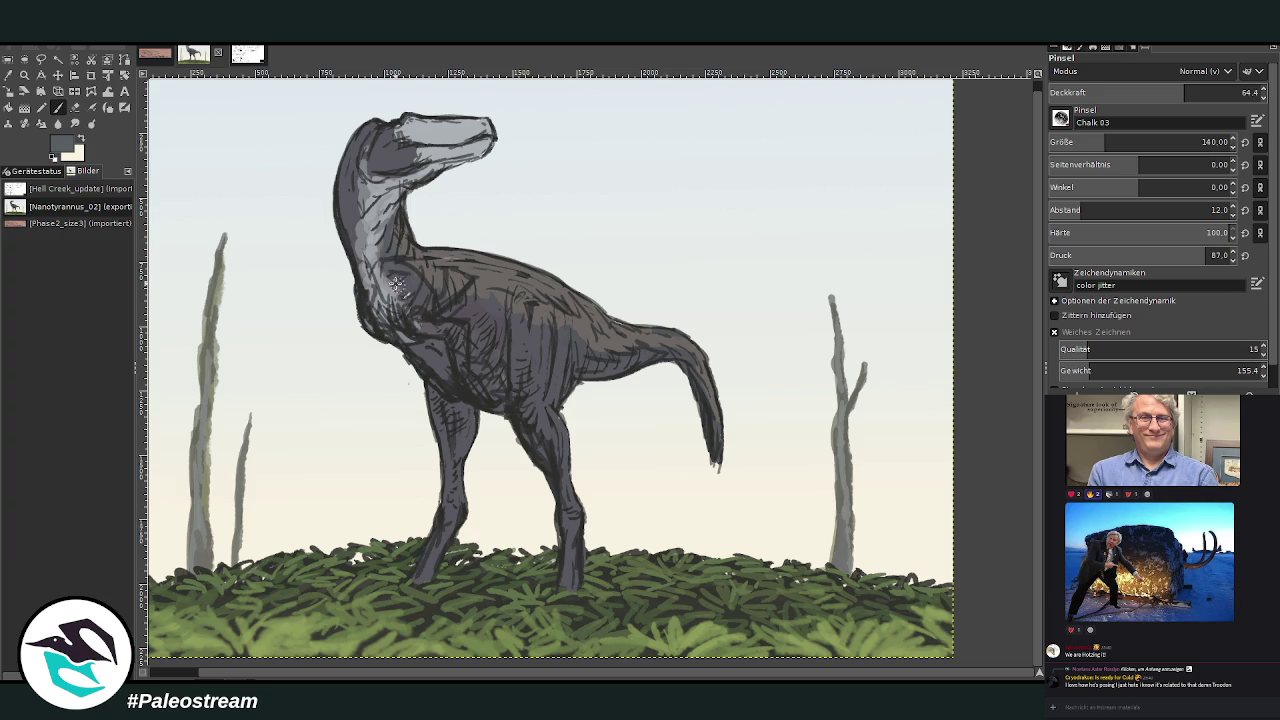
mouse_move(358, 186)
mouse_down()
mouse_move(400, 160)
mouse_move(385, 145)
mouse_move(395, 135)
mouse_move(450, 135)
mouse_move(385, 140)
mouse_move(372, 165)
mouse_move(362, 145)
mouse_move(365, 218)
mouse_up()
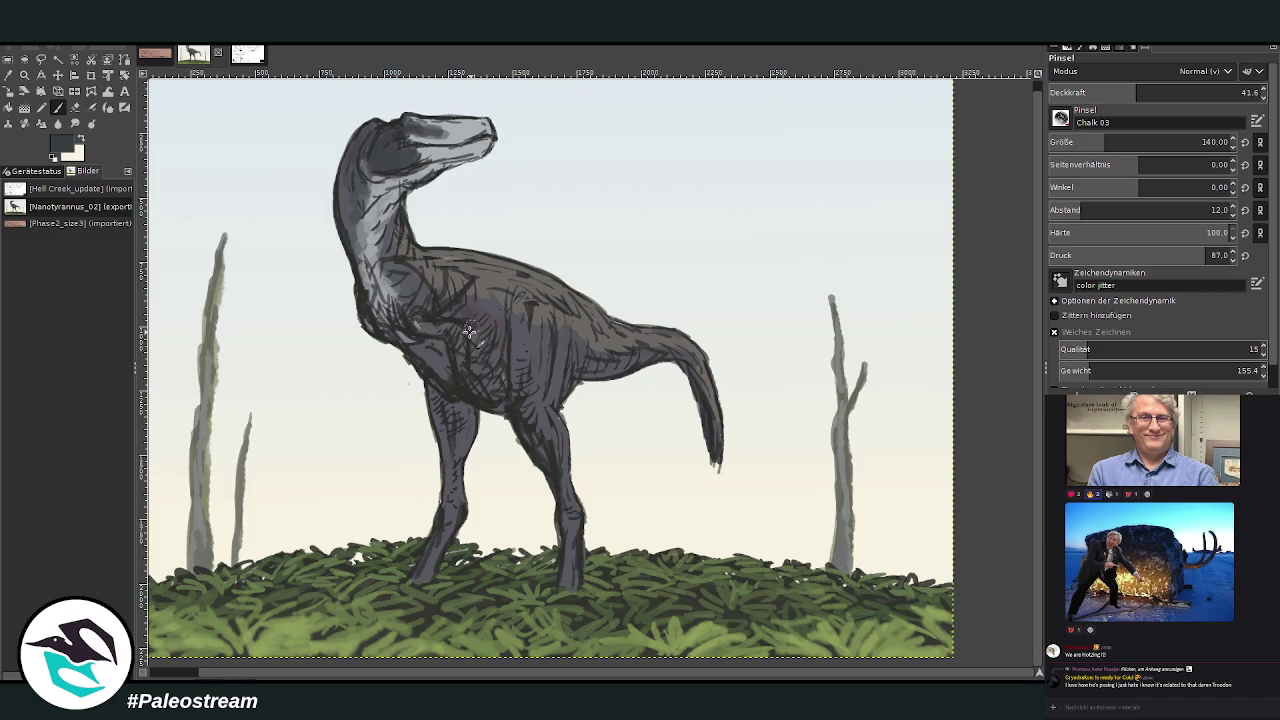
mouse_move(494, 349)
mouse_down()
mouse_move(523, 397)
mouse_move(530, 315)
mouse_move(545, 309)
mouse_move(556, 400)
mouse_move(536, 410)
mouse_move(548, 376)
mouse_up()
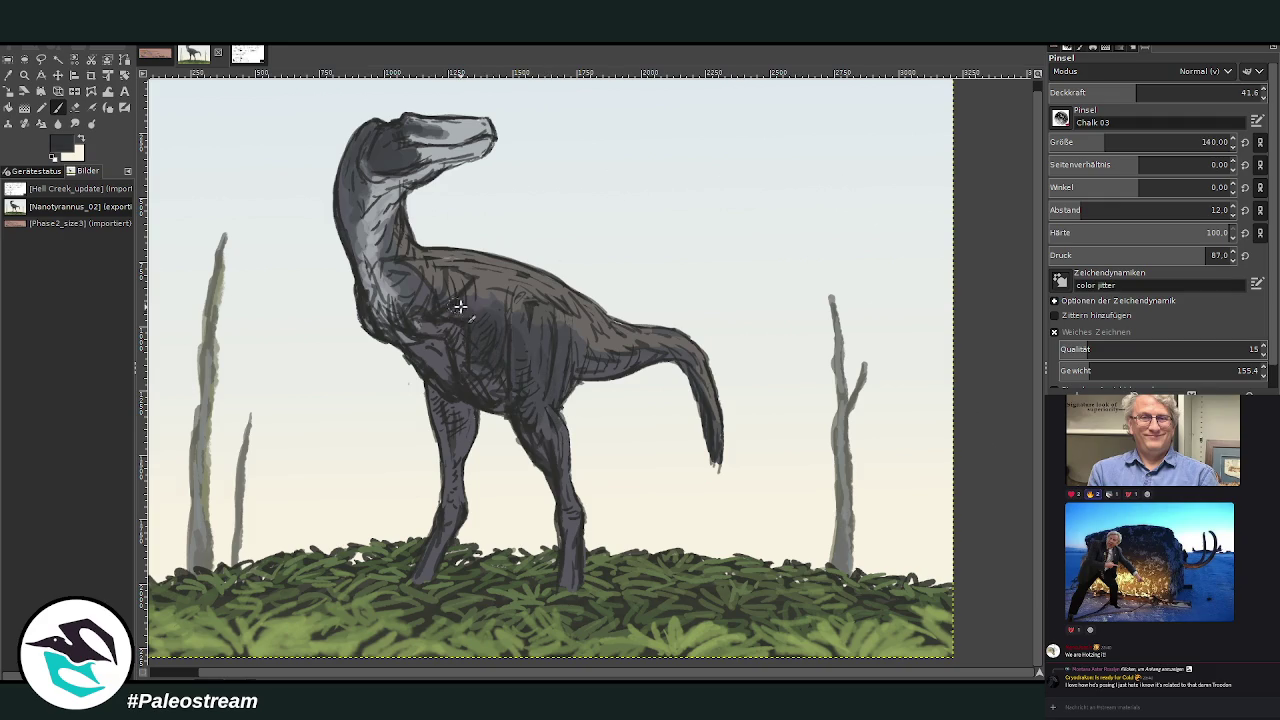
At opacity 24.9, lighten the neck front and legs, adding reddish-brown to the left shin.
drag(1136, 92, 1101, 92)
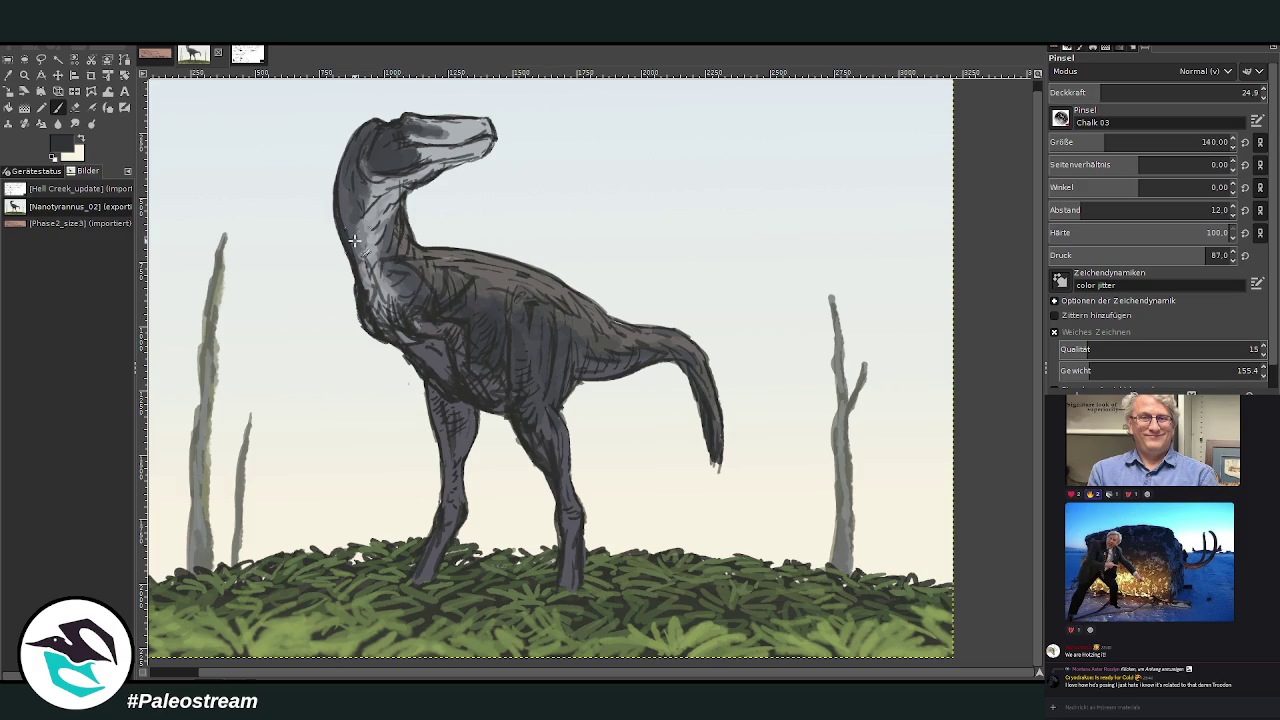
drag(360, 250, 356, 196)
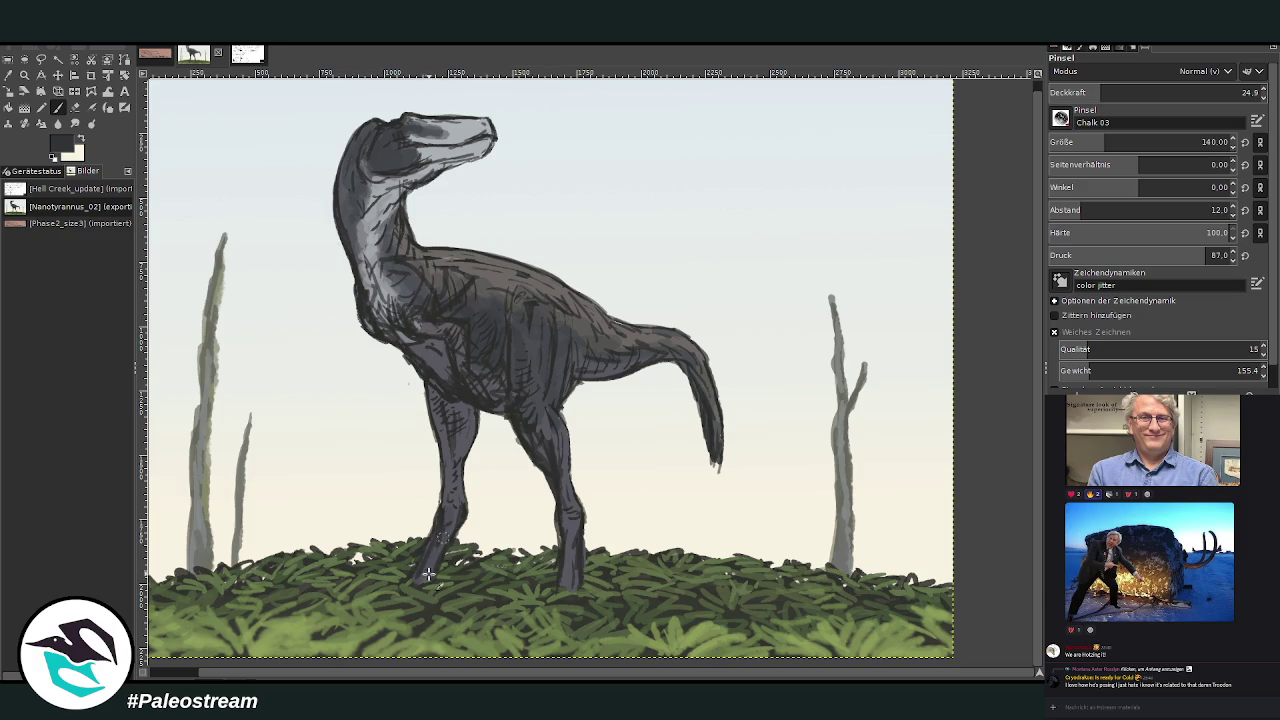
mouse_move(572, 506)
mouse_down()
mouse_move(568, 570)
mouse_move(570, 500)
mouse_up()
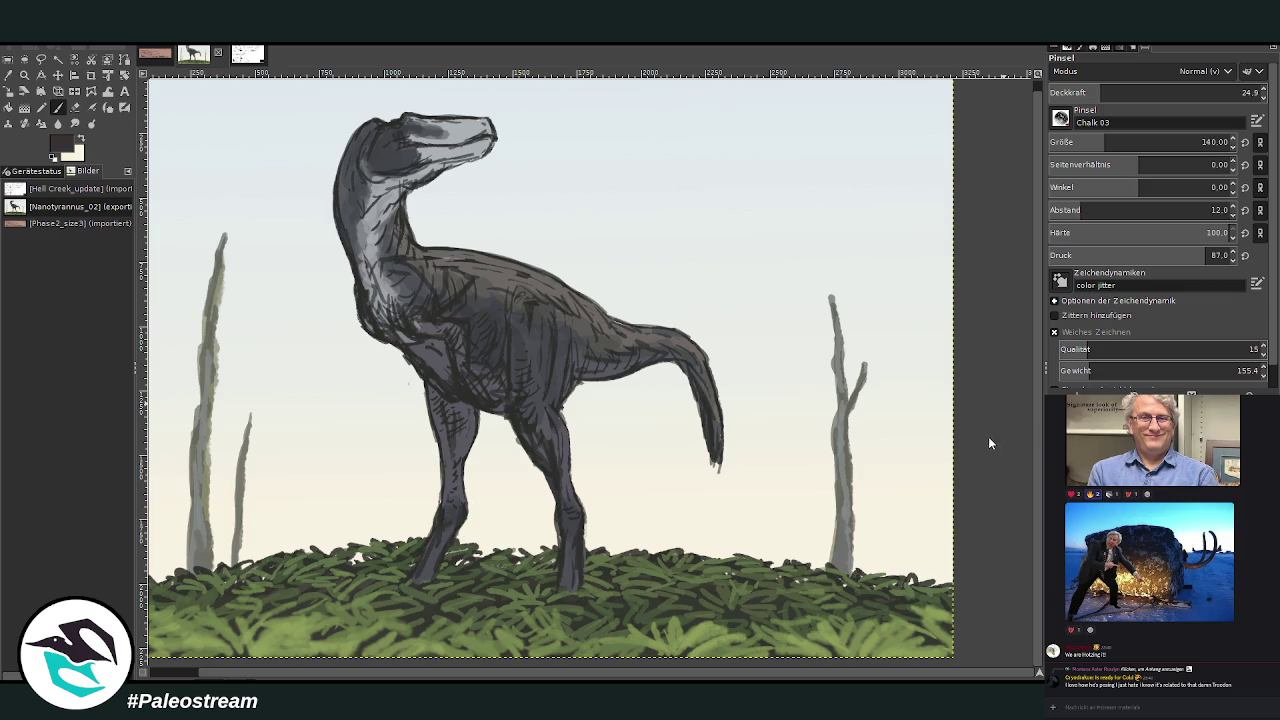
mouse_move(568, 520)
mouse_down()
mouse_move(572, 507)
mouse_move(573, 530)
mouse_up()
drag(452, 508, 443, 529)
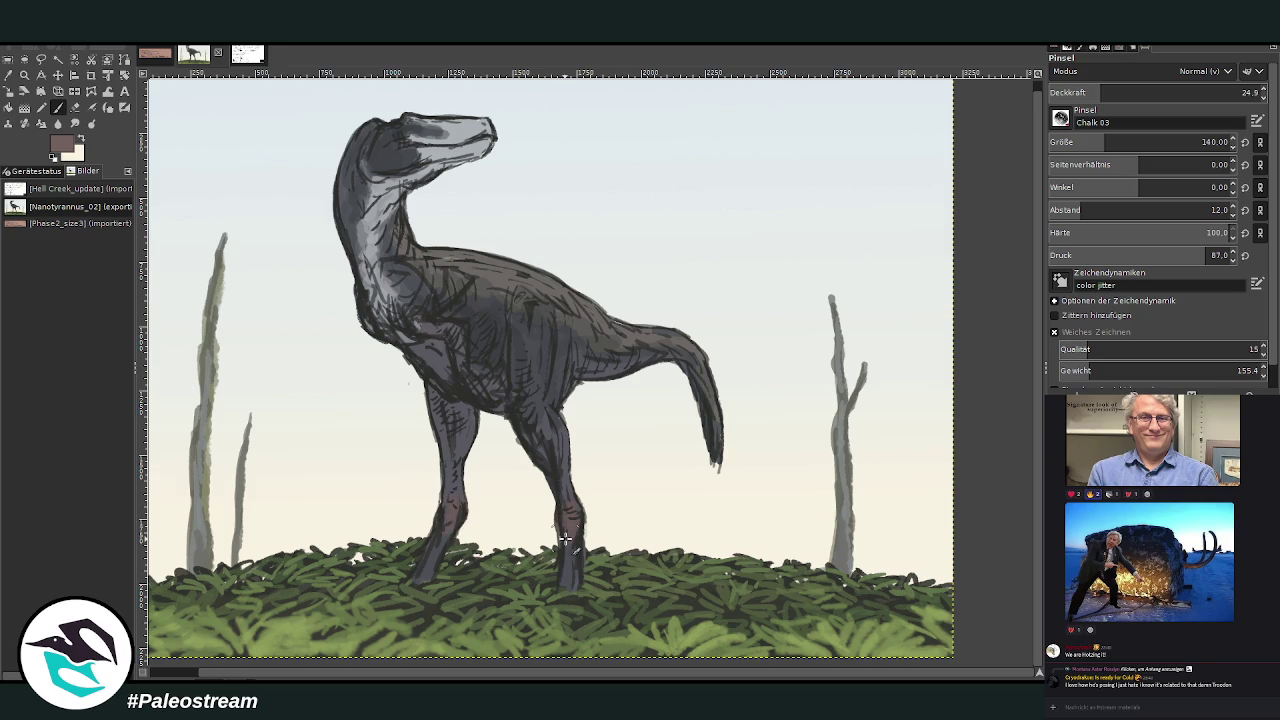
key(minus)
key(minus)
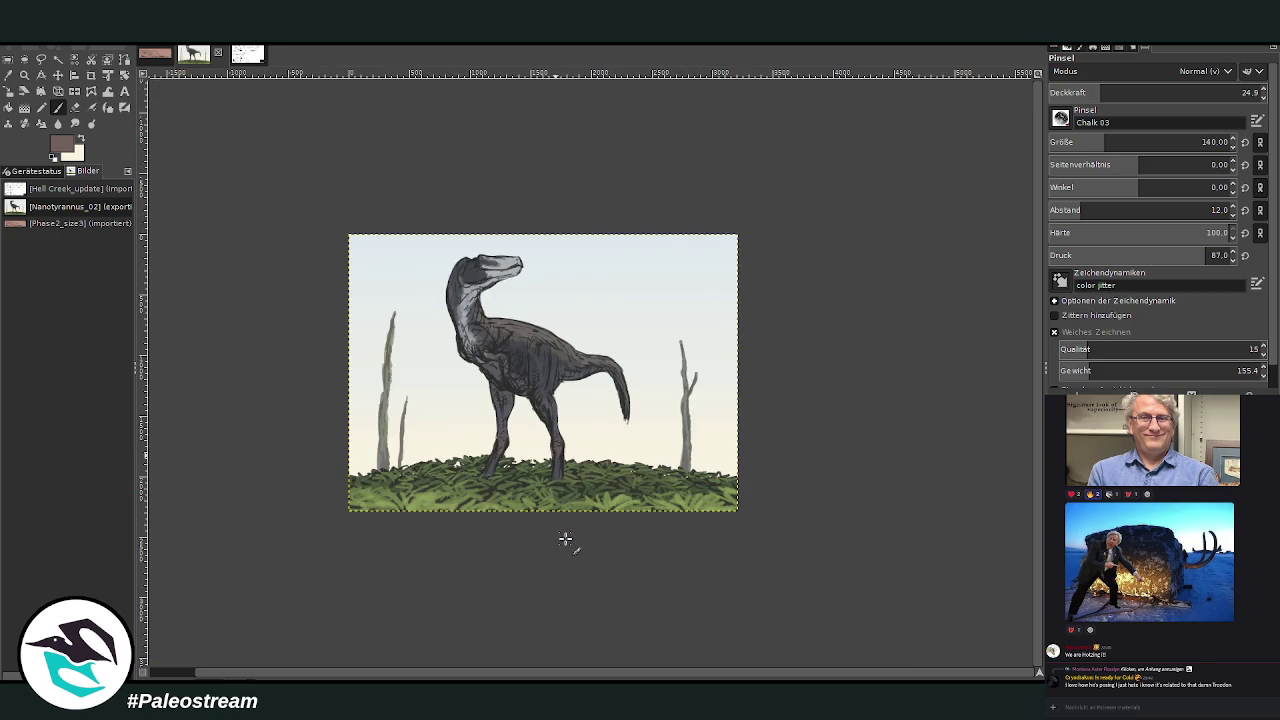
Zoom in, sample a light grey and, at brush size 54, soften the back and tail edge.
click(24, 75)
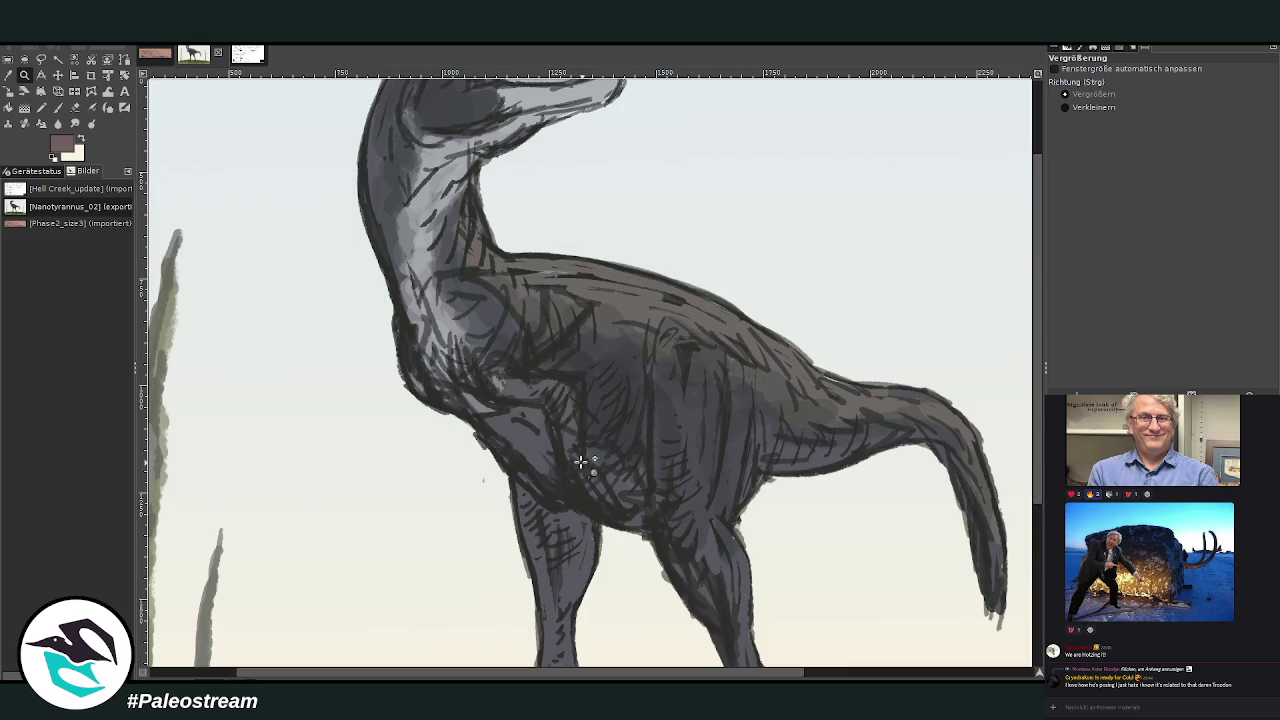
click(480, 300)
key(o)
click(987, 405)
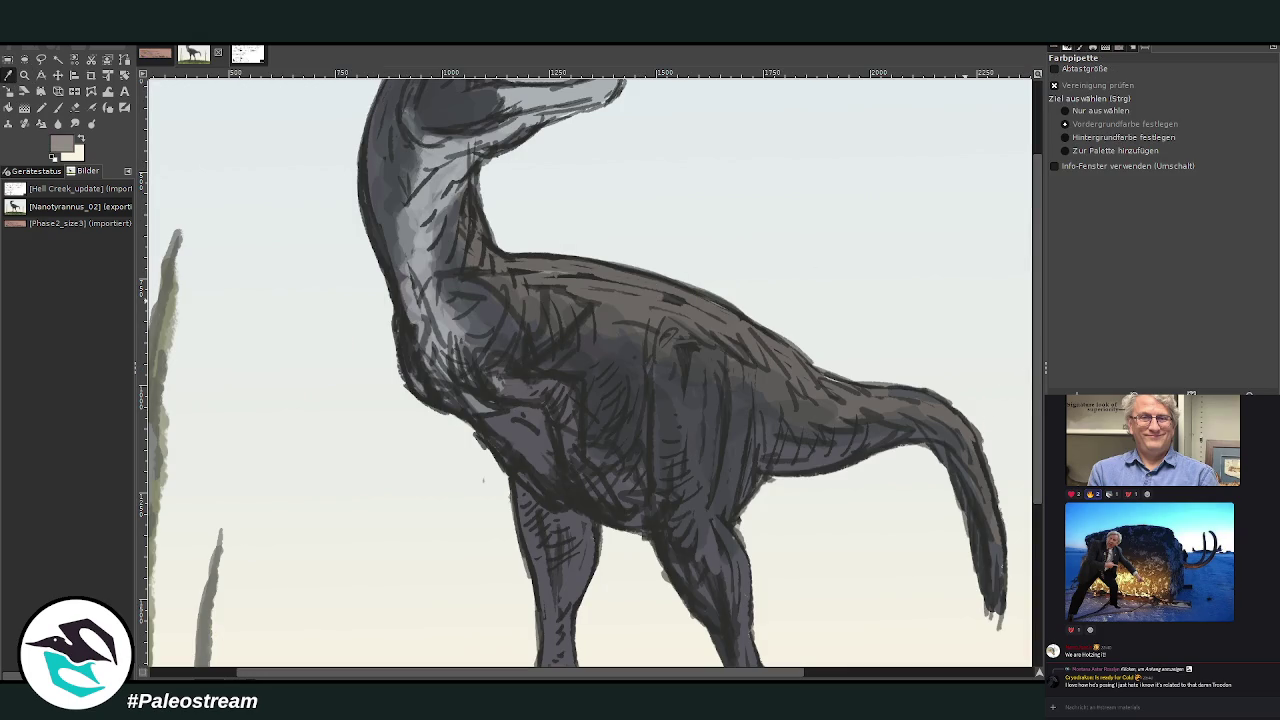
key(p)
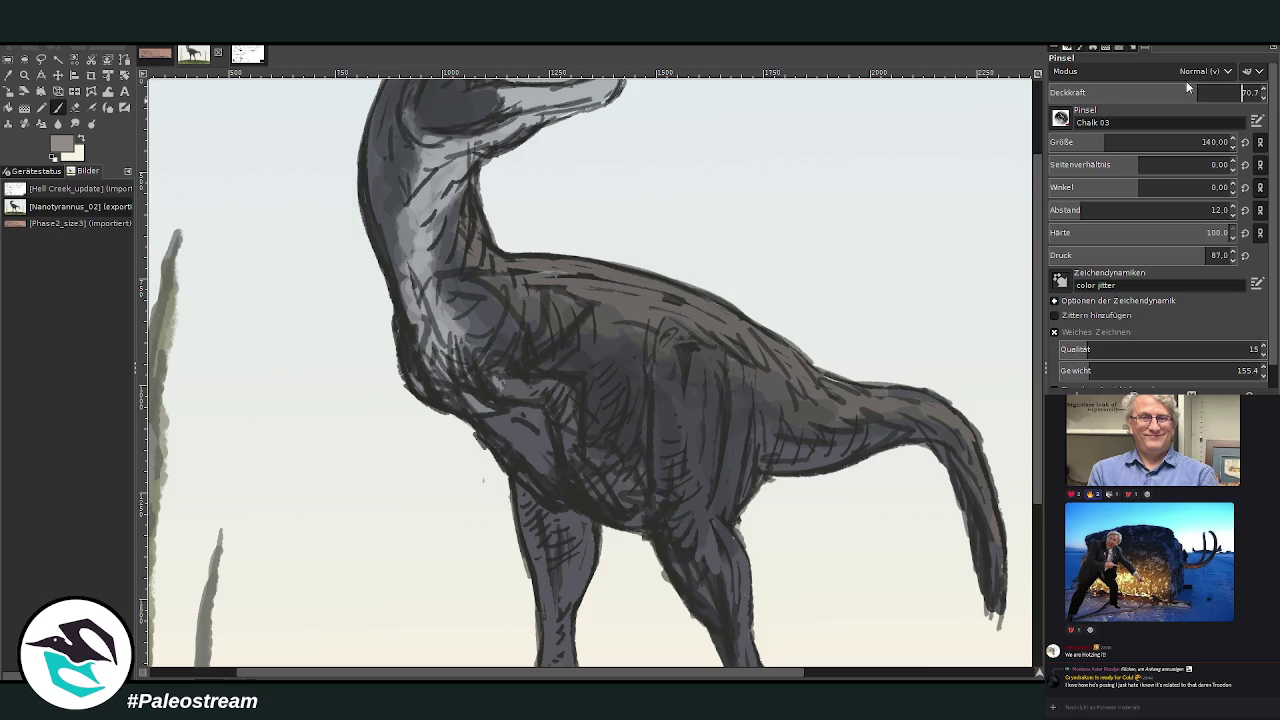
click(1076, 140)
mouse_move(843, 383)
mouse_down()
mouse_move(740, 315)
mouse_move(641, 278)
mouse_move(671, 287)
mouse_move(510, 252)
mouse_move(650, 280)
mouse_move(824, 375)
mouse_move(940, 404)
mouse_move(986, 462)
mouse_move(1008, 545)
mouse_move(999, 578)
mouse_up()
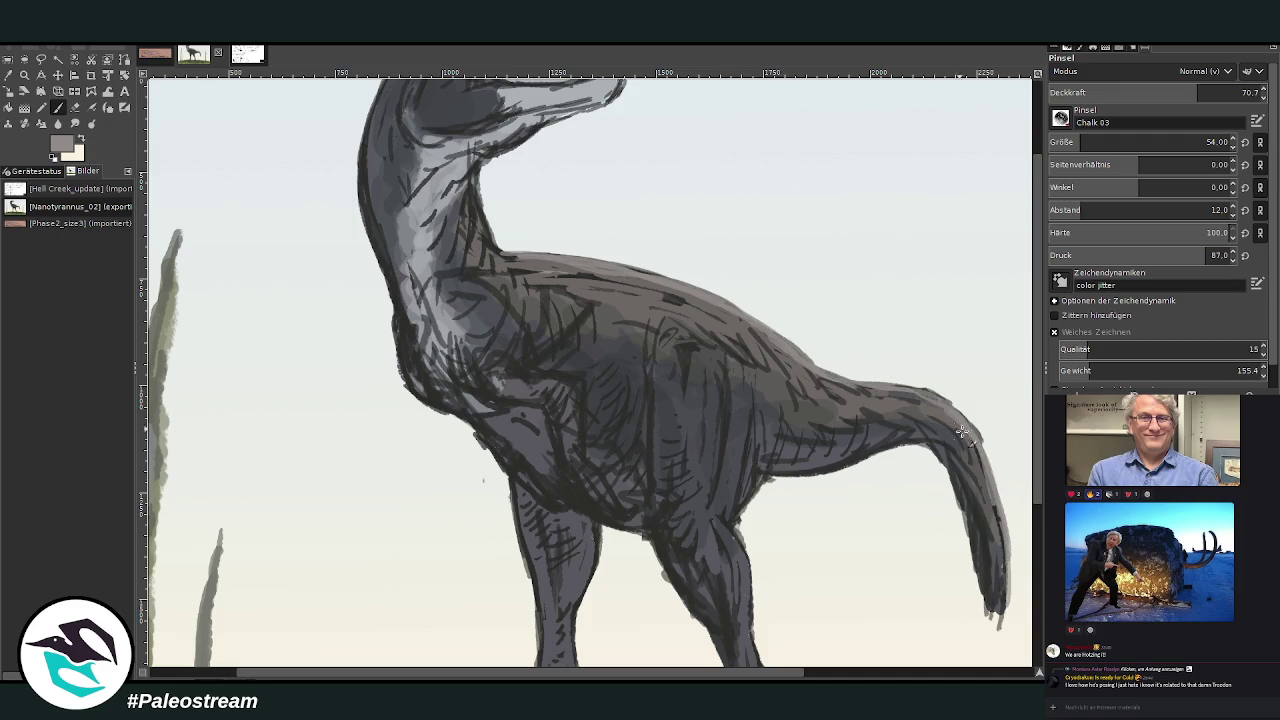
mouse_move(930, 400)
mouse_down()
mouse_move(876, 386)
mouse_move(935, 400)
mouse_move(975, 435)
mouse_up()
drag(909, 386, 805, 362)
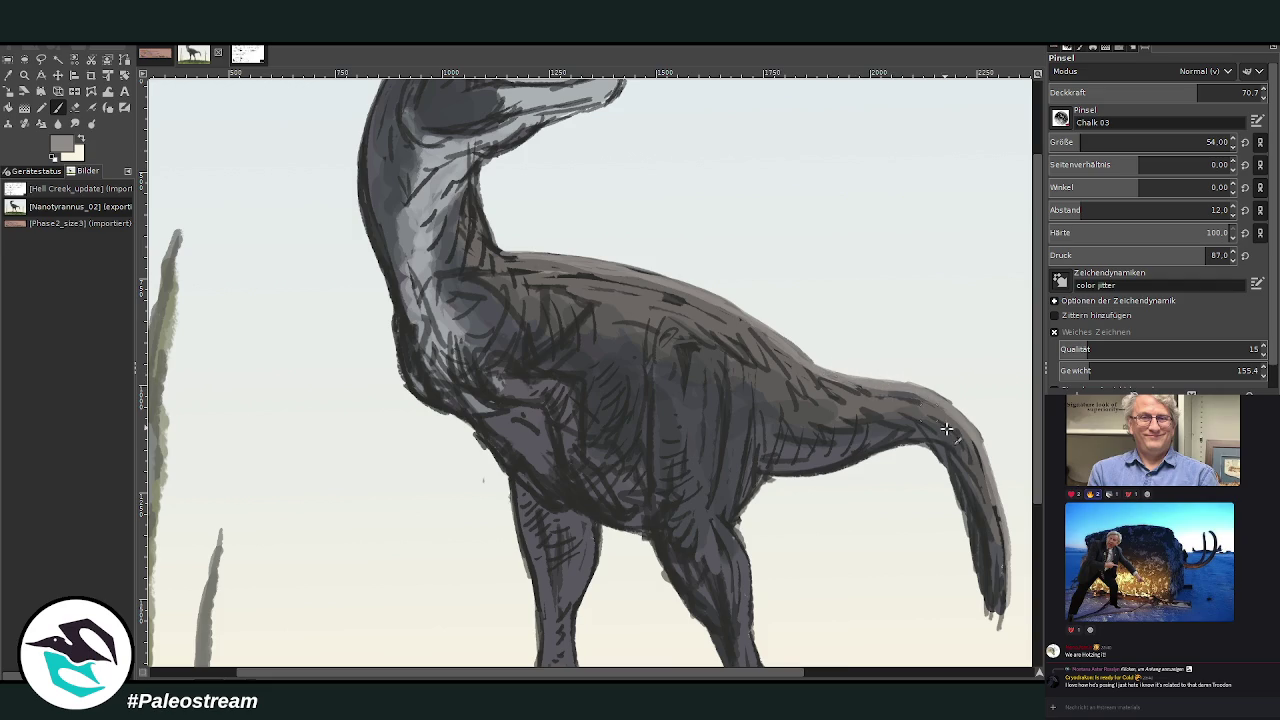
drag(507, 257, 715, 319)
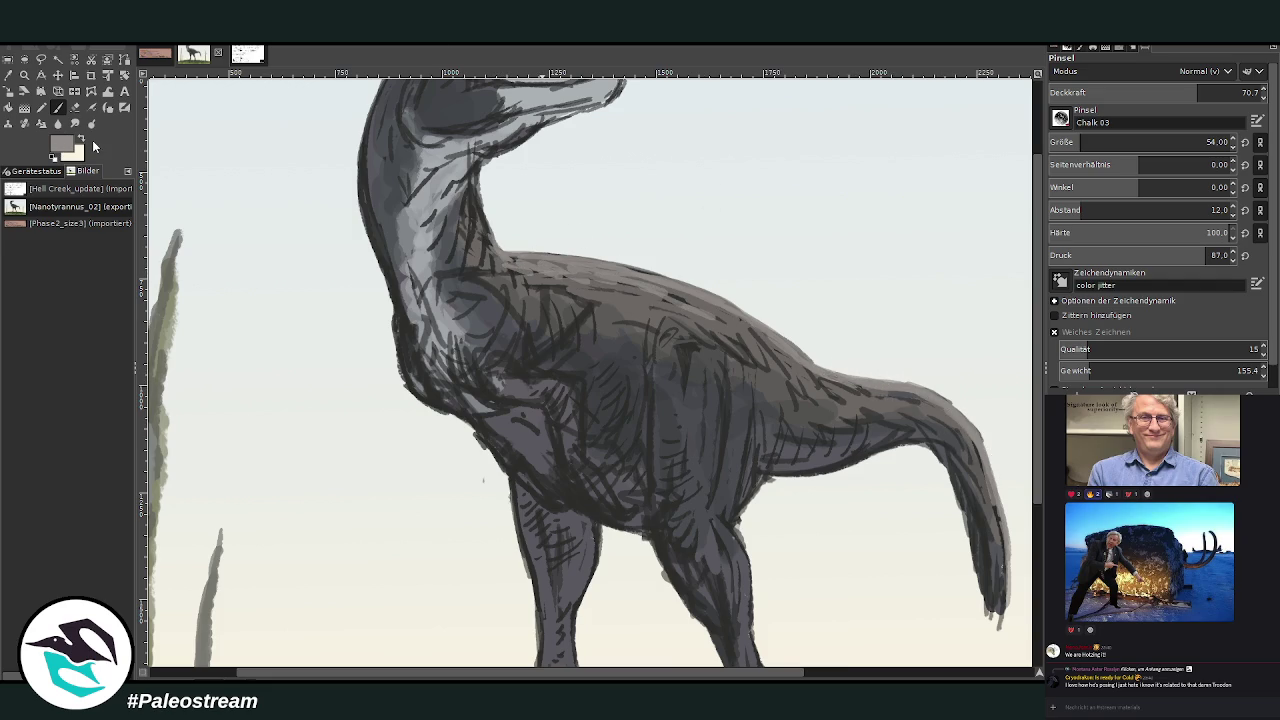
Sample a darker grey from the tail and raise brush opacity to 83.9.
ctrl+click(990, 420)
drag(1198, 92, 1226, 92)
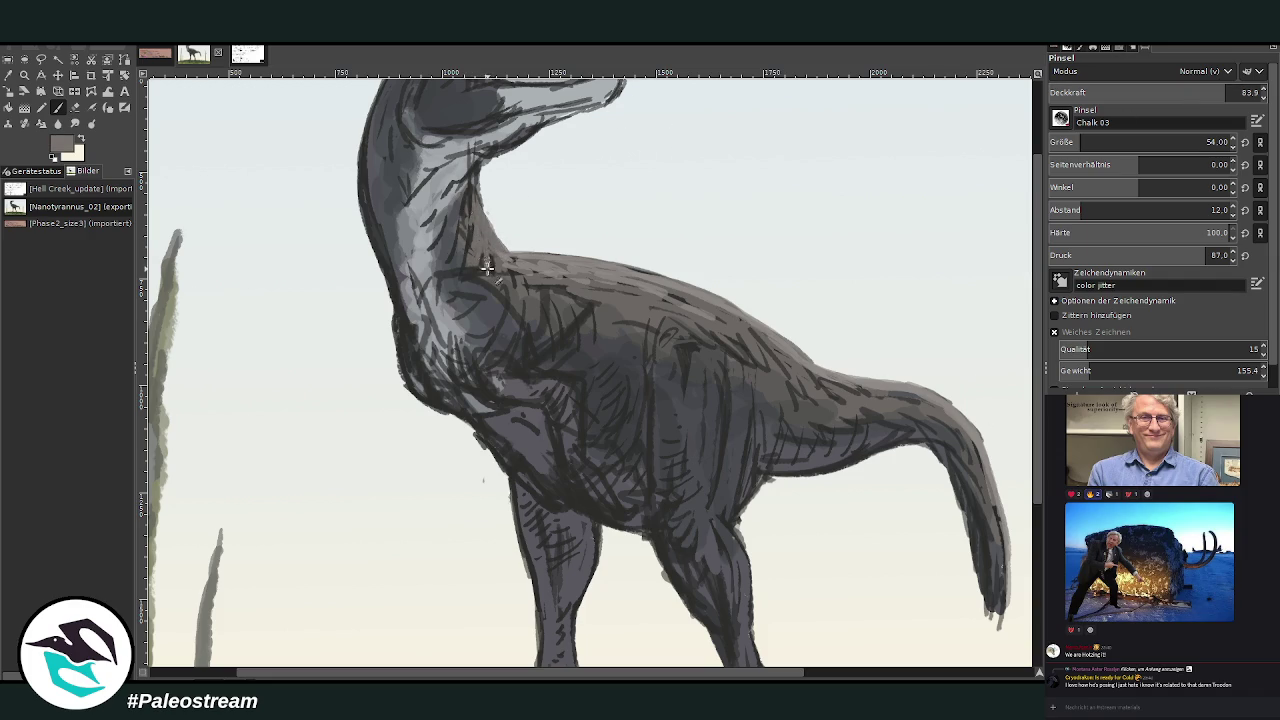
ctrl+click(961, 386)
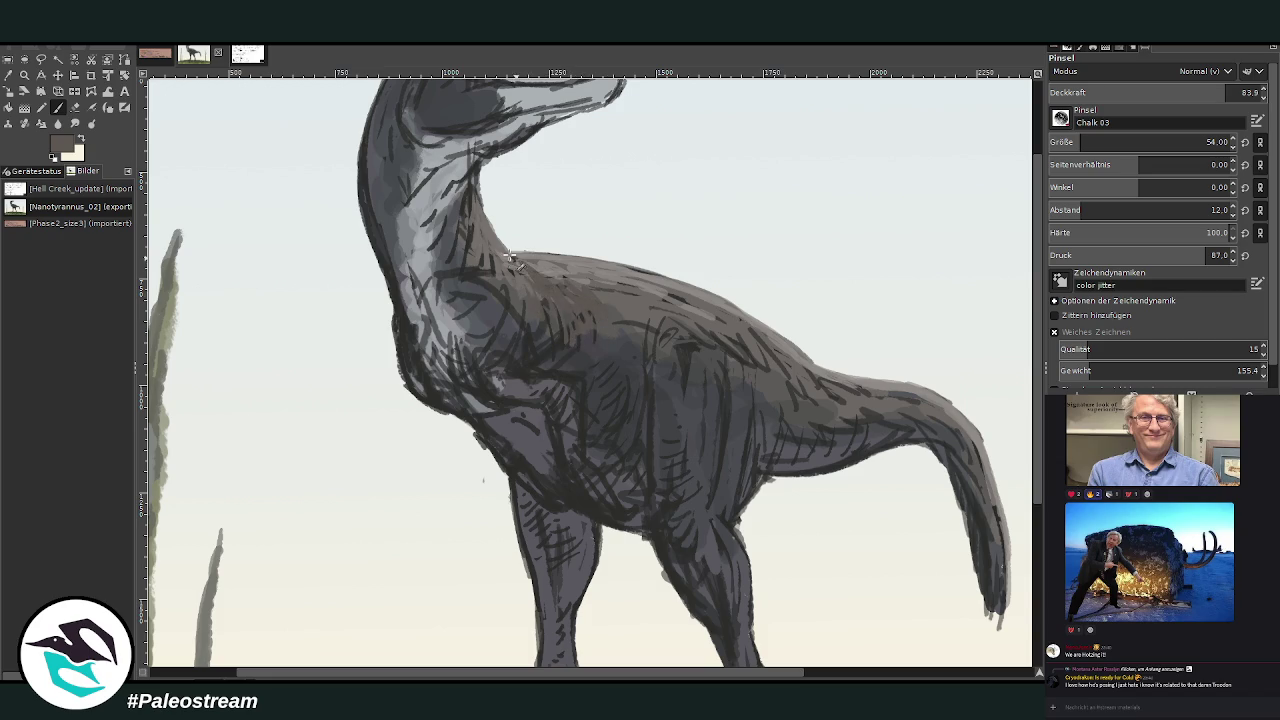
scroll(1000, 230, up, 3)
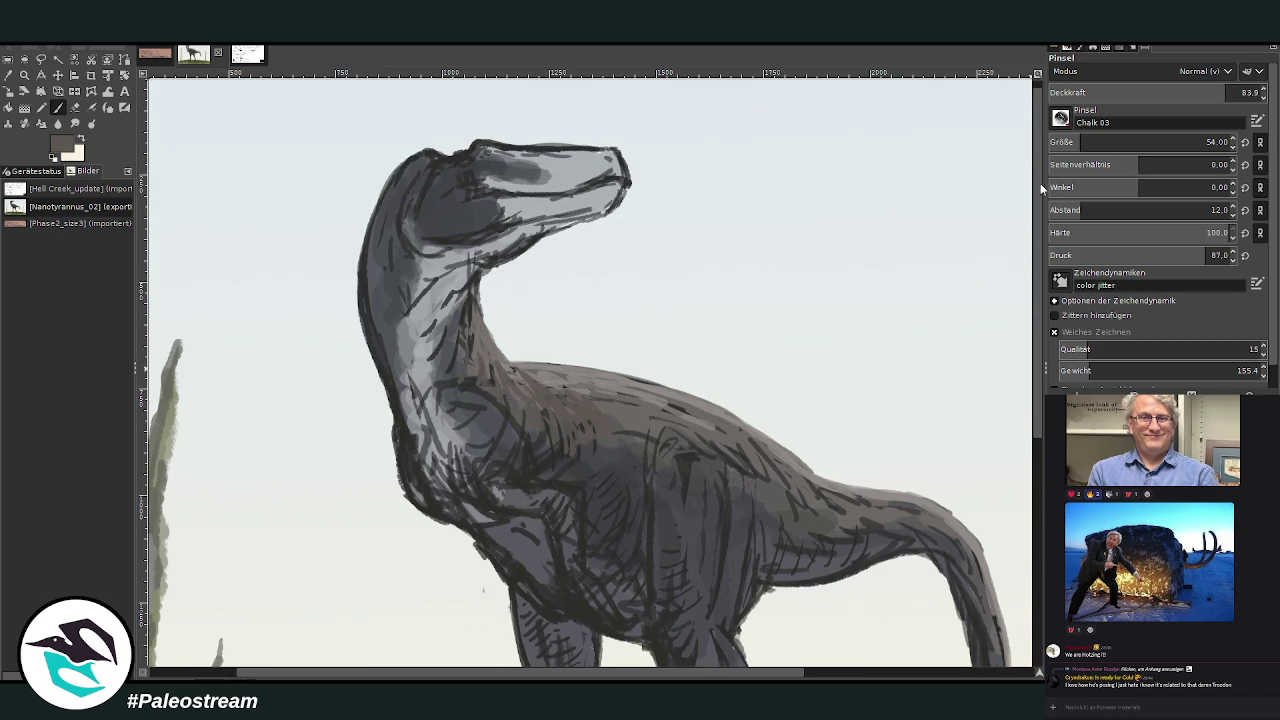
At opacity 93.4, darken the outline along the top of the head and back of the neck.
drag(1216, 91, 1242, 92)
drag(428, 158, 443, 153)
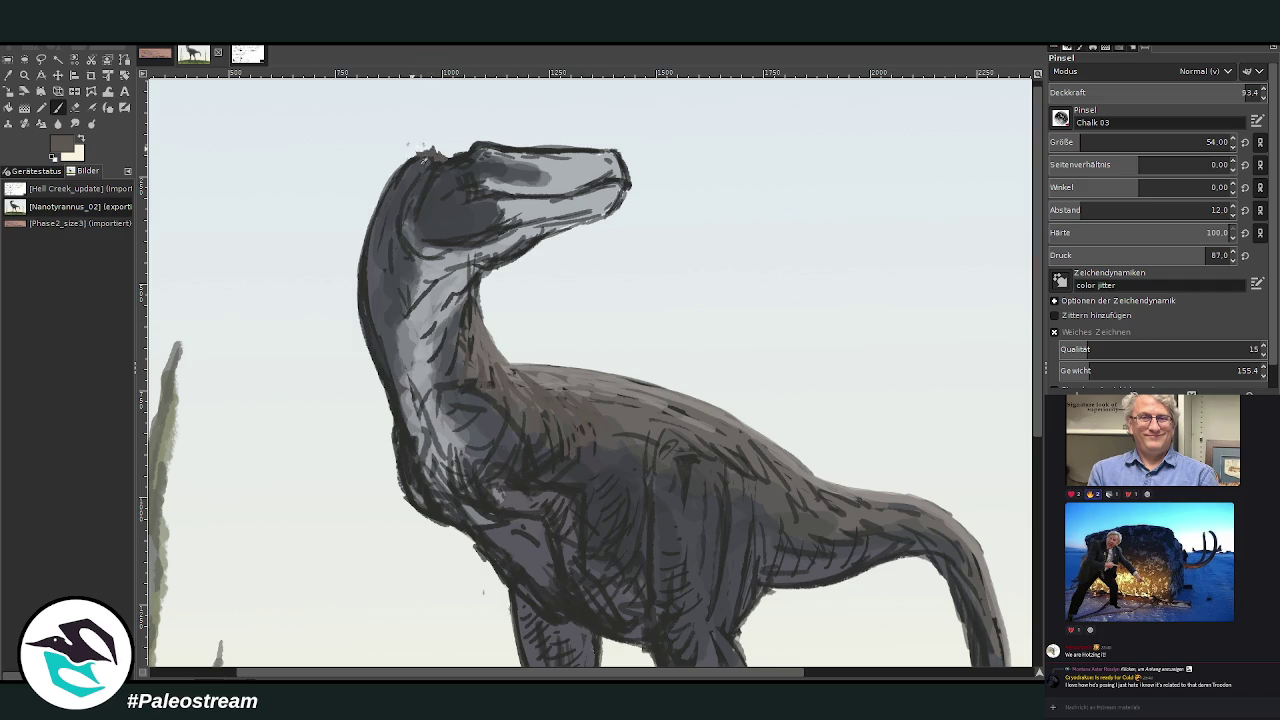
drag(436, 160, 432, 148)
drag(386, 196, 367, 251)
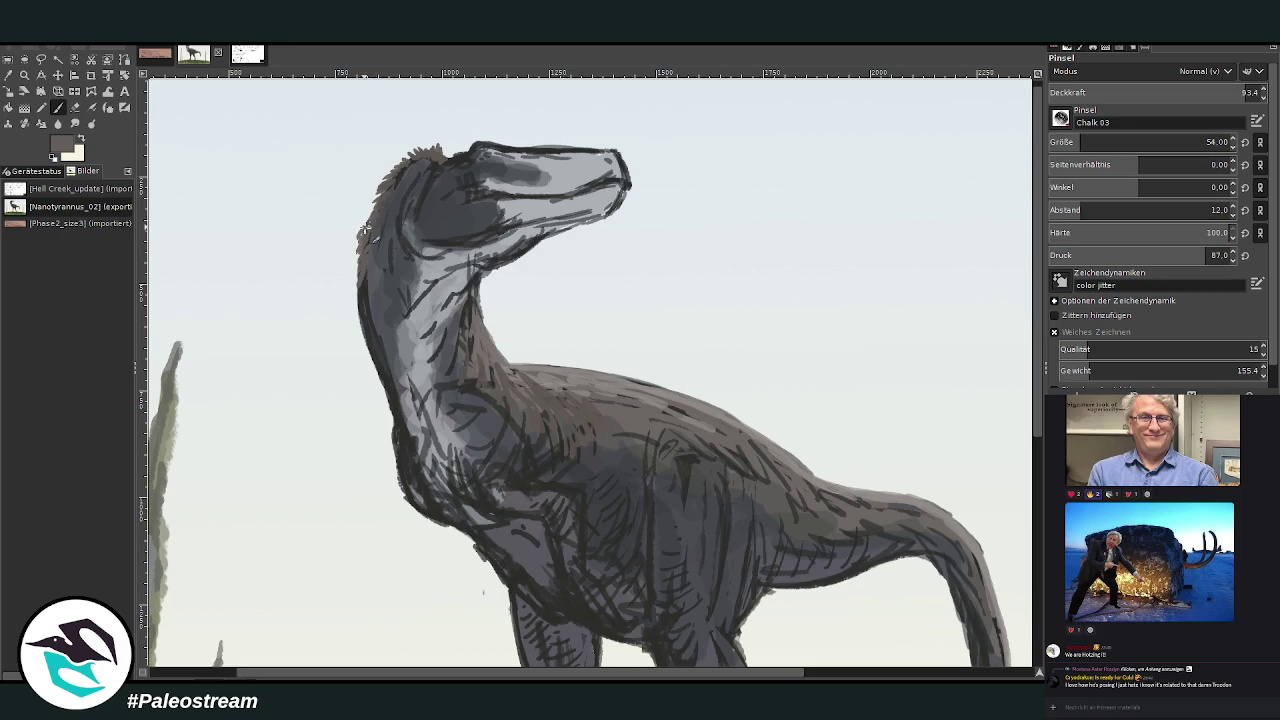
drag(386, 186, 364, 290)
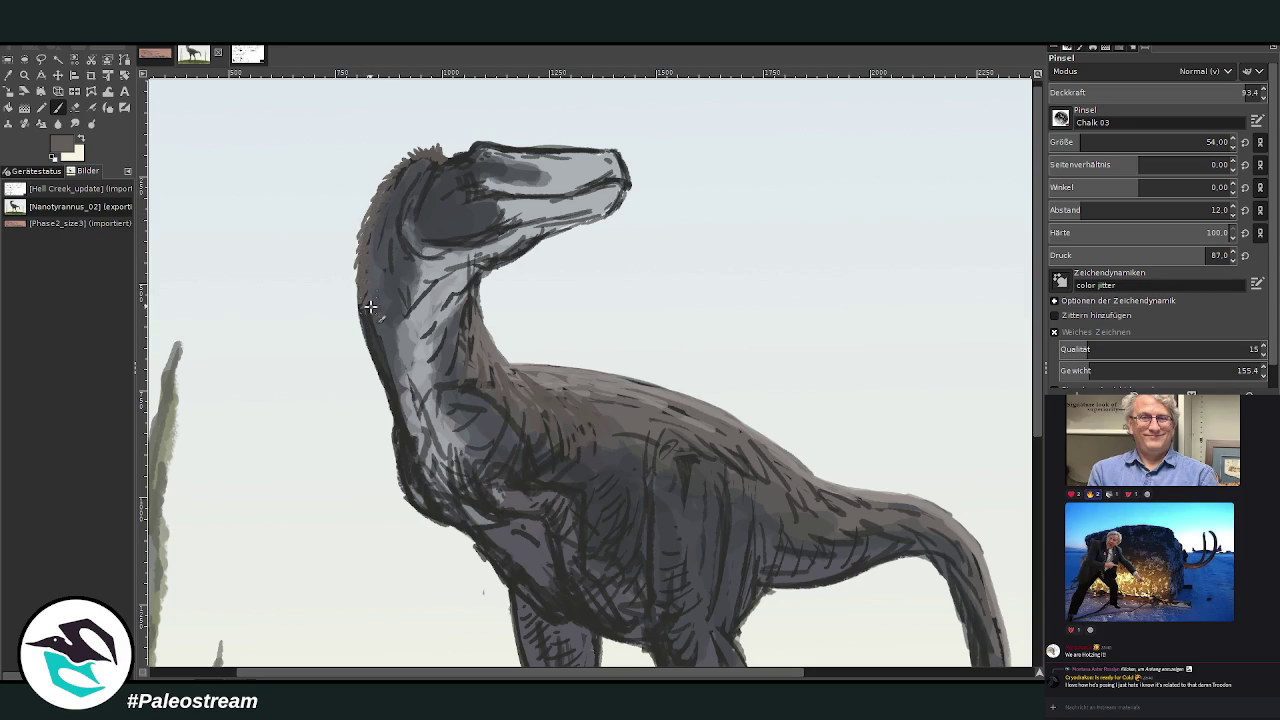
Reselect the Paintbrush, scroll down to the legs, and switch to the Eraser.
click(22, 106)
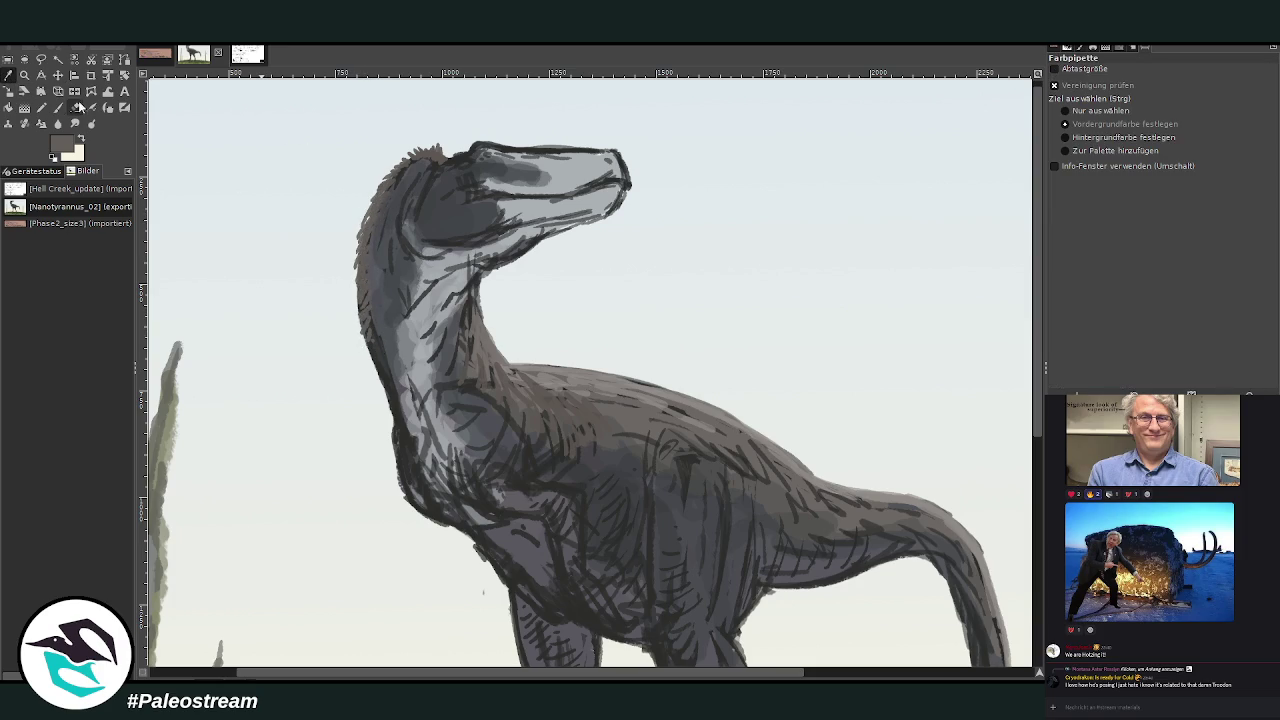
key(p)
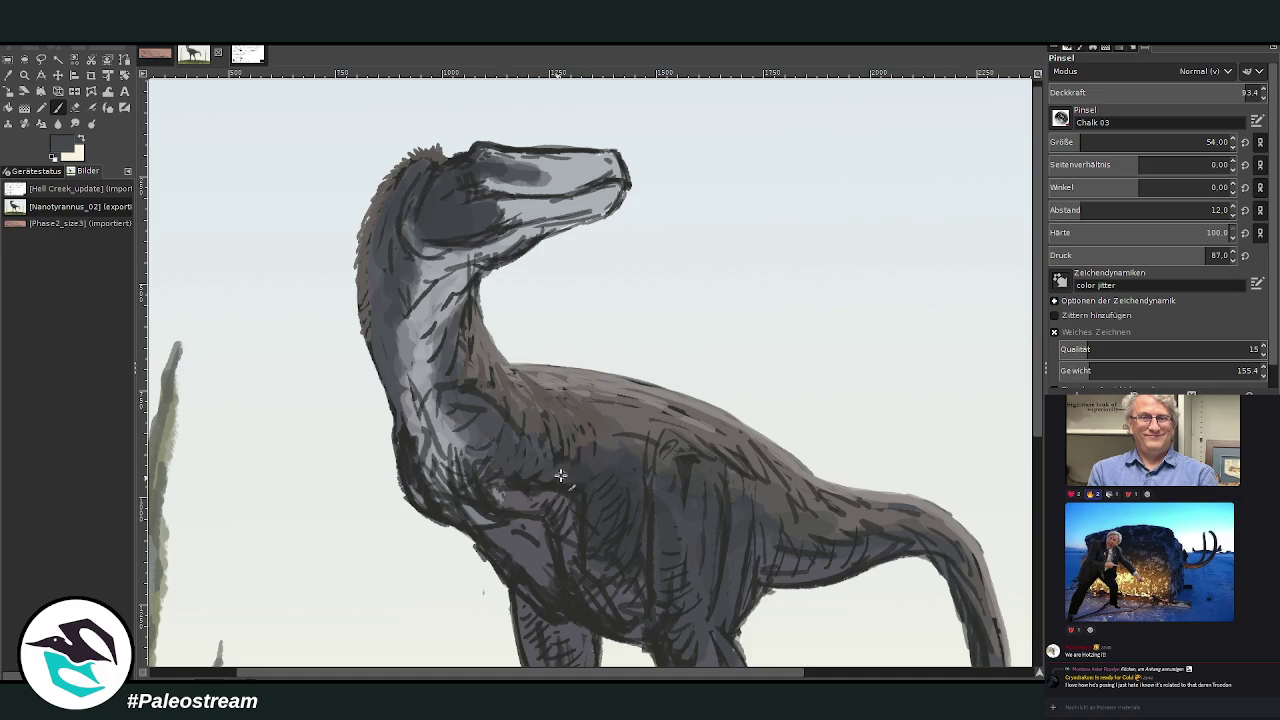
scroll(1038, 268, down, 3)
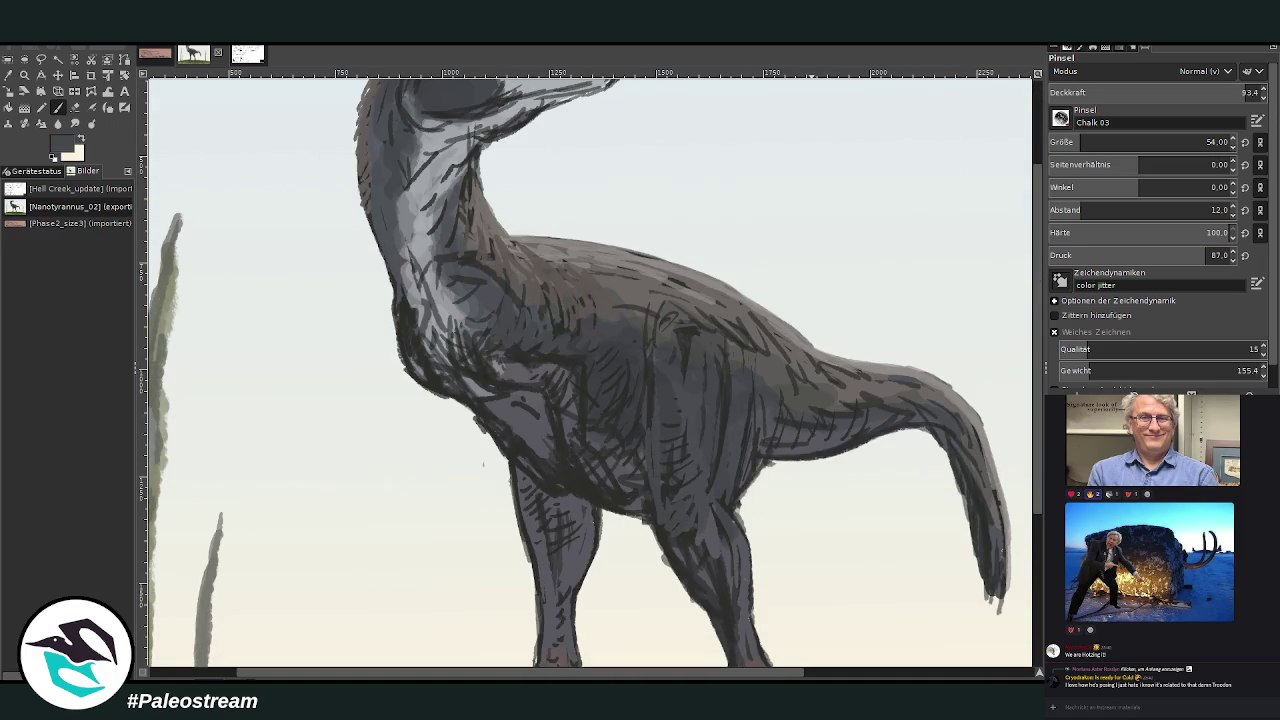
click(75, 107)
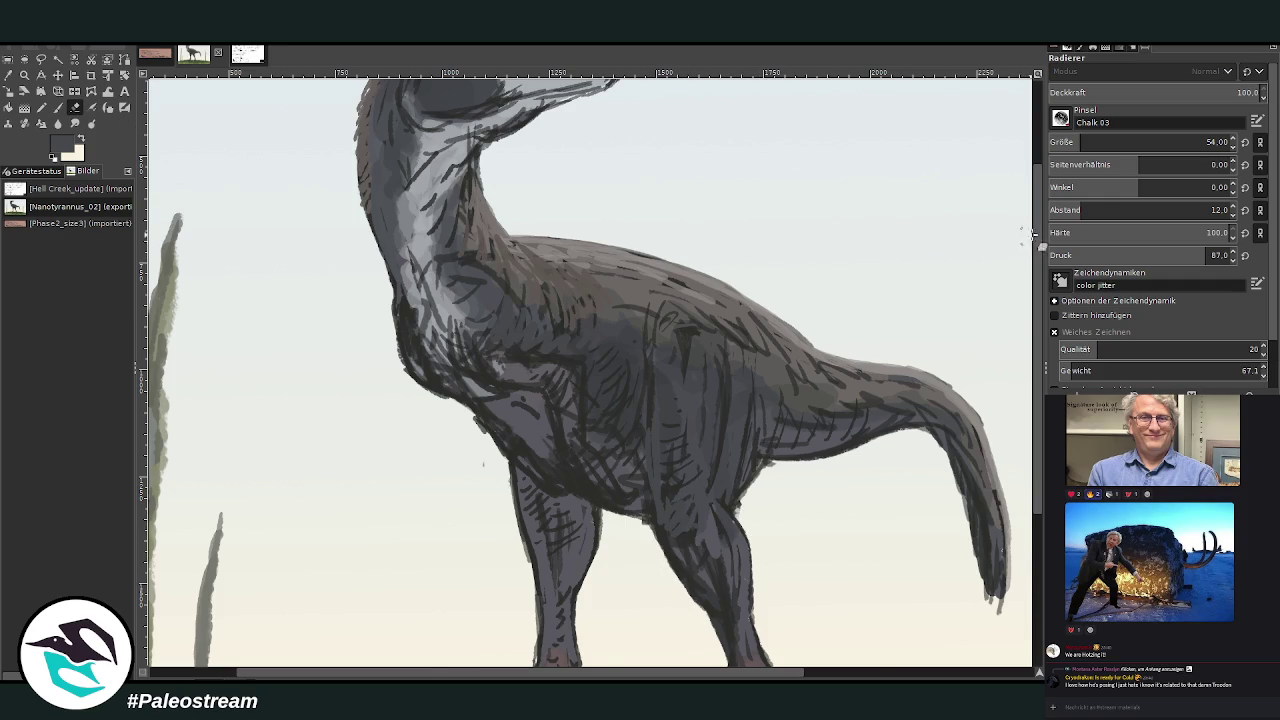
Sample a lighter grey, set brush size 76 and opacity 72.9, and lighten the belly.
scroll(1019, 233, down, 3)
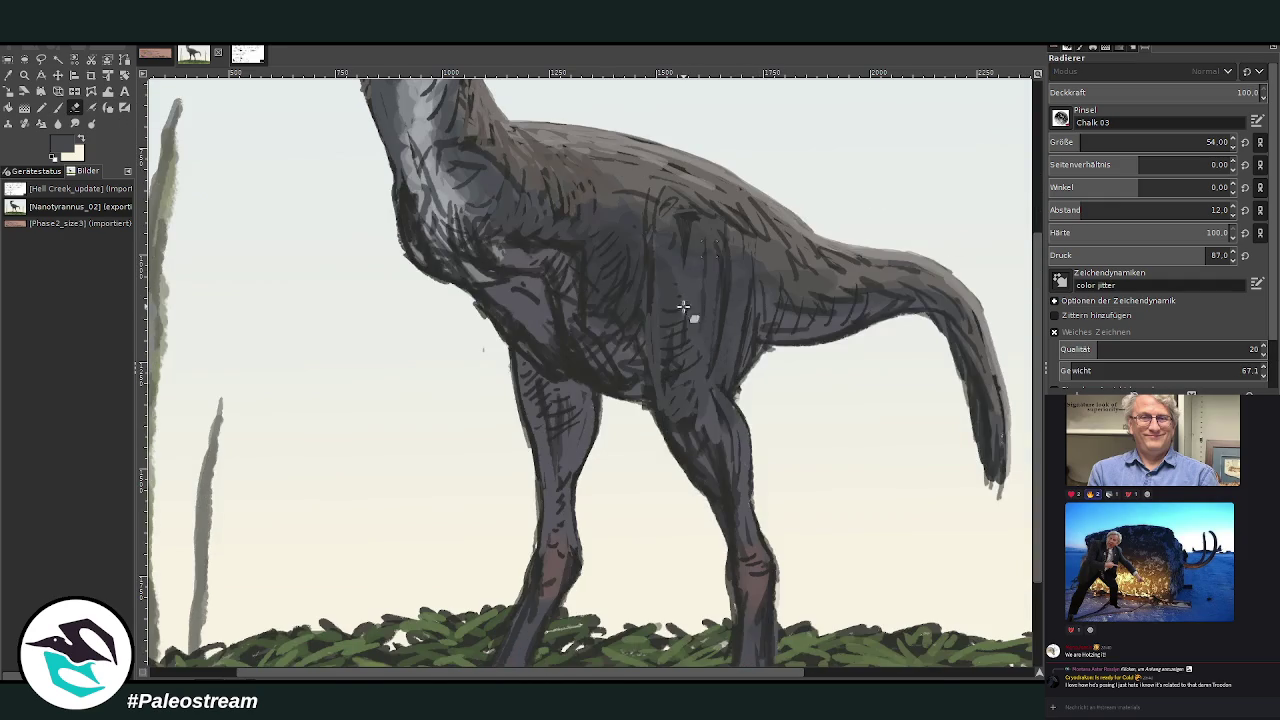
click(9, 75)
click(790, 192)
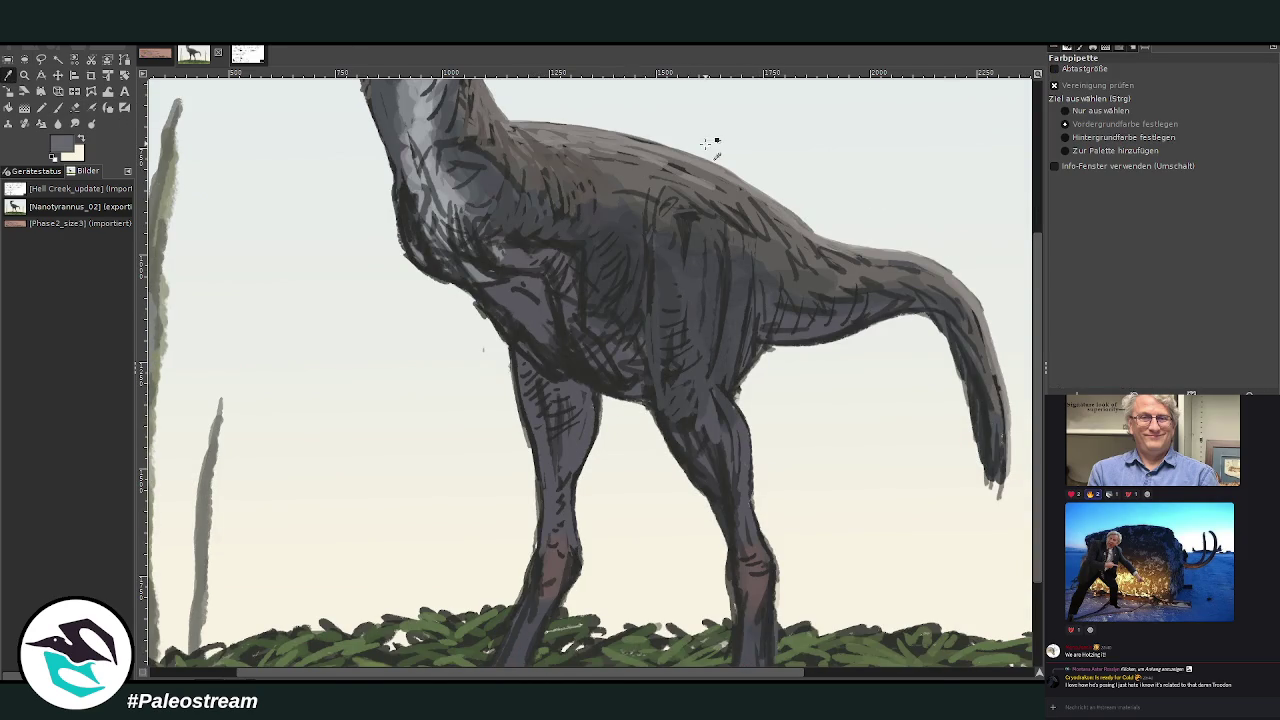
click(57, 107)
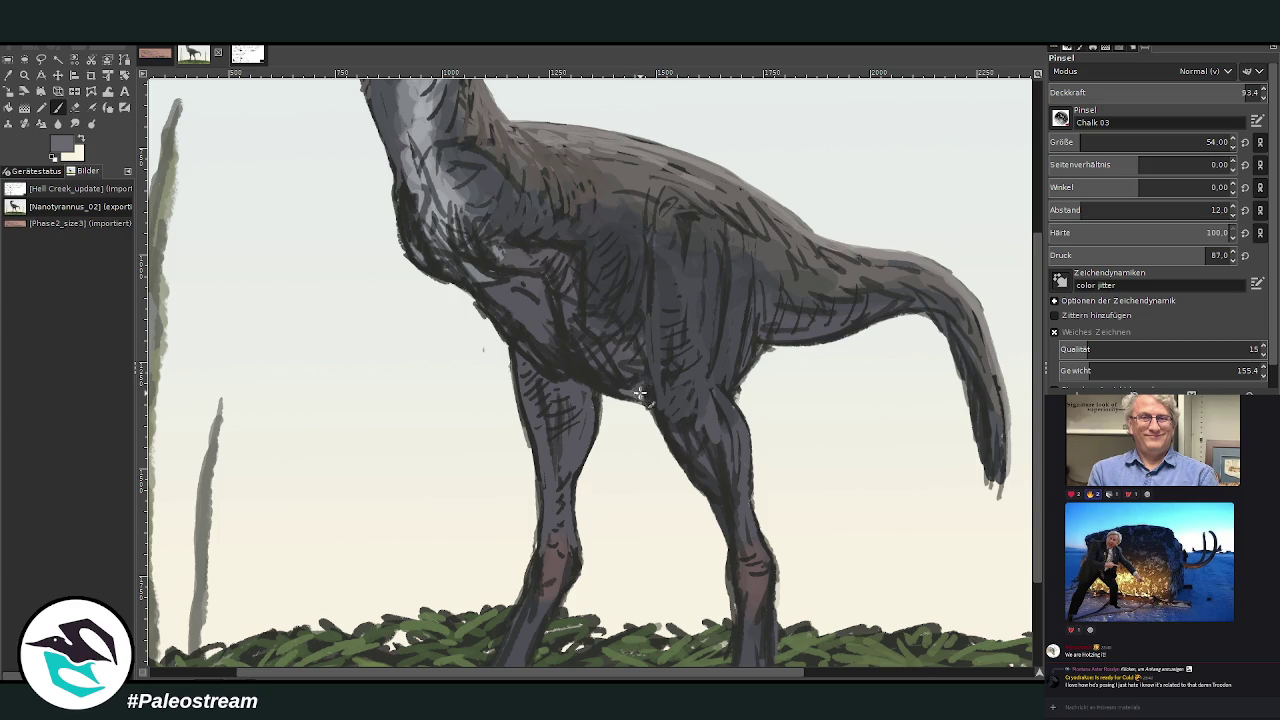
drag(1082, 142, 1088, 142)
drag(1240, 92, 1202, 92)
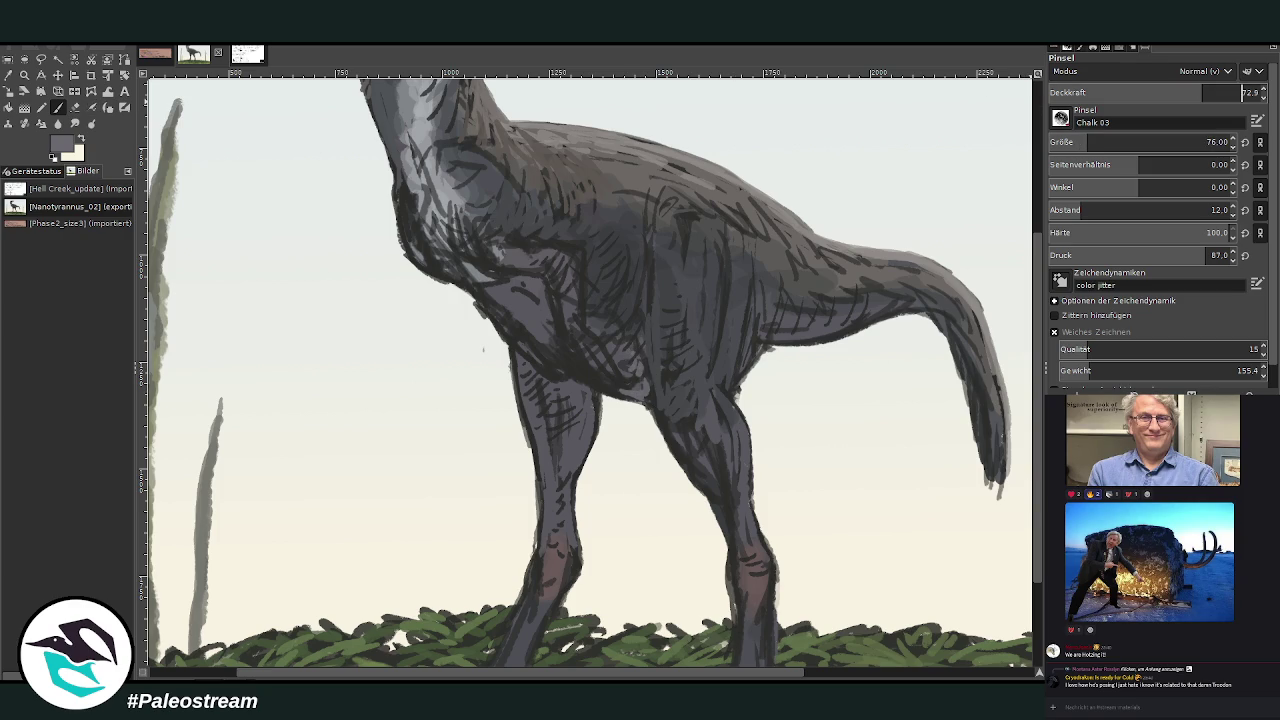
drag(621, 365, 601, 327)
At opacities 40.7 and 61.2, smooth the tail underside, chest and front thigh.
click(1134, 91)
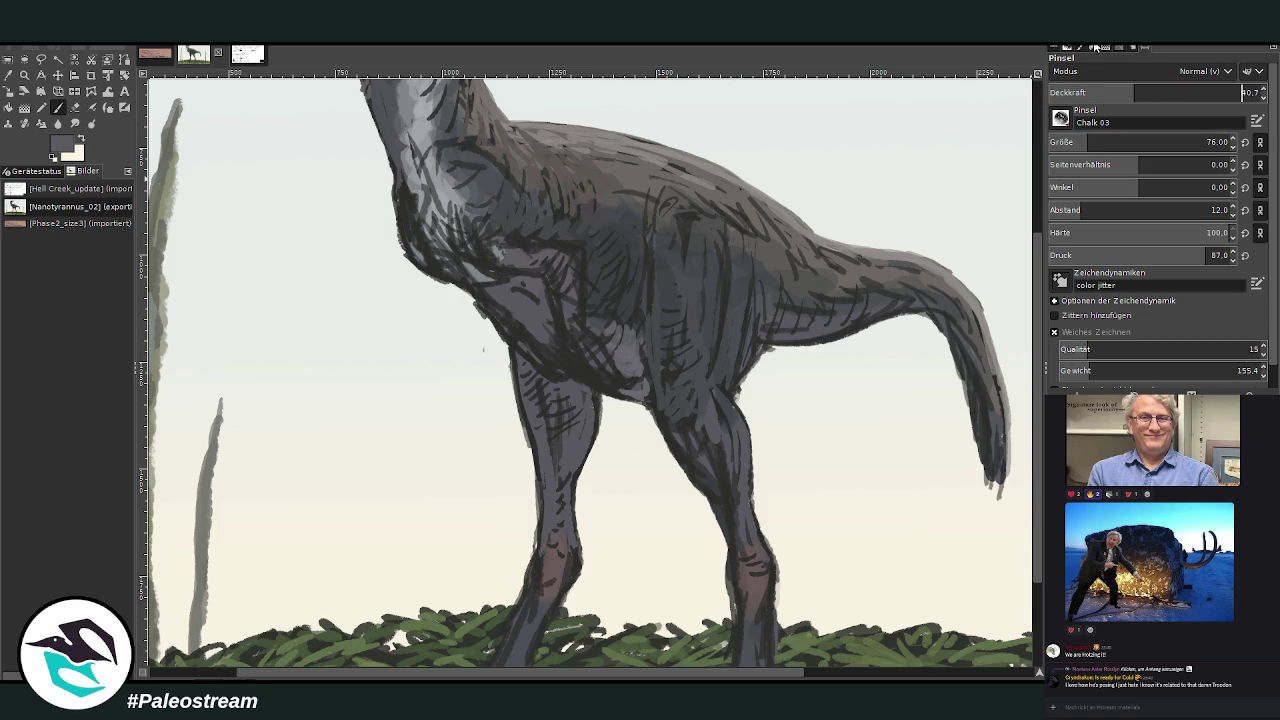
mouse_move(749, 351)
mouse_down()
mouse_move(876, 313)
mouse_move(816, 331)
mouse_up()
click(1180, 92)
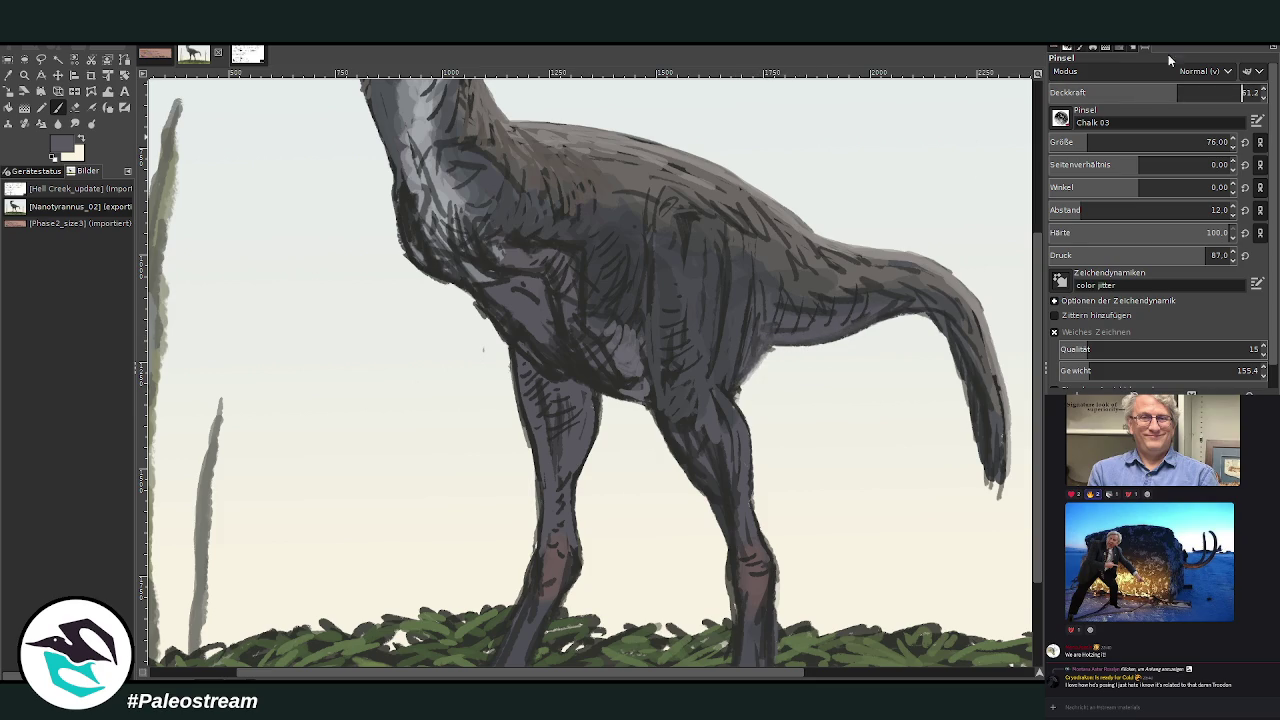
mouse_move(741, 360)
mouse_down()
mouse_move(743, 386)
mouse_move(760, 303)
mouse_move(873, 317)
mouse_move(912, 308)
mouse_move(945, 326)
mouse_move(791, 299)
mouse_move(612, 330)
mouse_move(597, 318)
mouse_up()
mouse_move(516, 296)
mouse_down()
mouse_move(558, 355)
mouse_move(541, 336)
mouse_move(630, 405)
mouse_move(606, 346)
mouse_up()
drag(681, 452, 688, 449)
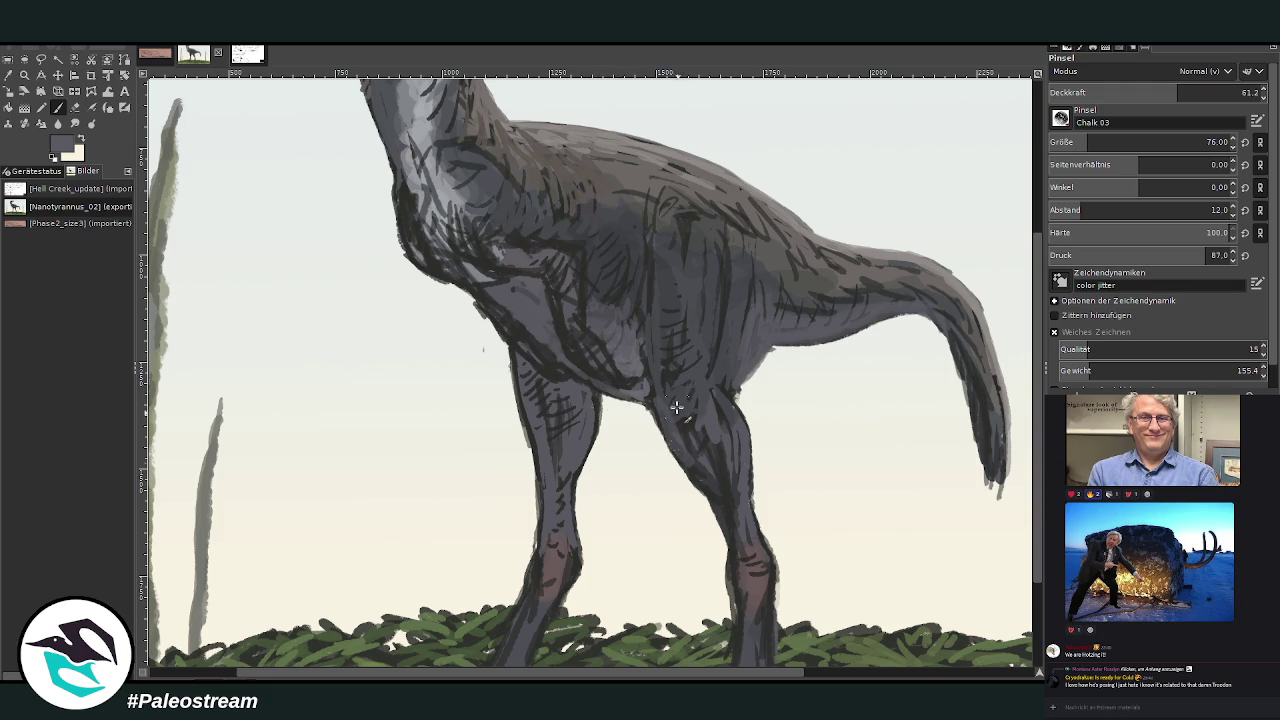
drag(565, 433, 574, 395)
mouse_move(560, 380)
mouse_down()
mouse_move(597, 417)
mouse_move(572, 545)
mouse_move(563, 482)
mouse_up()
At opacity 72.9, darken the front lower leg, then lighten the upper front leg.
ctrl+click(990, 412)
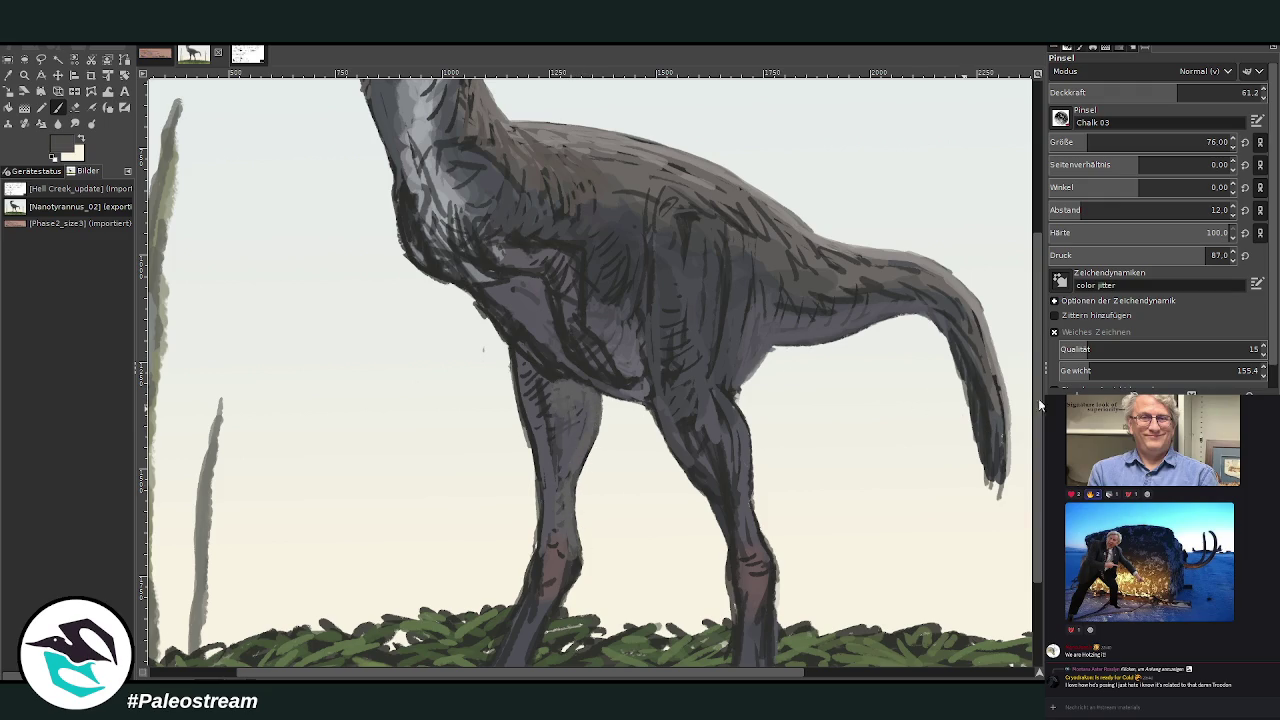
key(greater)
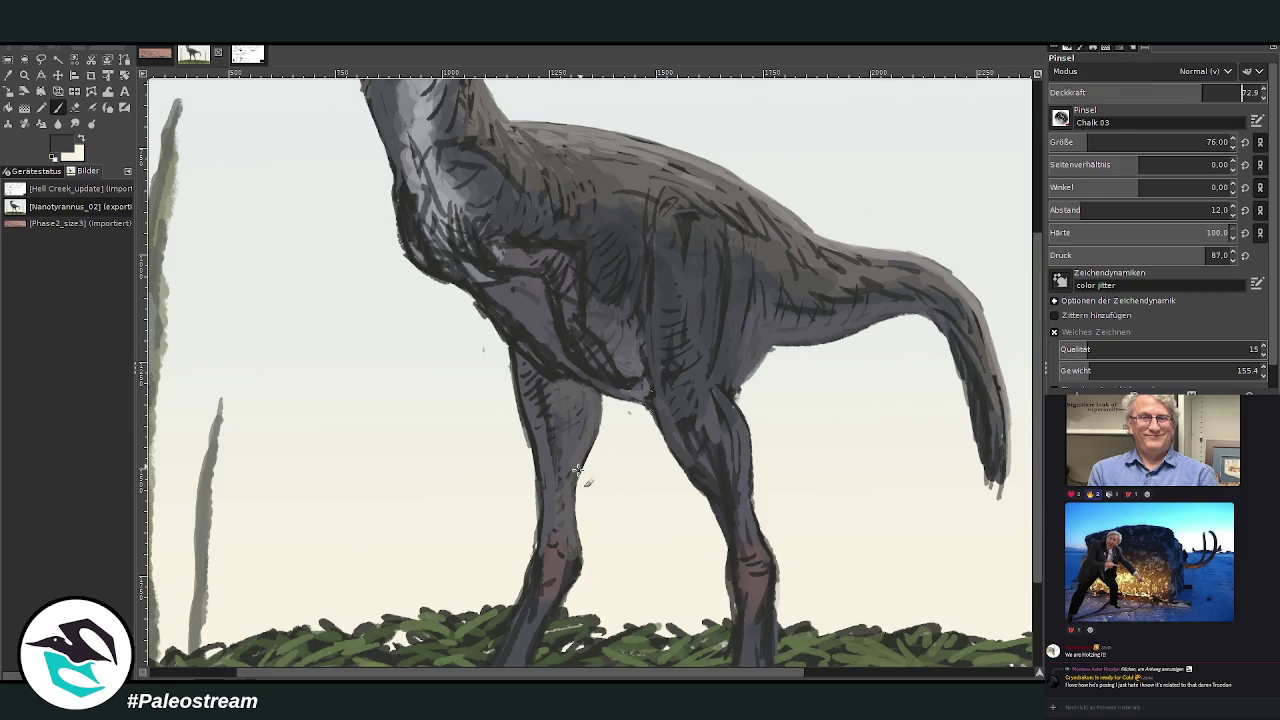
drag(553, 537, 553, 436)
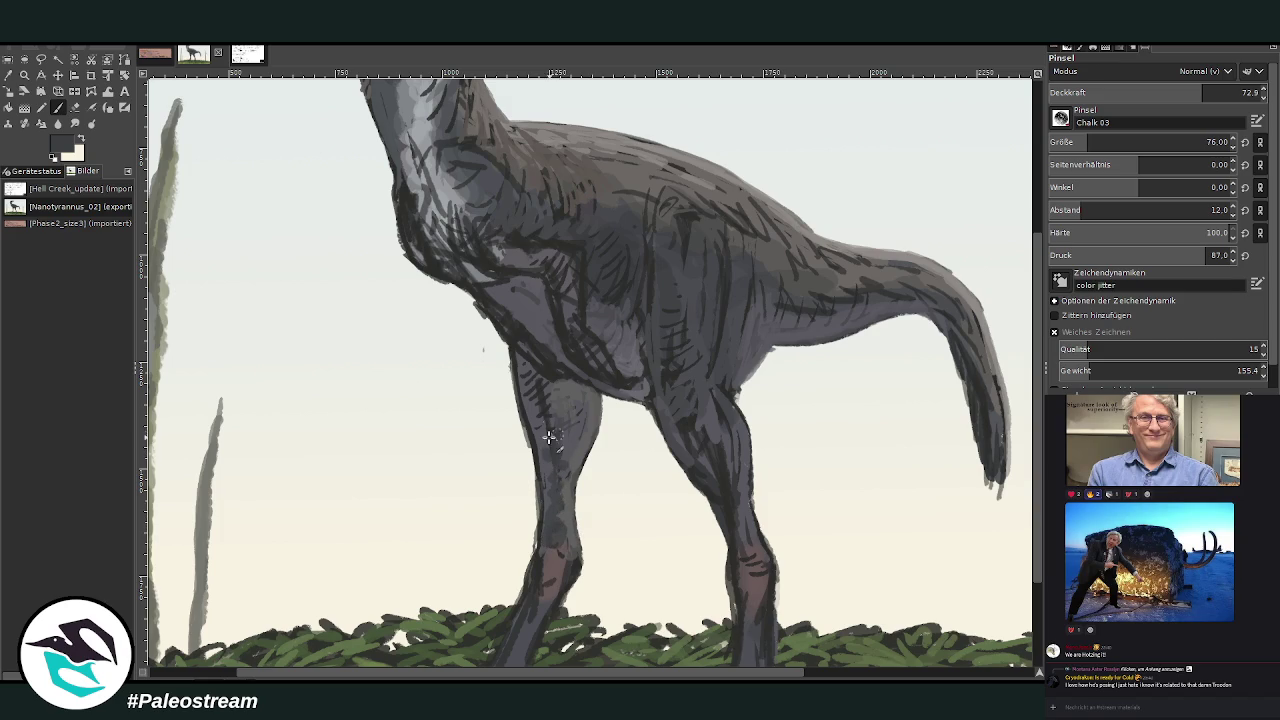
ctrl+click(993, 431)
mouse_move(528, 398)
mouse_down()
mouse_move(543, 429)
mouse_move(517, 366)
mouse_move(581, 365)
mouse_up()
Lighten the rear leg and belly, then darken the rear thigh and knee at opacity 41.6.
mouse_move(723, 505)
mouse_down()
mouse_move(743, 534)
mouse_move(660, 412)
mouse_move(726, 449)
mouse_move(744, 520)
mouse_up()
mouse_move(680, 418)
mouse_down()
mouse_move(645, 300)
mouse_move(709, 380)
mouse_move(703, 303)
mouse_up()
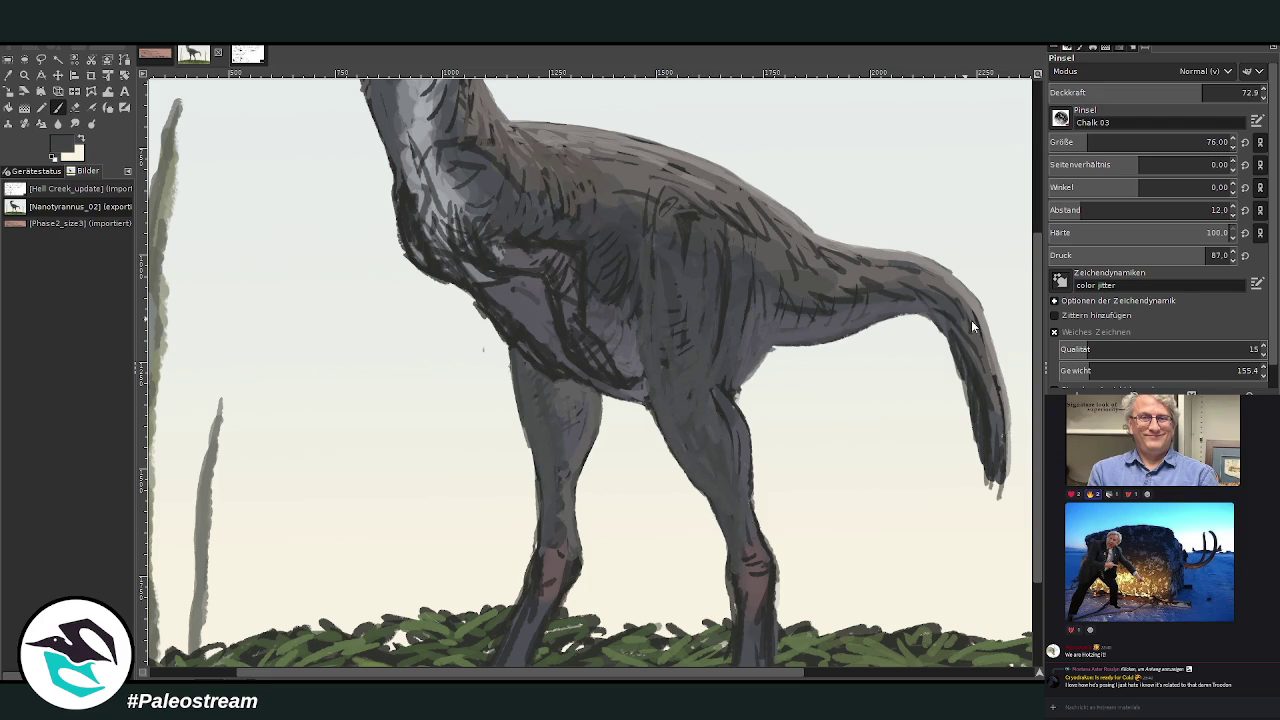
mouse_move(710, 383)
mouse_down()
mouse_move(706, 450)
mouse_move(745, 540)
mouse_move(694, 451)
mouse_move(718, 371)
mouse_up()
click(1137, 92)
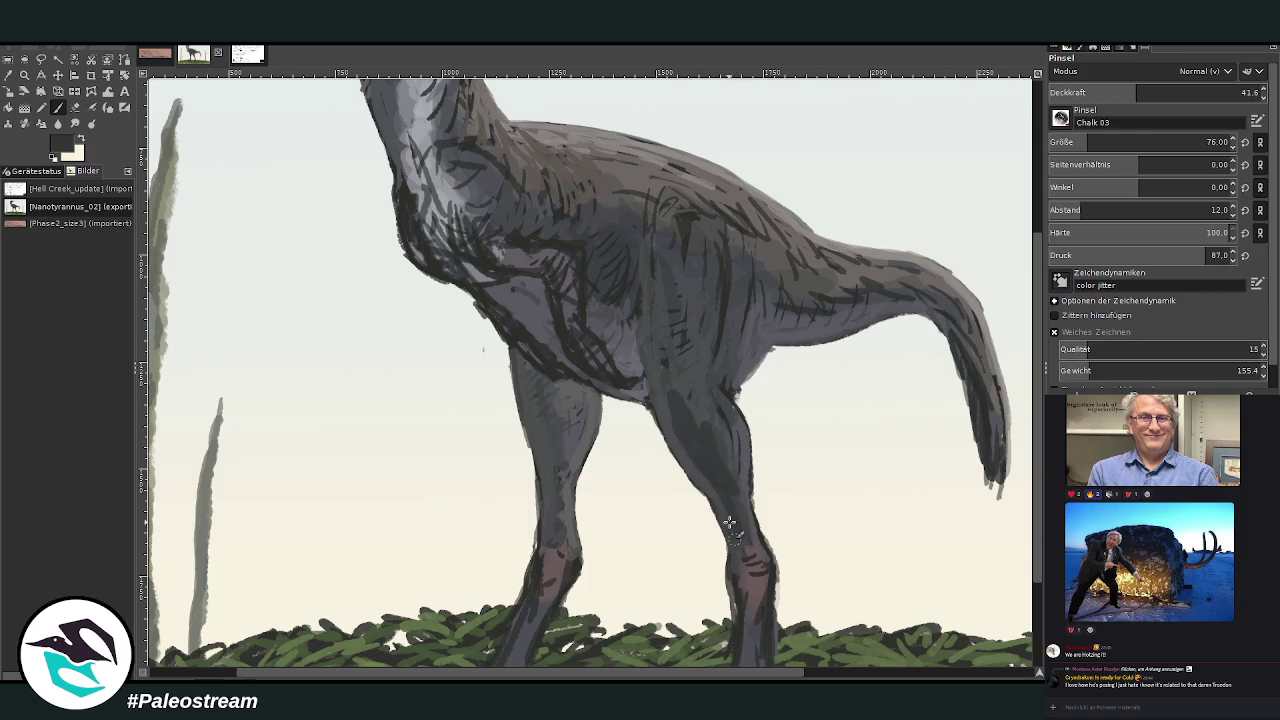
drag(730, 525, 670, 400)
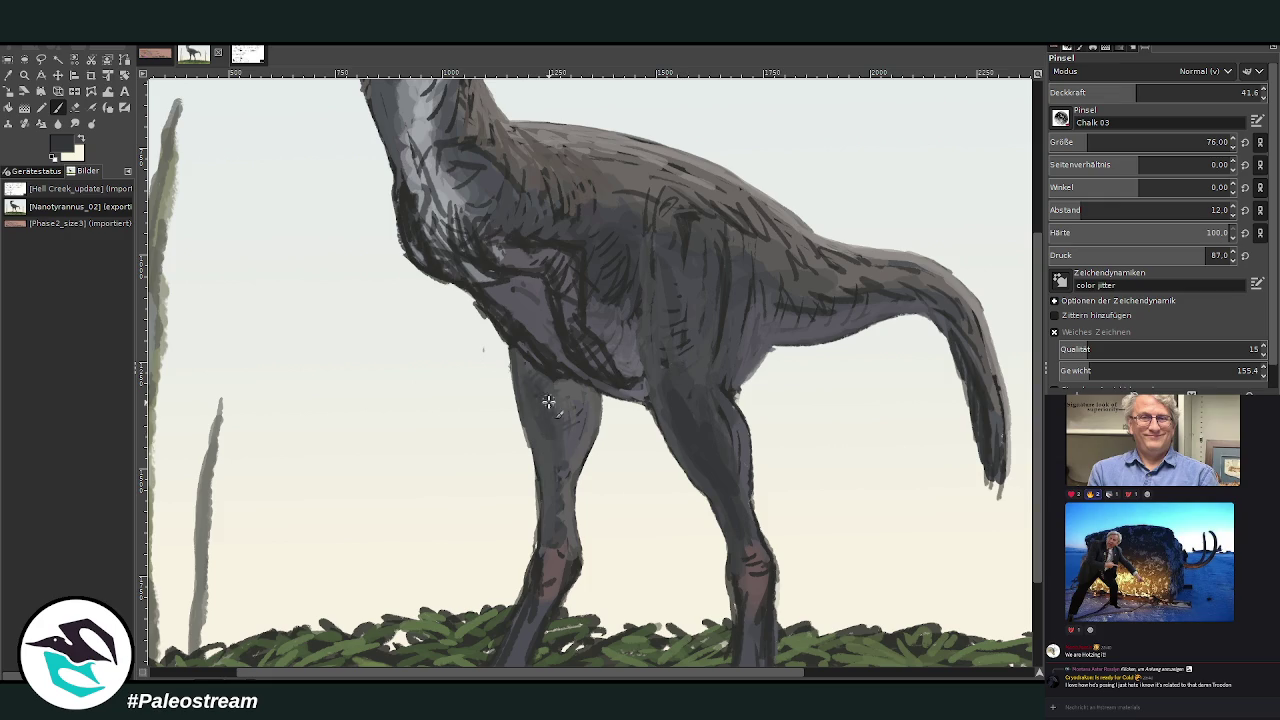
scroll(998, 343, down, 3)
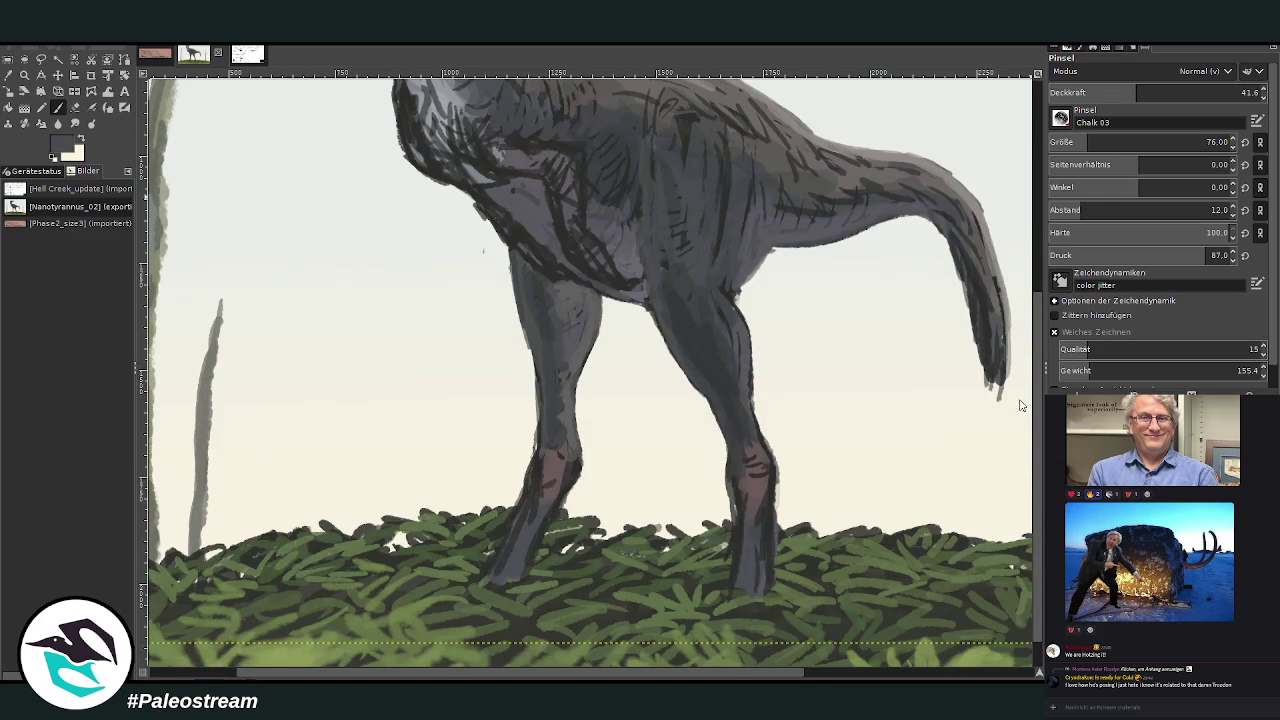
Sample lighter greys and repaint the lower legs over the overlapping grass.
ctrl+click(990, 375)
mouse_move(743, 527)
mouse_down()
mouse_move(740, 571)
mouse_move(765, 512)
mouse_move(741, 507)
mouse_up()
ctrl+click(985, 420)
drag(525, 490, 495, 580)
mouse_move(520, 525)
mouse_down()
mouse_move(537, 491)
mouse_move(498, 571)
mouse_up()
At size 46 and opacity 72.2, repaint the right lower leg and tone the ankles mauve-grey.
key(greater)
key(braceleft)
key(braceright)
key(braceright)
key(braceright)
mouse_move(758, 507)
mouse_down()
mouse_move(765, 590)
mouse_move(767, 537)
mouse_up()
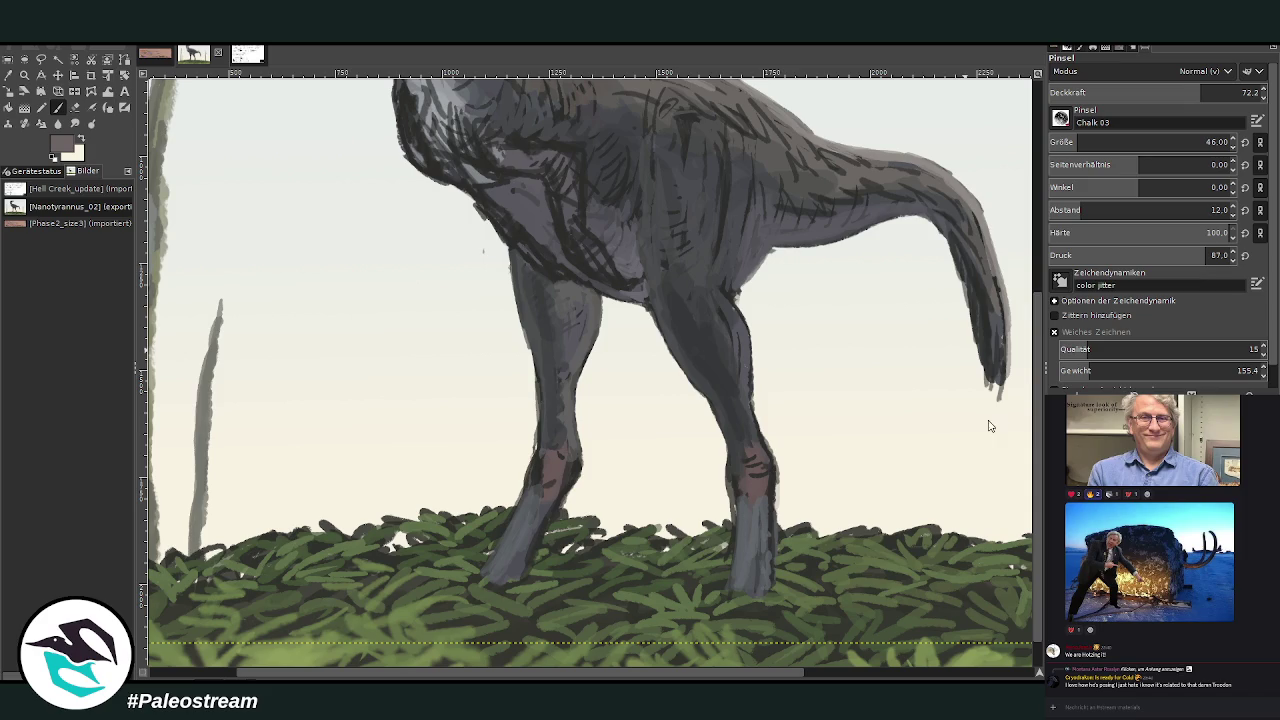
drag(767, 506, 734, 383)
drag(545, 468, 541, 454)
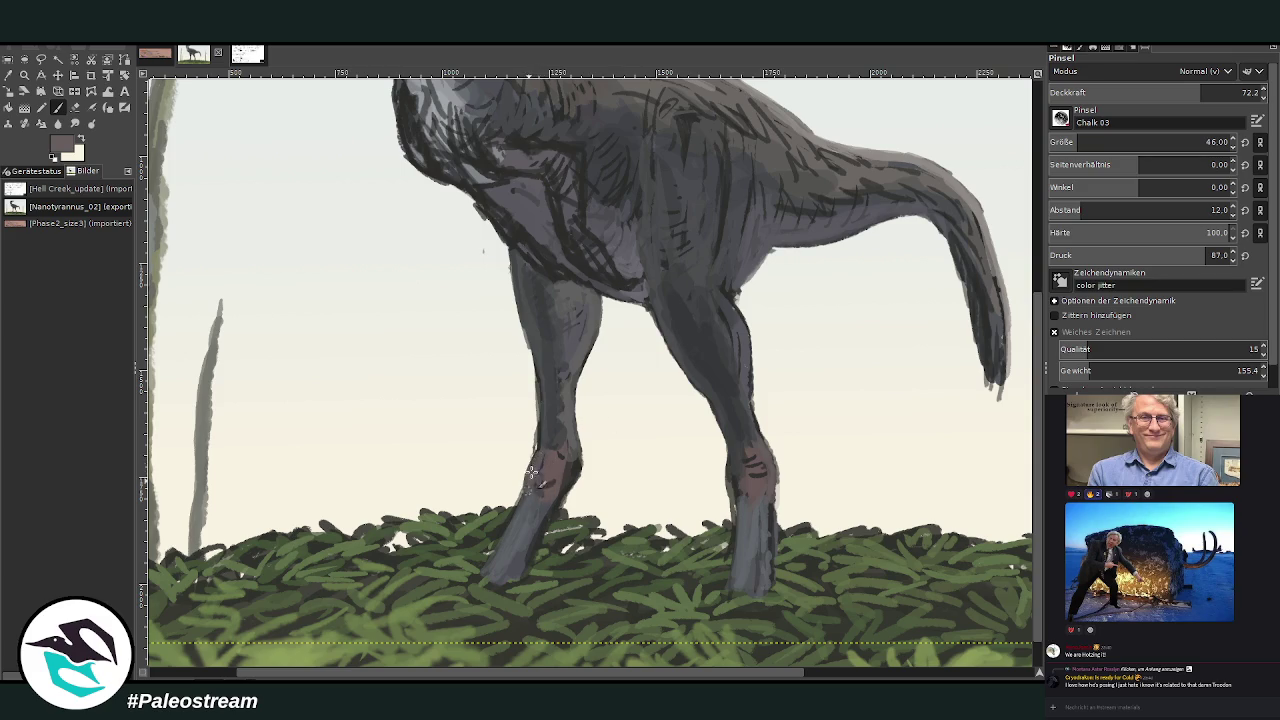
mouse_move(538, 455)
mouse_down()
mouse_move(560, 468)
mouse_move(522, 572)
mouse_up()
mouse_move(735, 486)
mouse_down()
mouse_move(756, 496)
mouse_move(752, 455)
mouse_move(765, 500)
mouse_move(740, 477)
mouse_up()
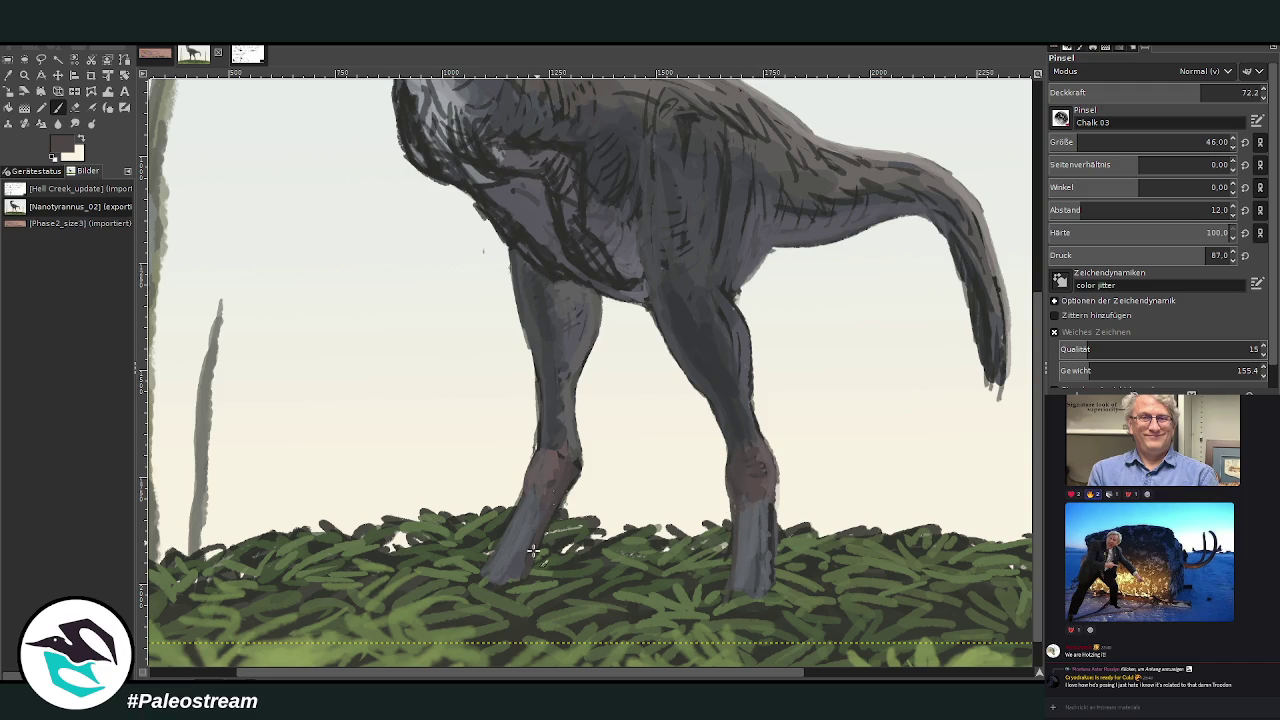
ctrl+scroll(479, 600, down, 2)
Zoom out to the full painting, then zoom in close on the dinosaur's head.
ctrl+scroll(479, 600, down, 2)
ctrl+scroll(479, 600, down, 1)
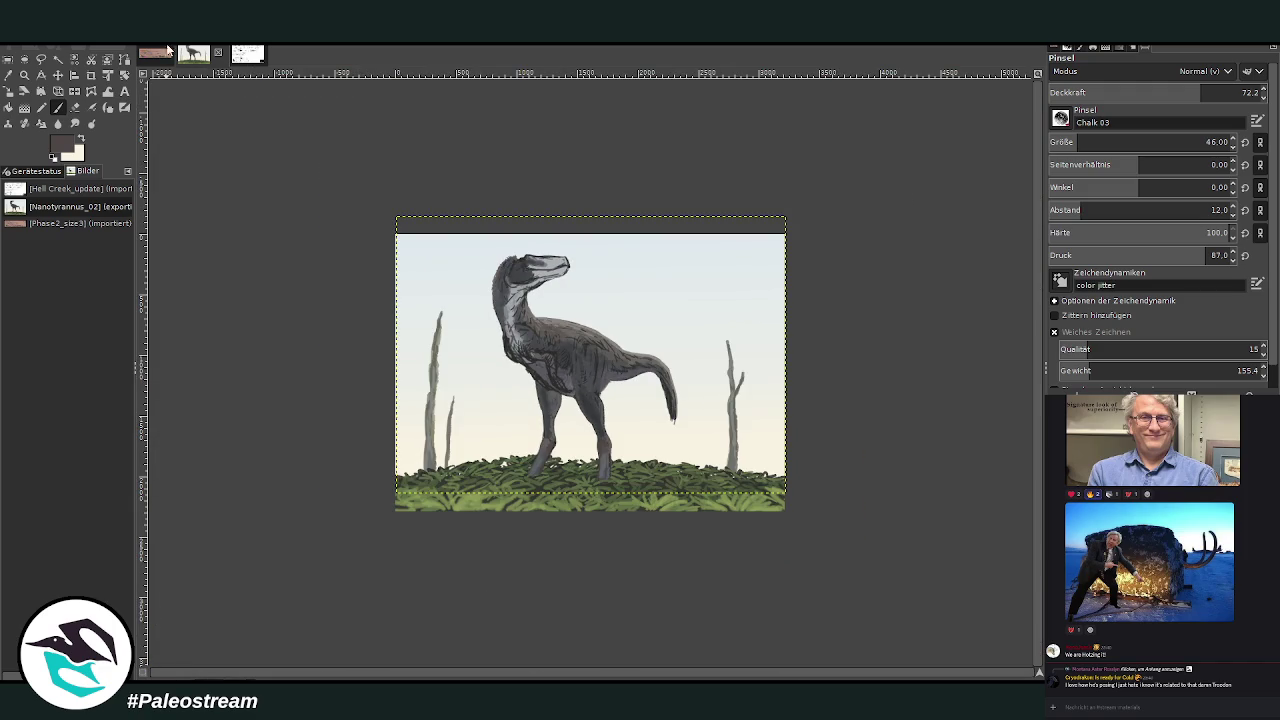
key(z)
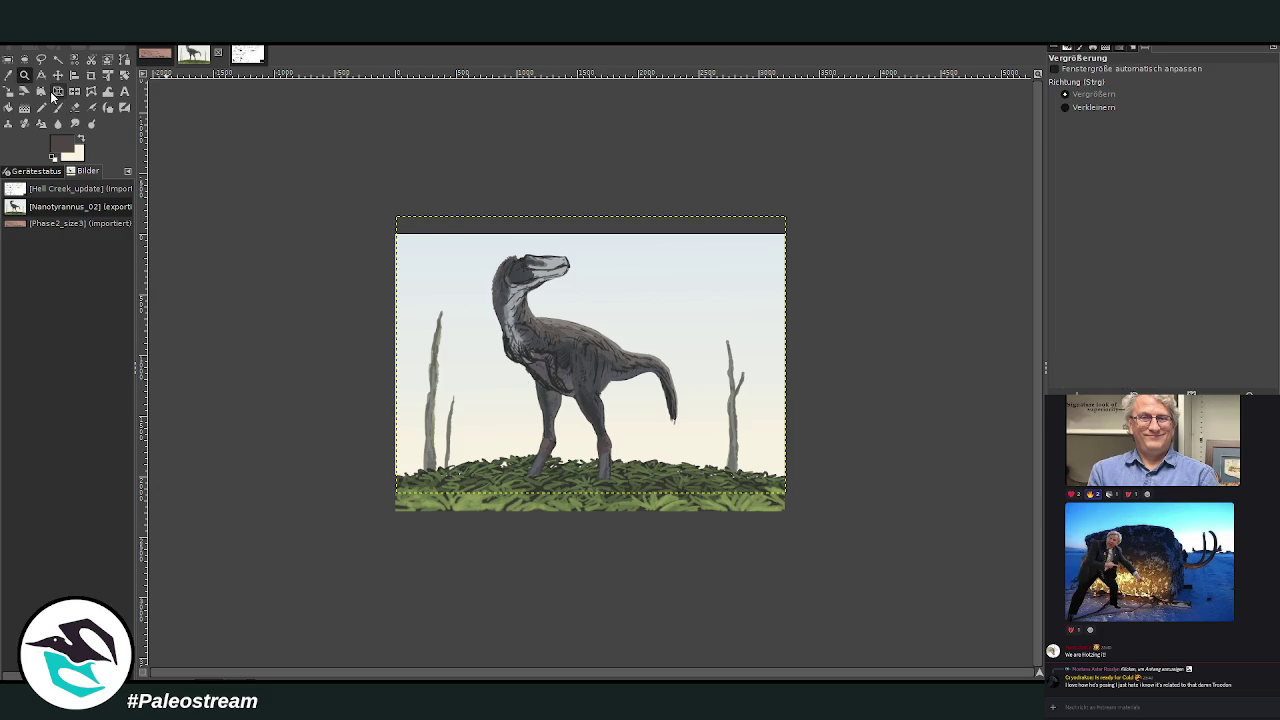
drag(420, 196, 772, 566)
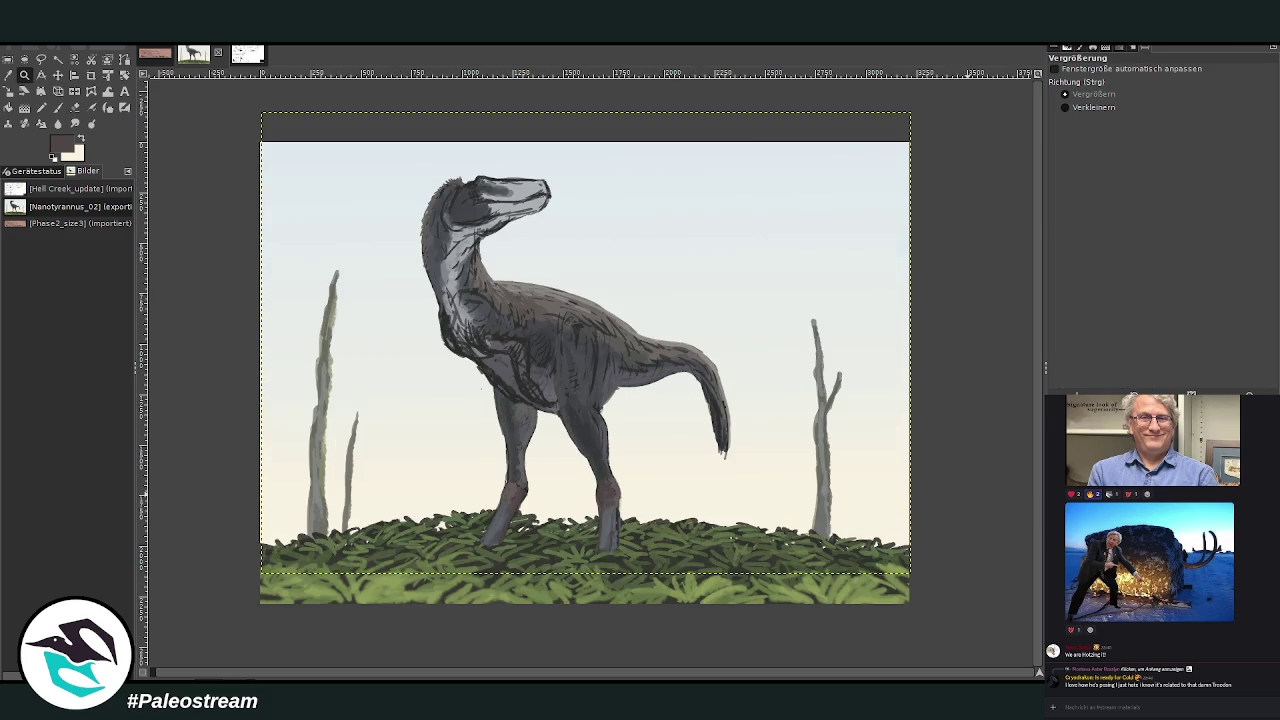
click(8, 58)
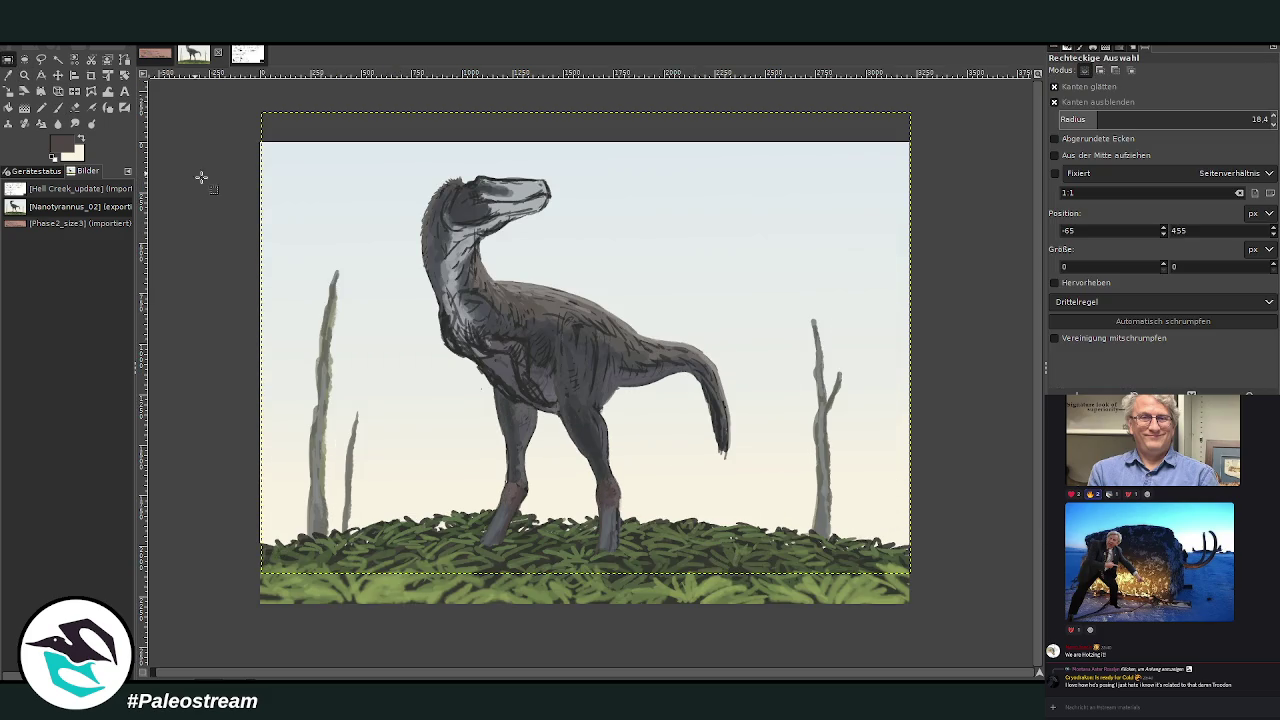
mouse_move(262, 138)
mouse_down()
mouse_move(826, 580)
mouse_move(912, 607)
mouse_up()
click(25, 74)
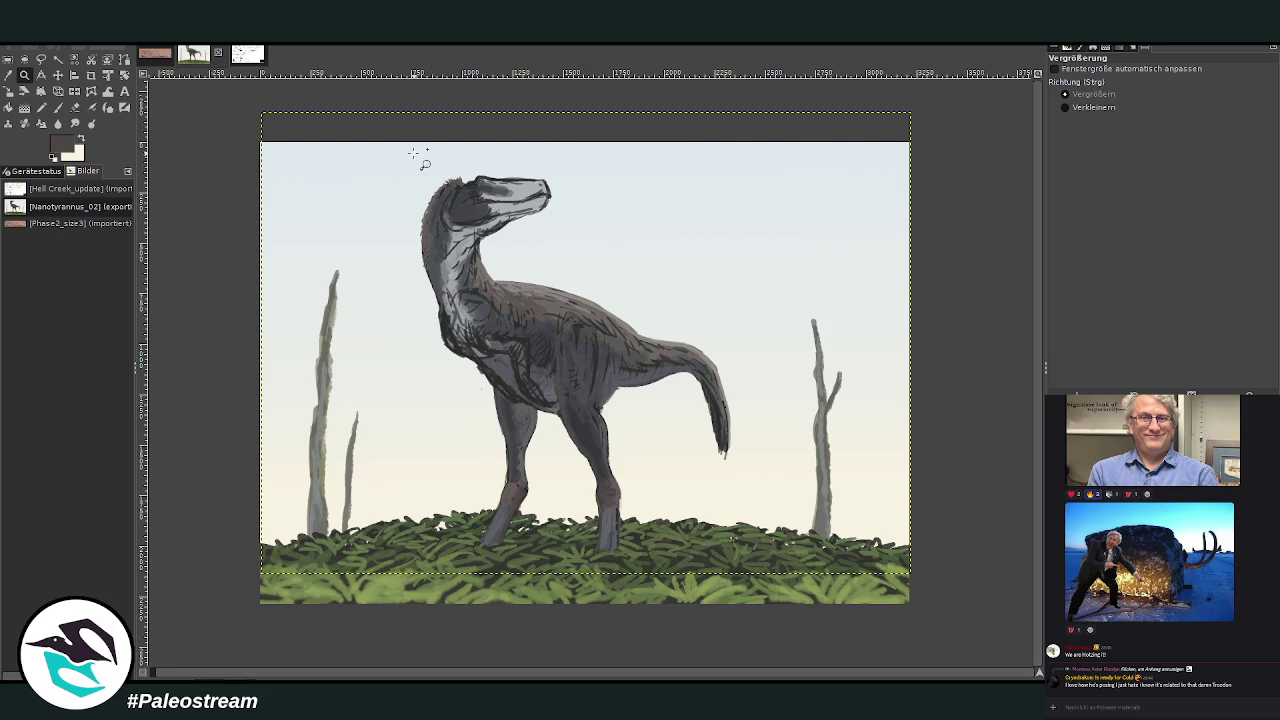
drag(413, 151, 595, 299)
key(shift+e)
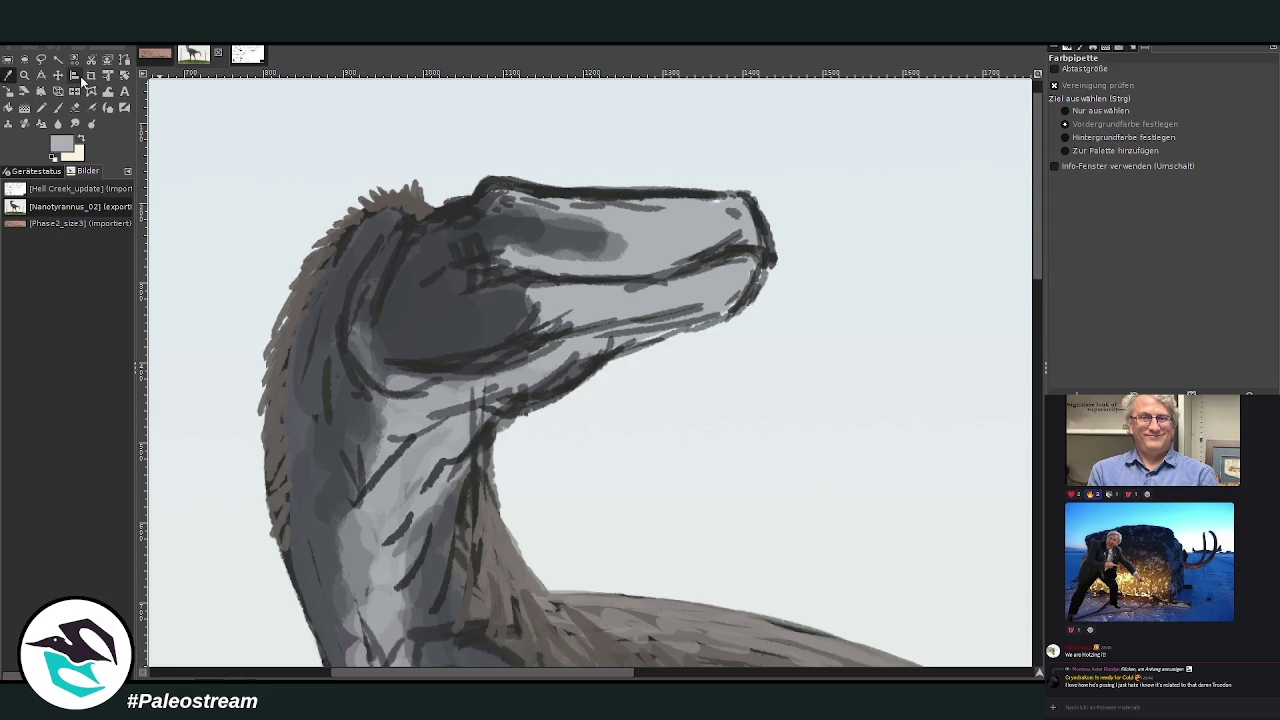
At brush size 33, lighten the snout tip and jaw, darken the throat, and hatch near the eye.
click(58, 107)
key(bracketleft)
key(bracketleft)
key(bracketleft)
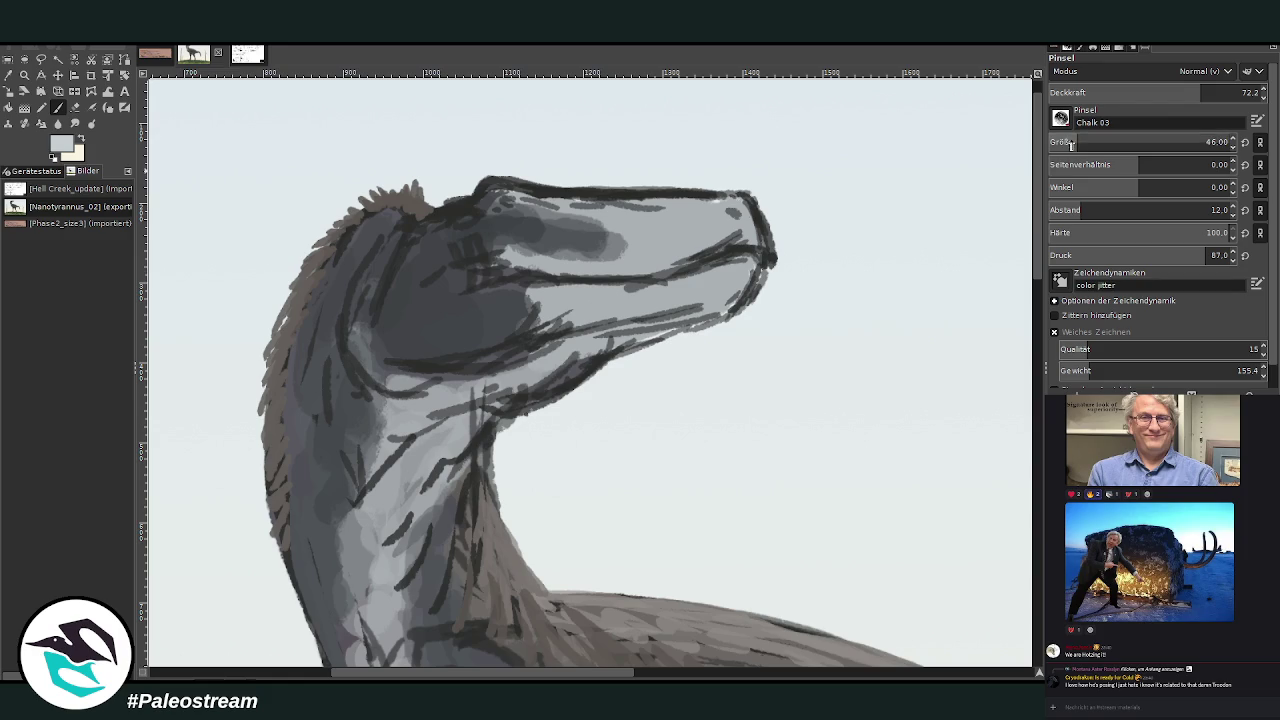
drag(731, 201, 598, 188)
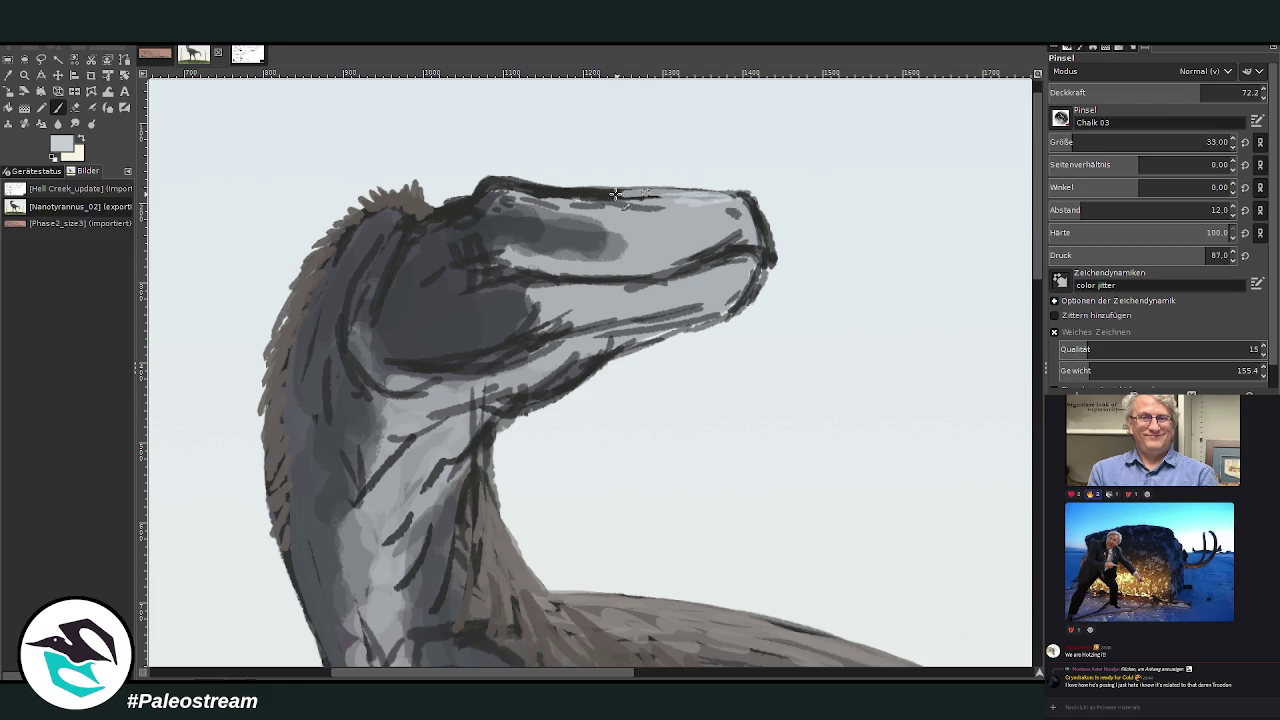
ctrl+click(745, 225)
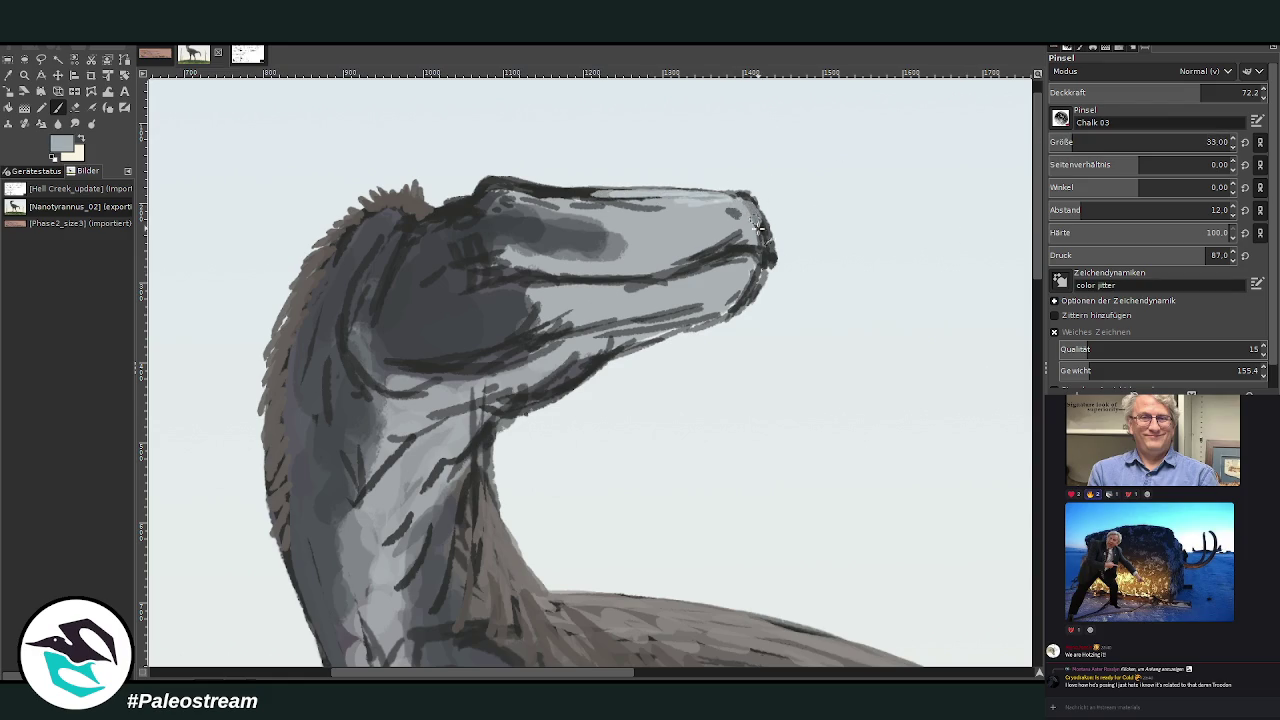
drag(758, 238, 738, 296)
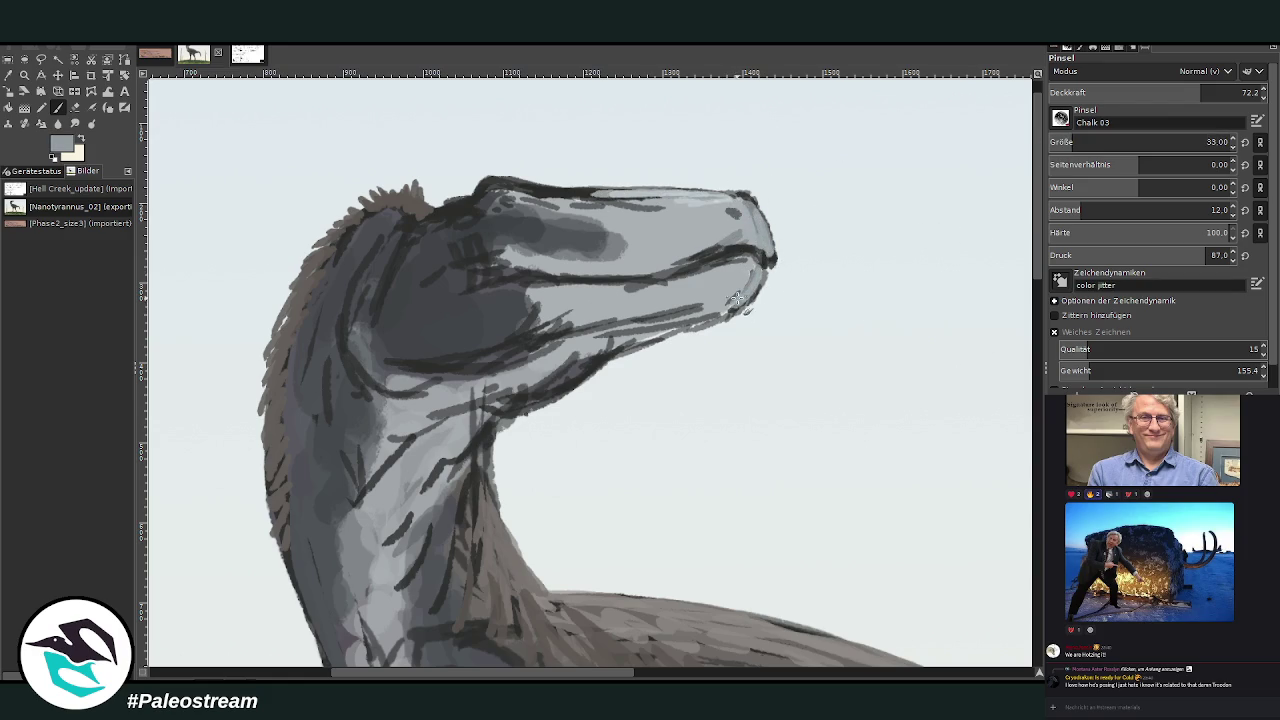
drag(742, 308, 510, 398)
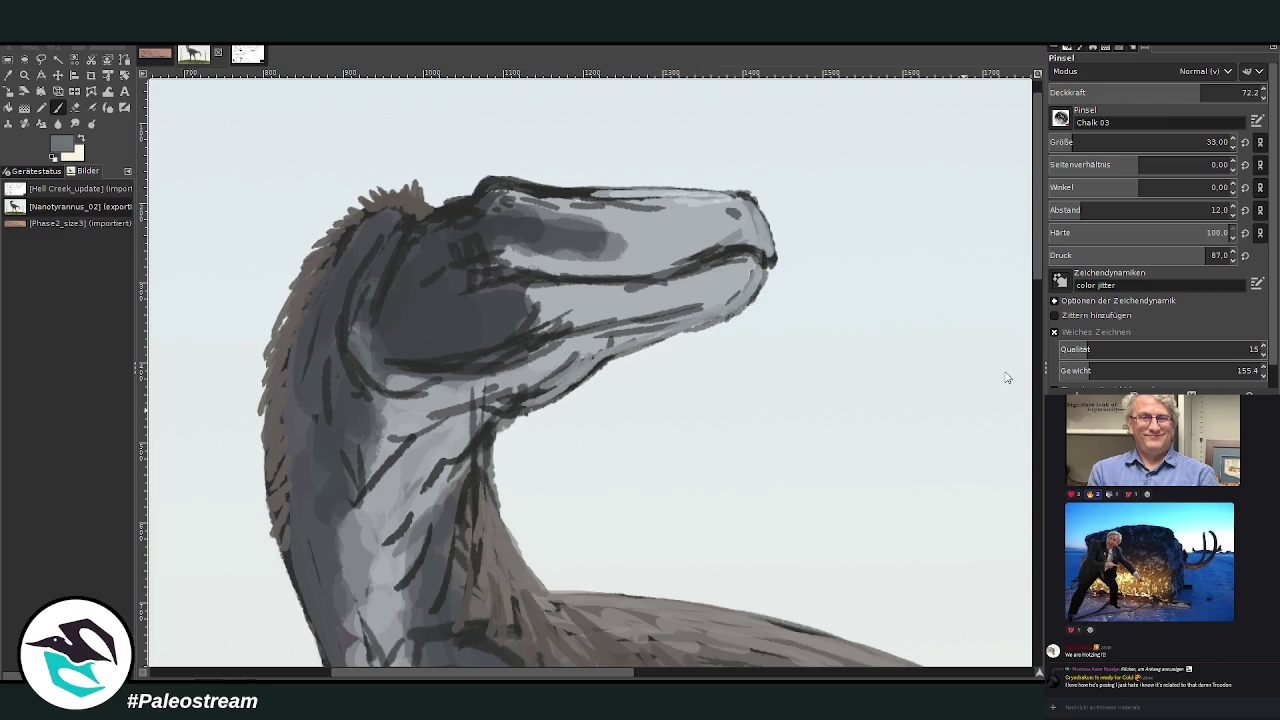
mouse_move(567, 358)
mouse_down()
mouse_move(630, 338)
mouse_move(506, 394)
mouse_move(469, 440)
mouse_move(393, 452)
mouse_move(560, 330)
mouse_move(570, 310)
mouse_move(515, 285)
mouse_move(758, 258)
mouse_up()
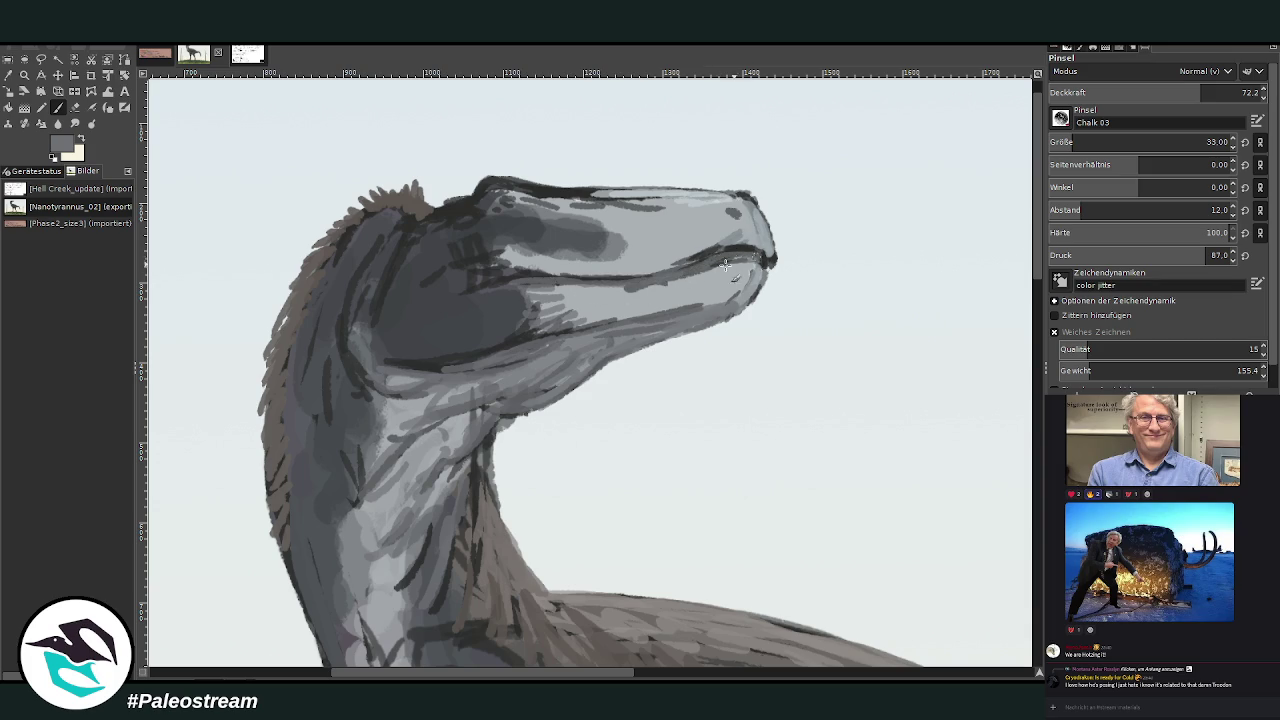
mouse_move(615, 293)
mouse_down()
mouse_move(750, 270)
mouse_move(700, 305)
mouse_move(557, 317)
mouse_move(512, 262)
mouse_move(572, 266)
mouse_up()
drag(470, 222, 462, 245)
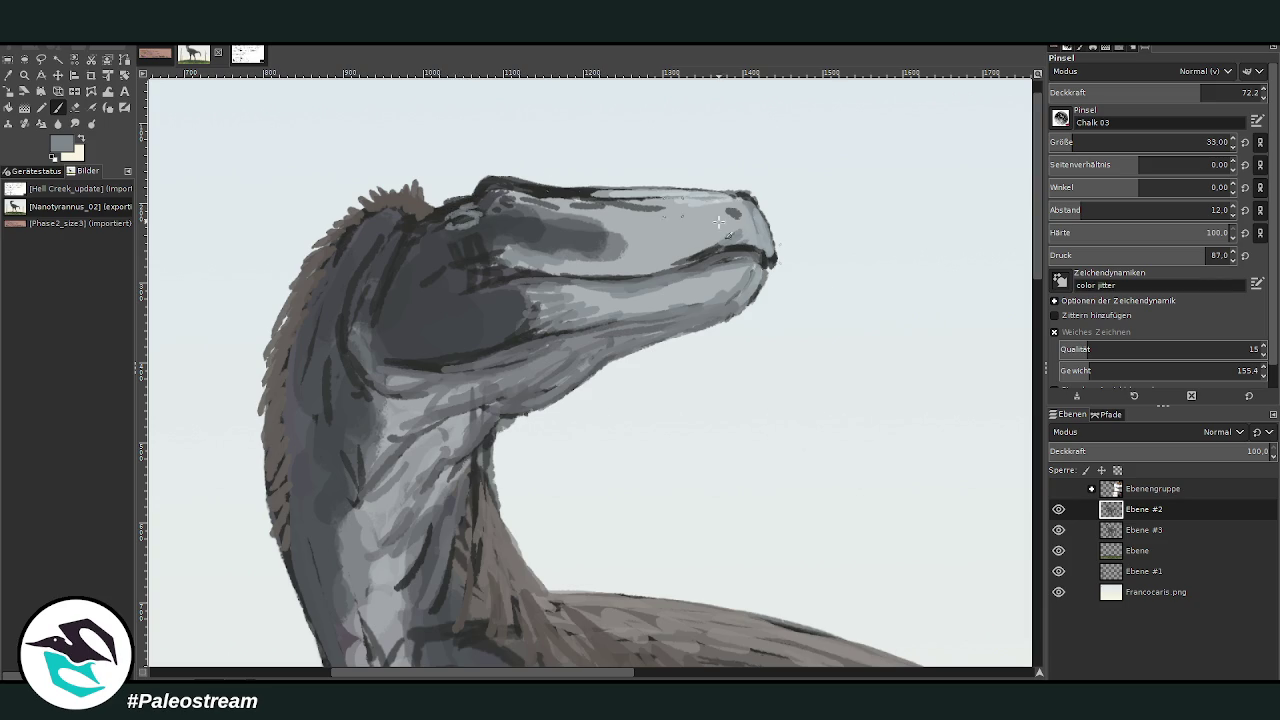
Repaint the snout top and cheek in sampled greys, smoothing the dark marks below the eye.
ctrl+click(620, 90)
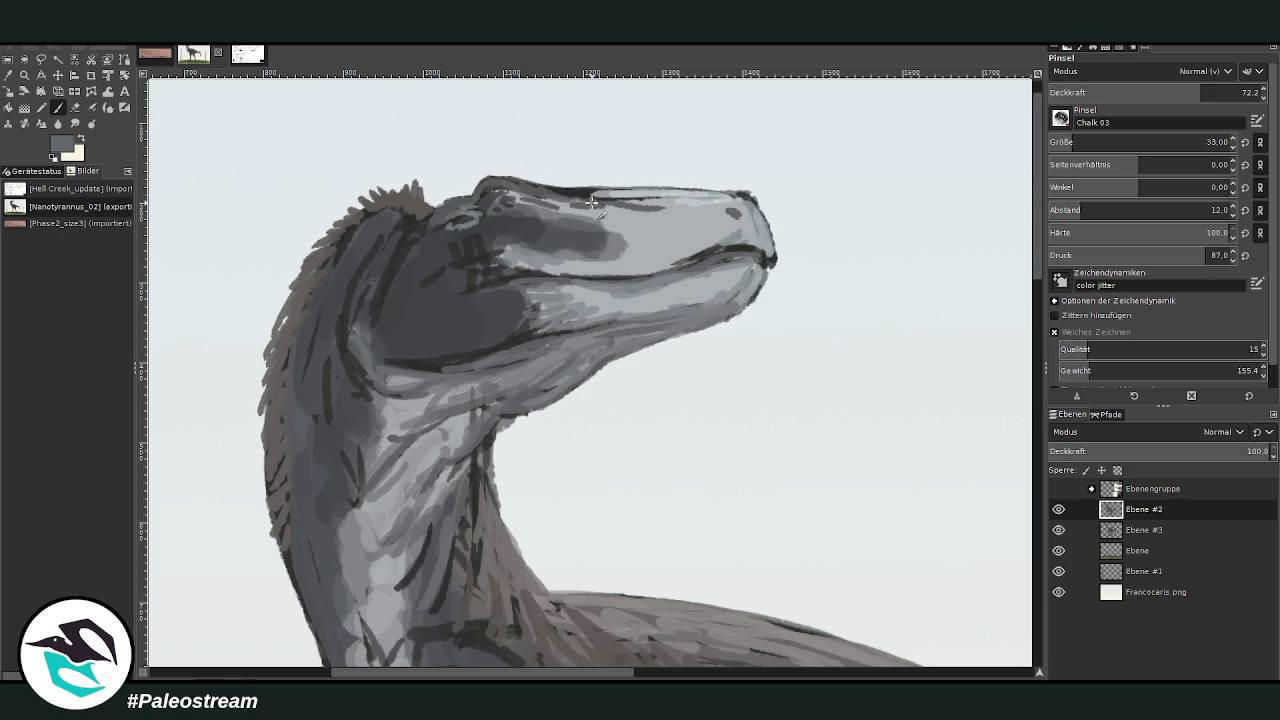
drag(600, 195, 552, 193)
mouse_move(612, 238)
mouse_down()
mouse_move(500, 250)
mouse_move(486, 271)
mouse_move(745, 250)
mouse_move(605, 256)
mouse_move(729, 280)
mouse_up()
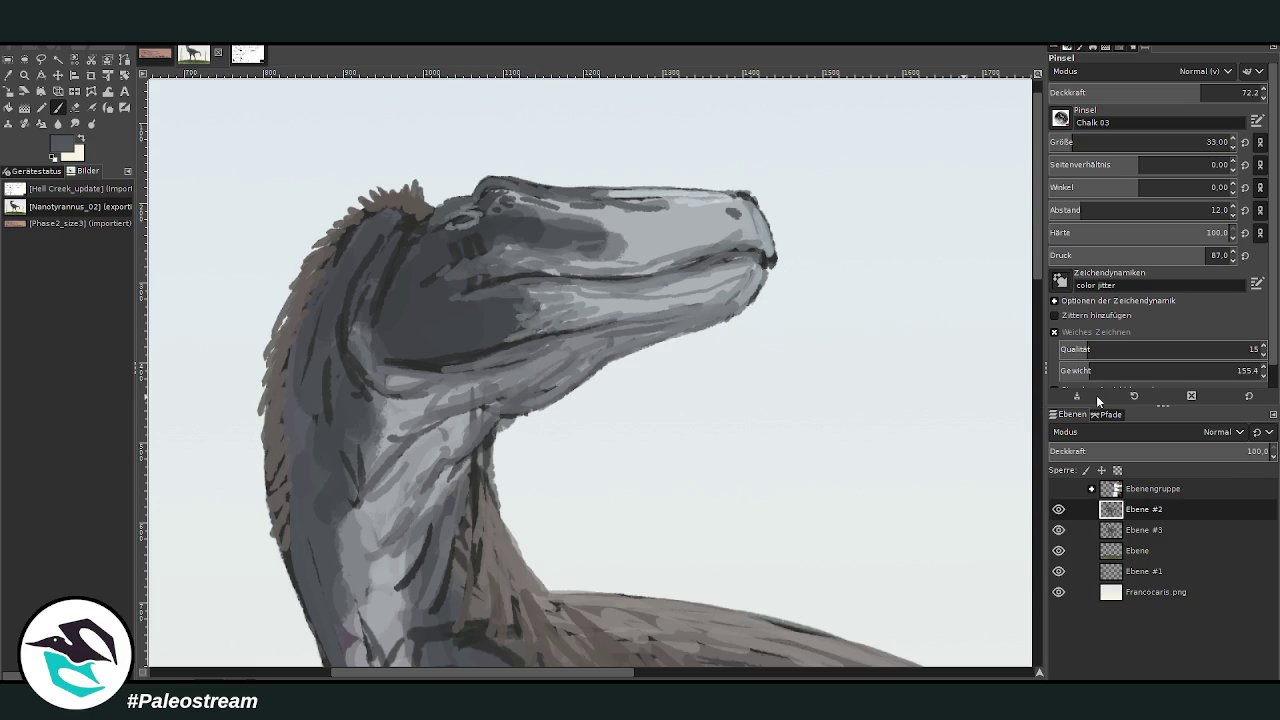
drag(497, 242, 462, 250)
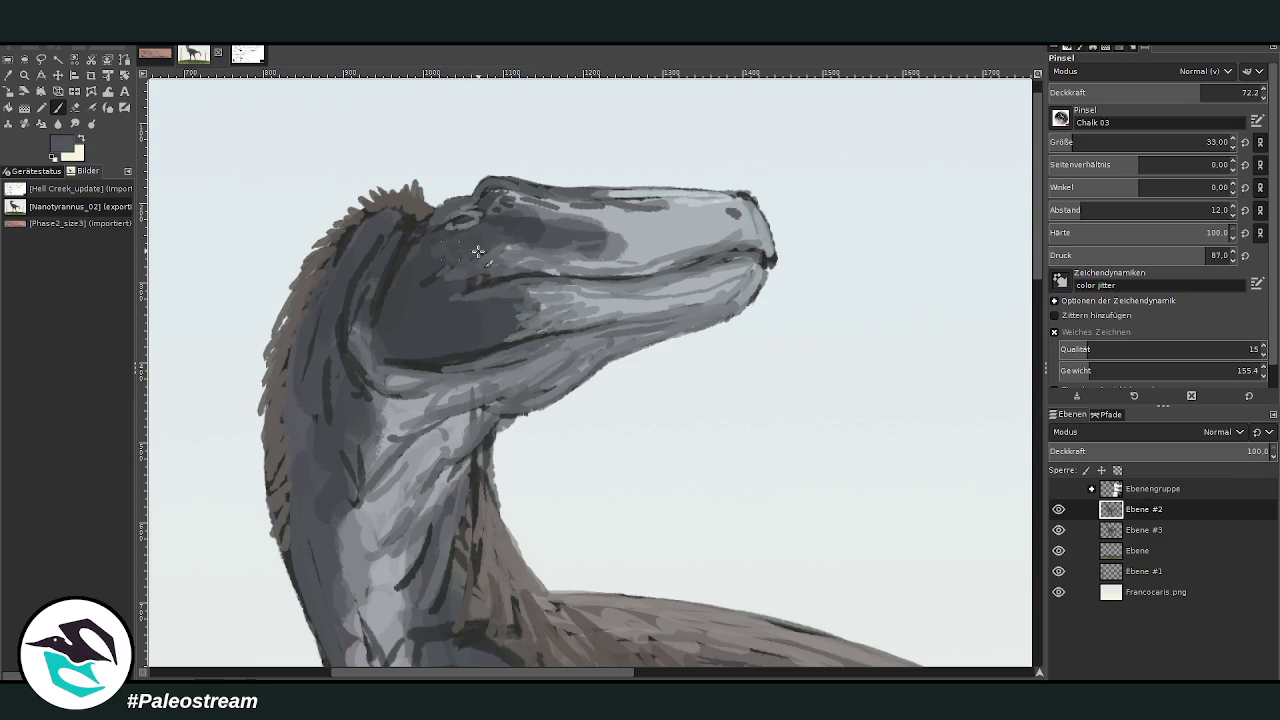
mouse_move(417, 289)
mouse_down()
mouse_move(452, 285)
mouse_move(423, 297)
mouse_move(443, 297)
mouse_up()
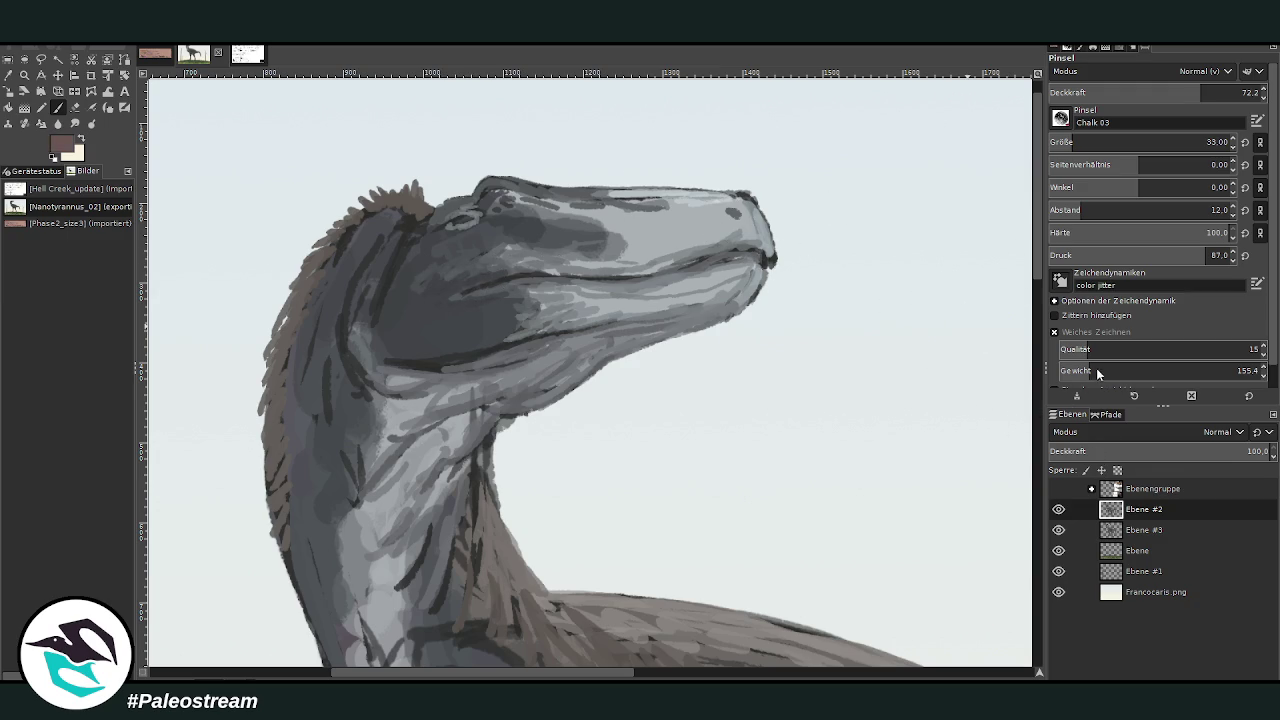
Try a red lip along the mouth line, then undo it.
mouse_move(718, 244)
mouse_down()
mouse_move(768, 250)
mouse_move(716, 261)
mouse_move(753, 258)
mouse_move(720, 264)
mouse_move(763, 228)
mouse_move(748, 242)
mouse_up()
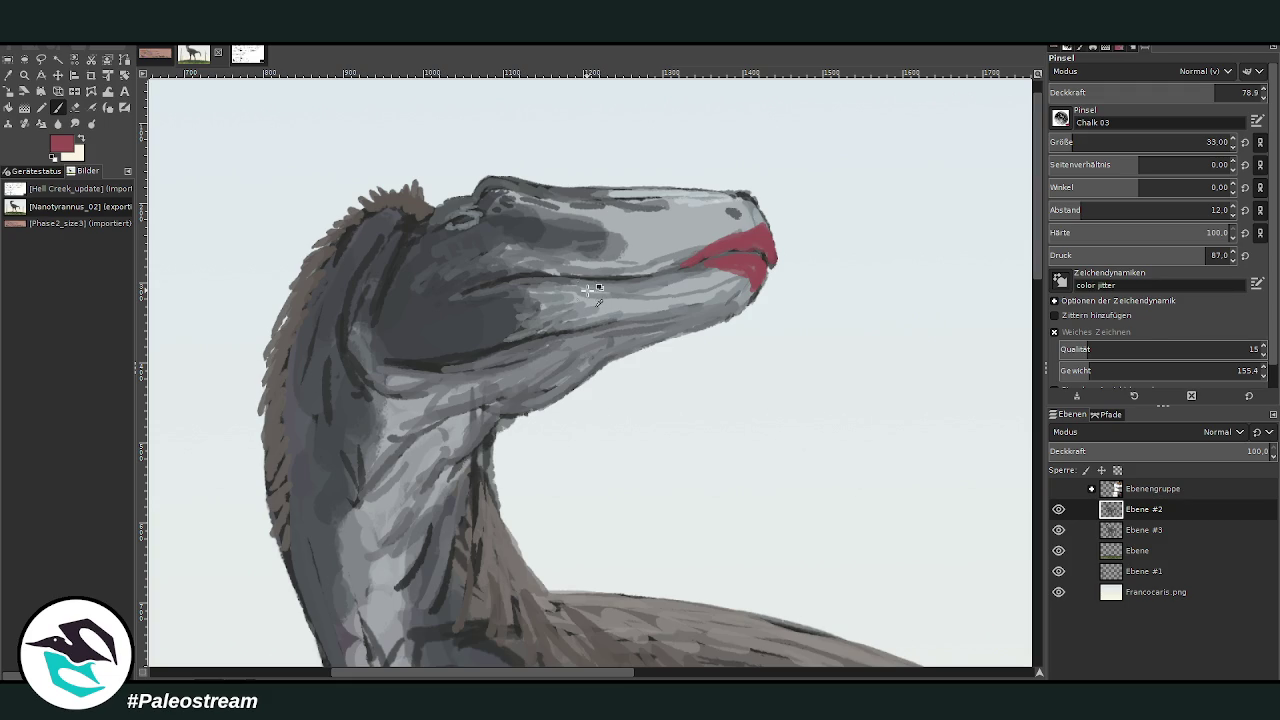
key(ctrl+z)
key(ctrl+z)
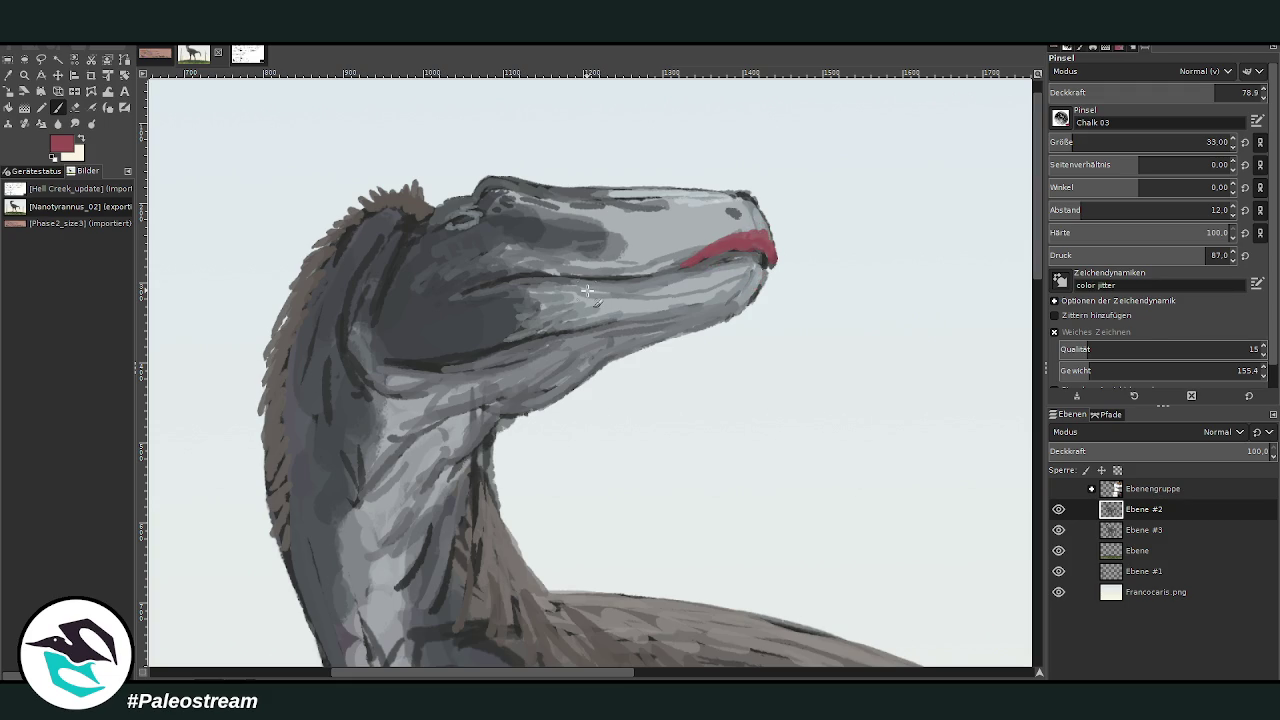
key(ctrl+z)
key(ctrl+z)
key(ctrl+z)
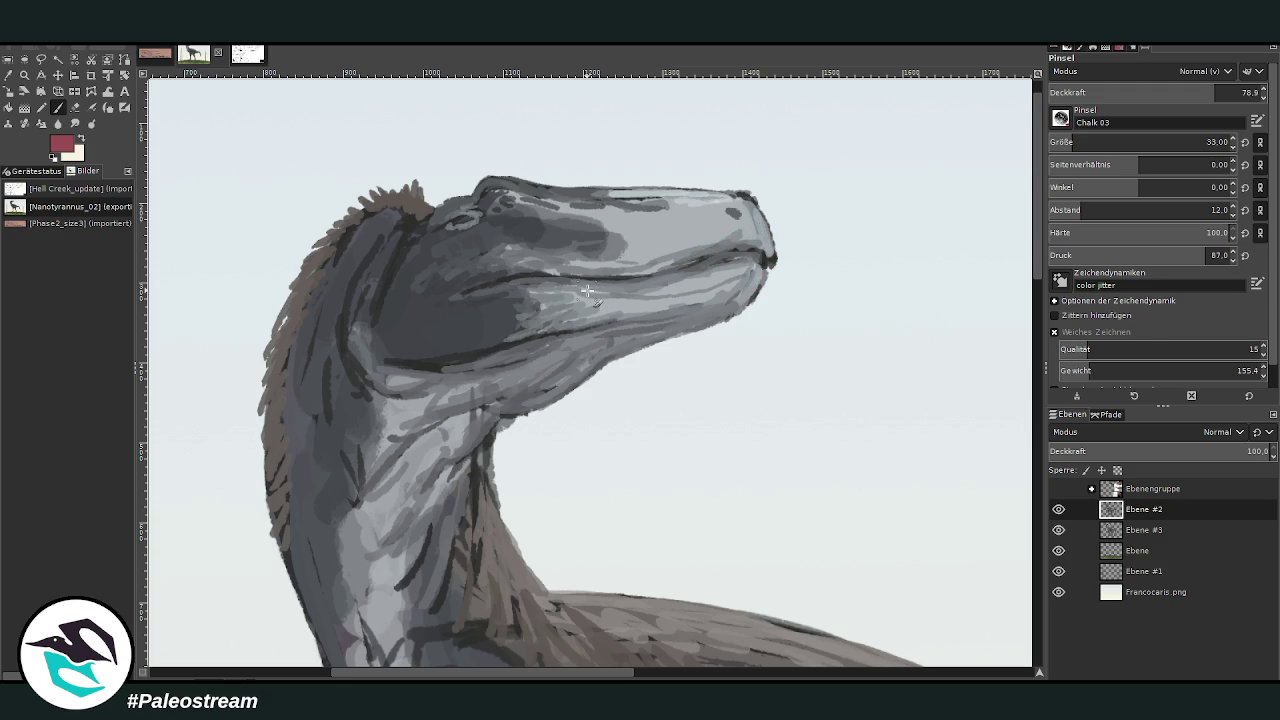
Add a dark grey line under the snout tip and a light grey touch on the tip.
key(o)
click(484, 296)
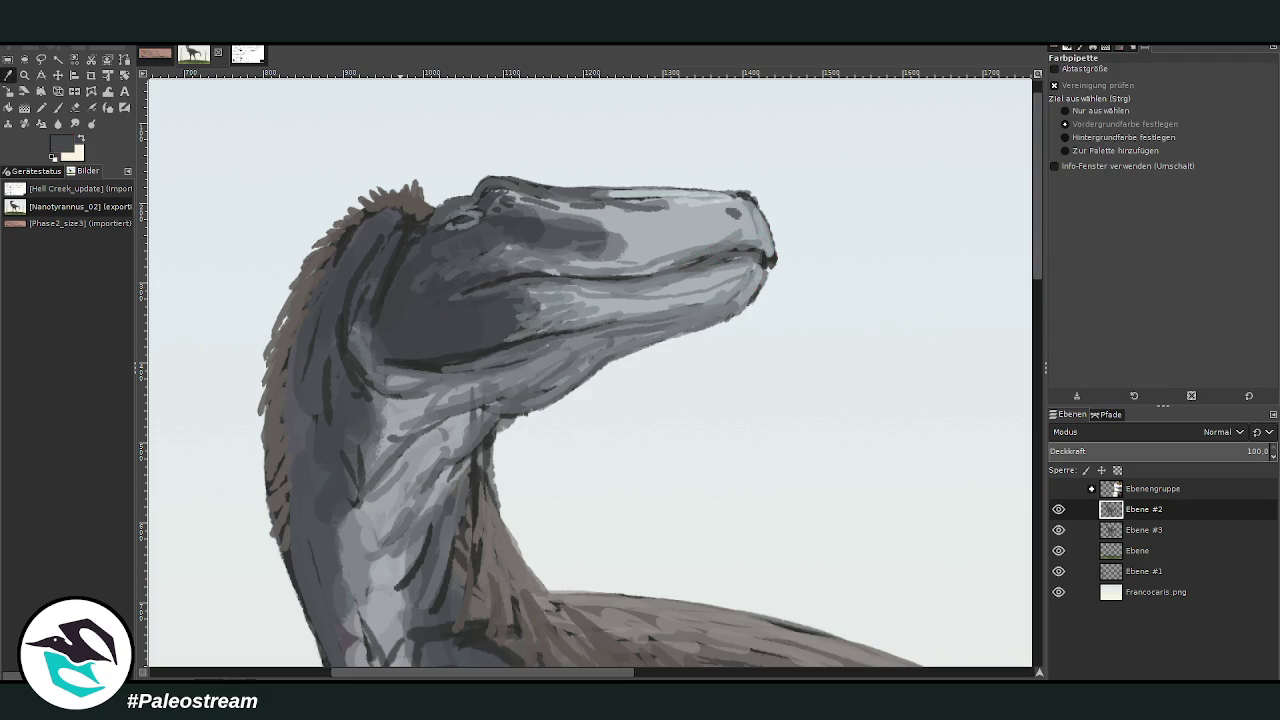
click(56, 108)
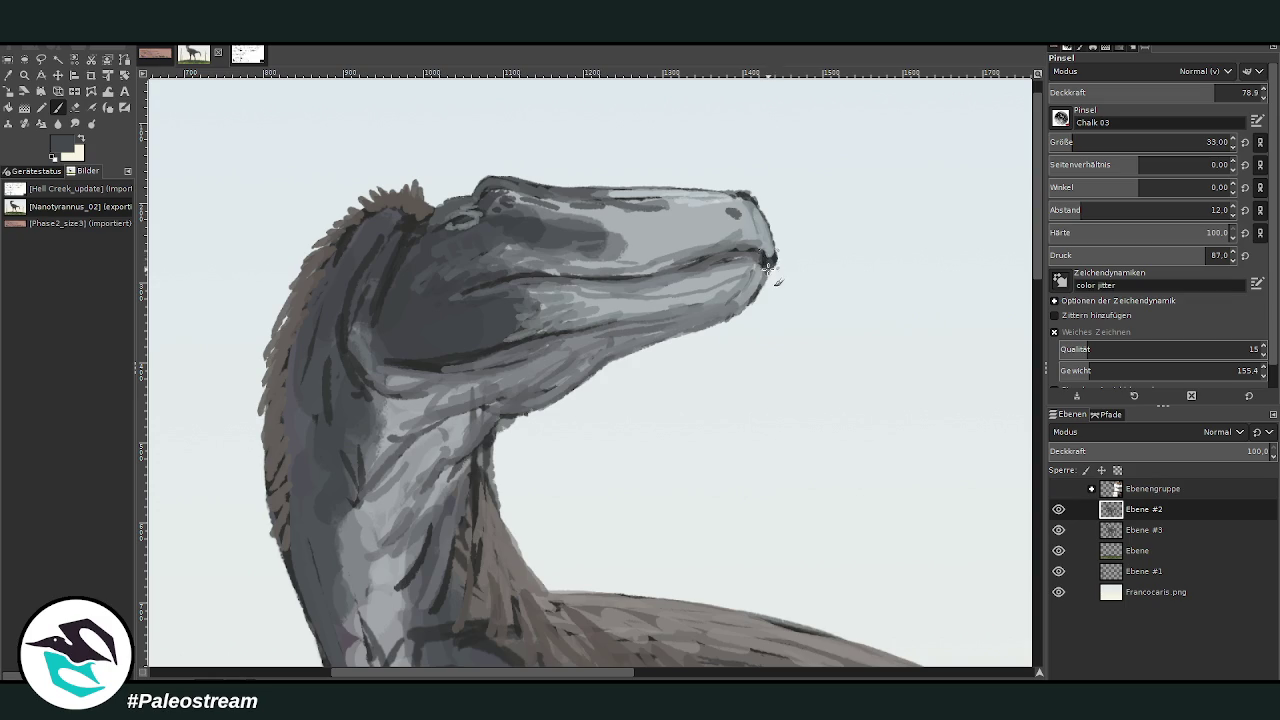
drag(742, 254, 772, 258)
key(o)
click(722, 244)
key(p)
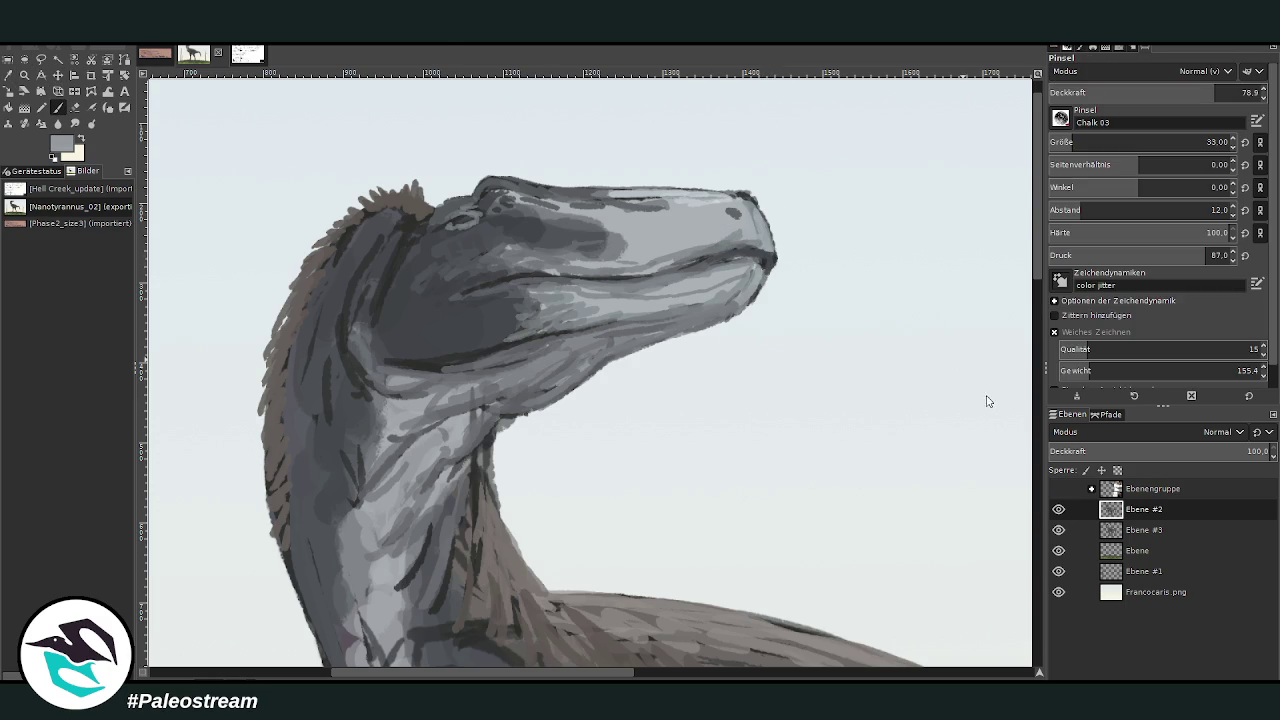
mouse_move(736, 243)
mouse_down()
mouse_move(762, 245)
mouse_move(752, 290)
mouse_move(632, 302)
mouse_move(606, 290)
mouse_move(668, 278)
mouse_move(650, 265)
mouse_move(720, 212)
mouse_up()
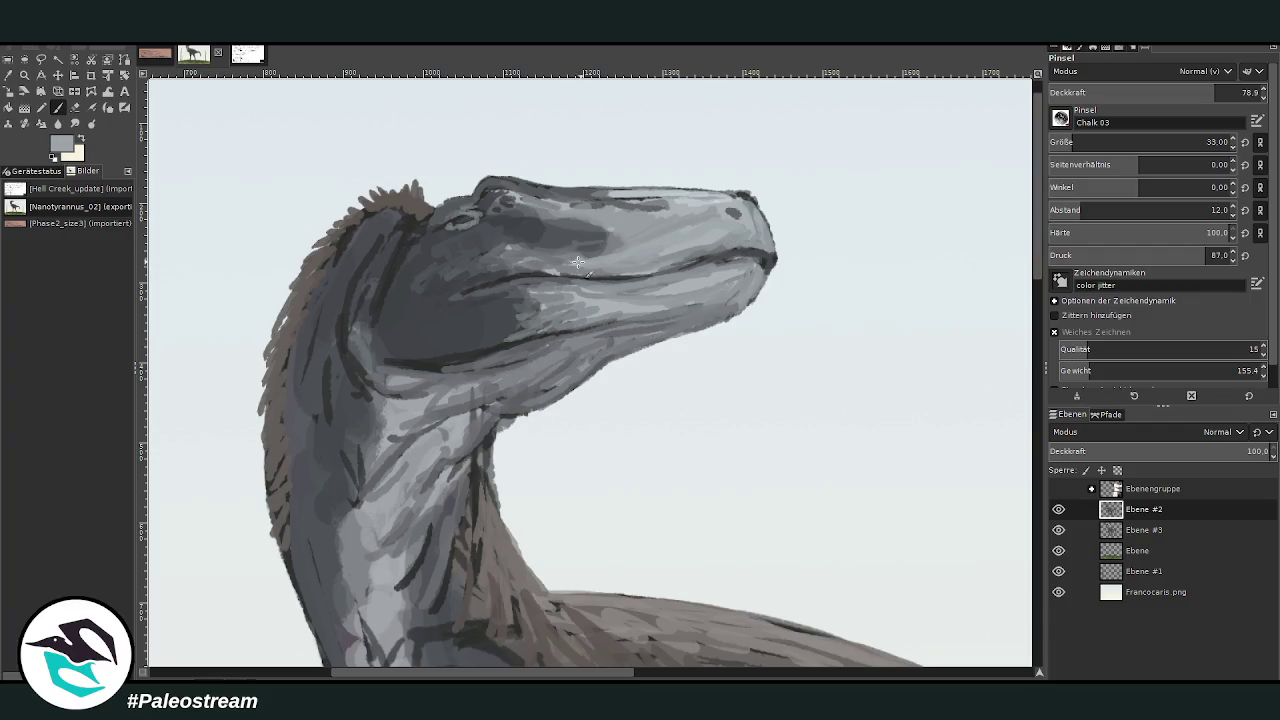
Lighten the cheek below the lip line with light grey at 43.2 opacity.
key(less)
drag(474, 272, 550, 296)
mouse_move(470, 298)
mouse_down()
mouse_move(555, 284)
mouse_move(408, 302)
mouse_up()
Darken the back of the head and add a brown pencil stroke on the crest.
mouse_move(380, 246)
mouse_down()
mouse_move(364, 226)
mouse_move(328, 248)
mouse_up()
click(8, 75)
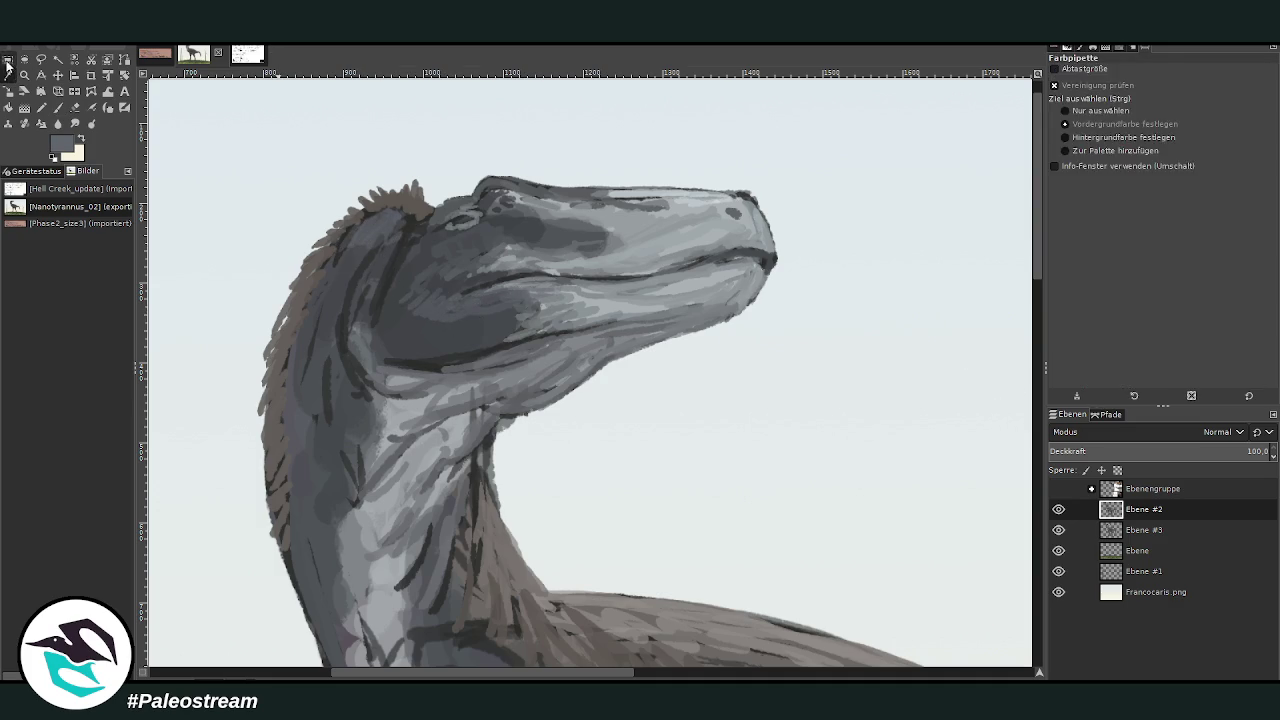
click(404, 200)
key(n)
drag(424, 210, 414, 194)
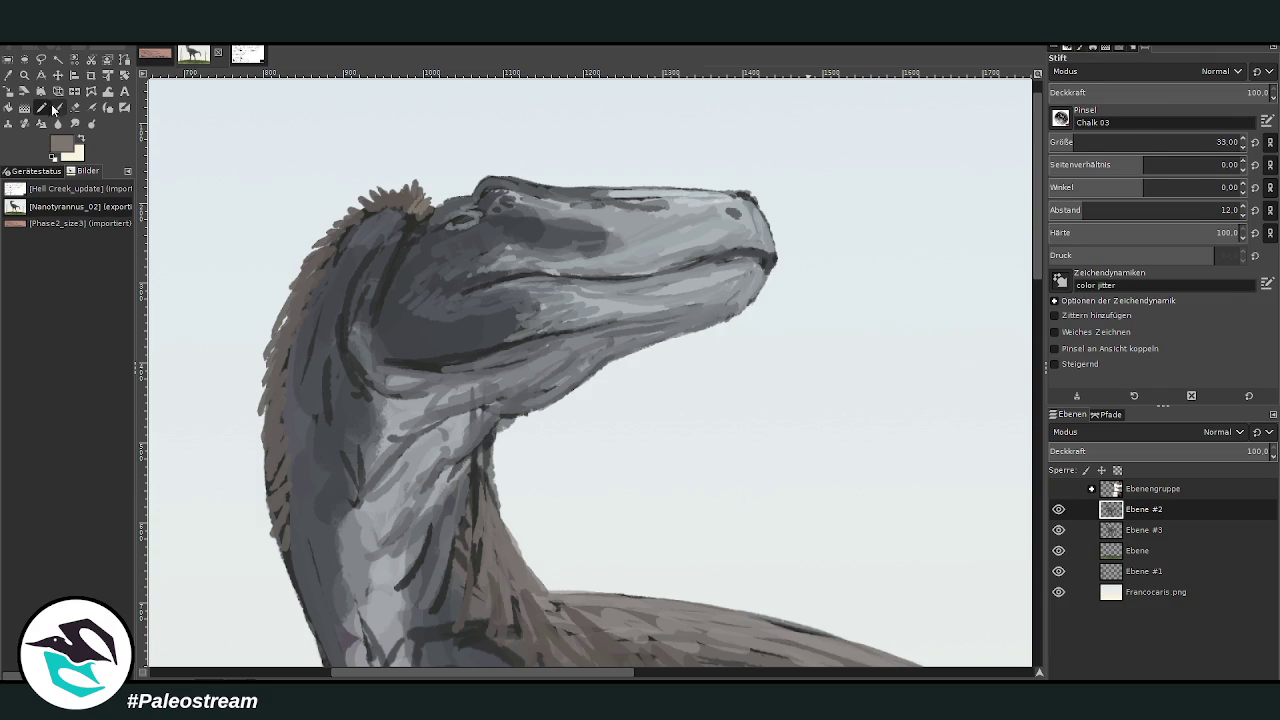
Paint brown feather spikes along the crest with the chalk brush at opacity 70.3, size 21.
click(55, 108)
drag(1165, 88, 1196, 90)
click(1060, 142)
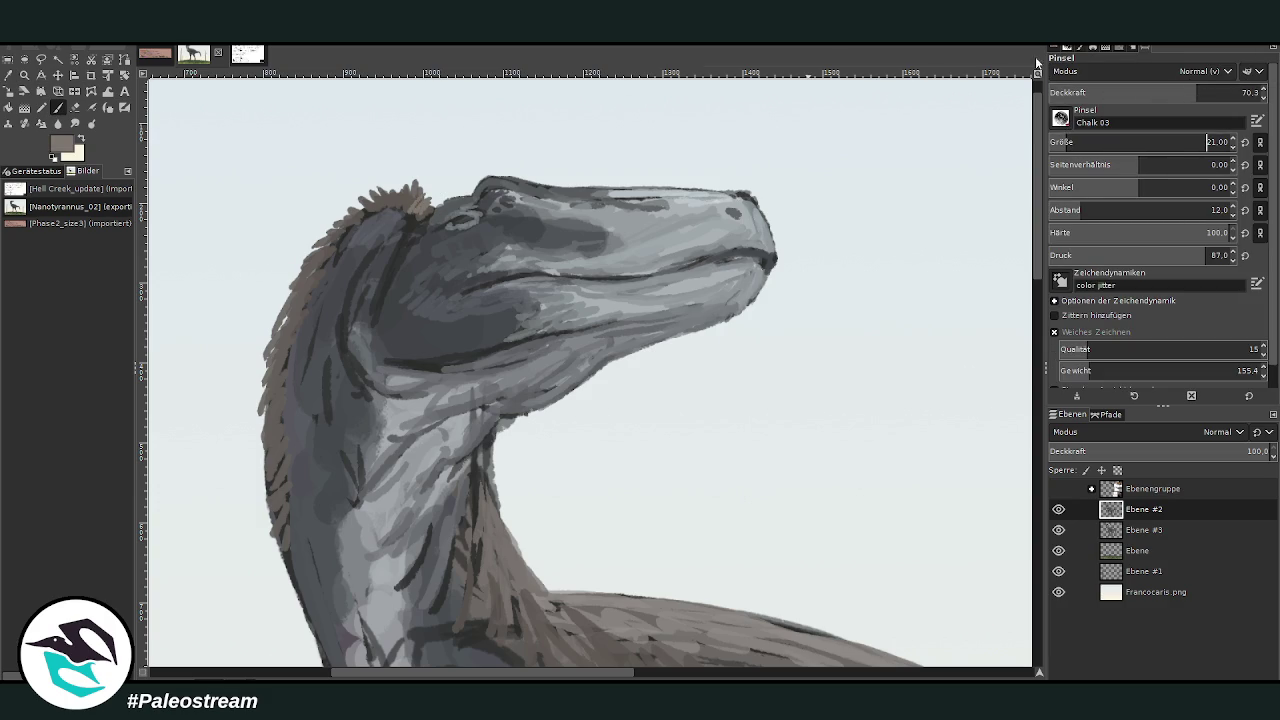
drag(424, 200, 372, 198)
drag(400, 240, 377, 220)
Darken the neck edge with a darker brown and raise brush opacity to 80.4.
ctrl+click(960, 397)
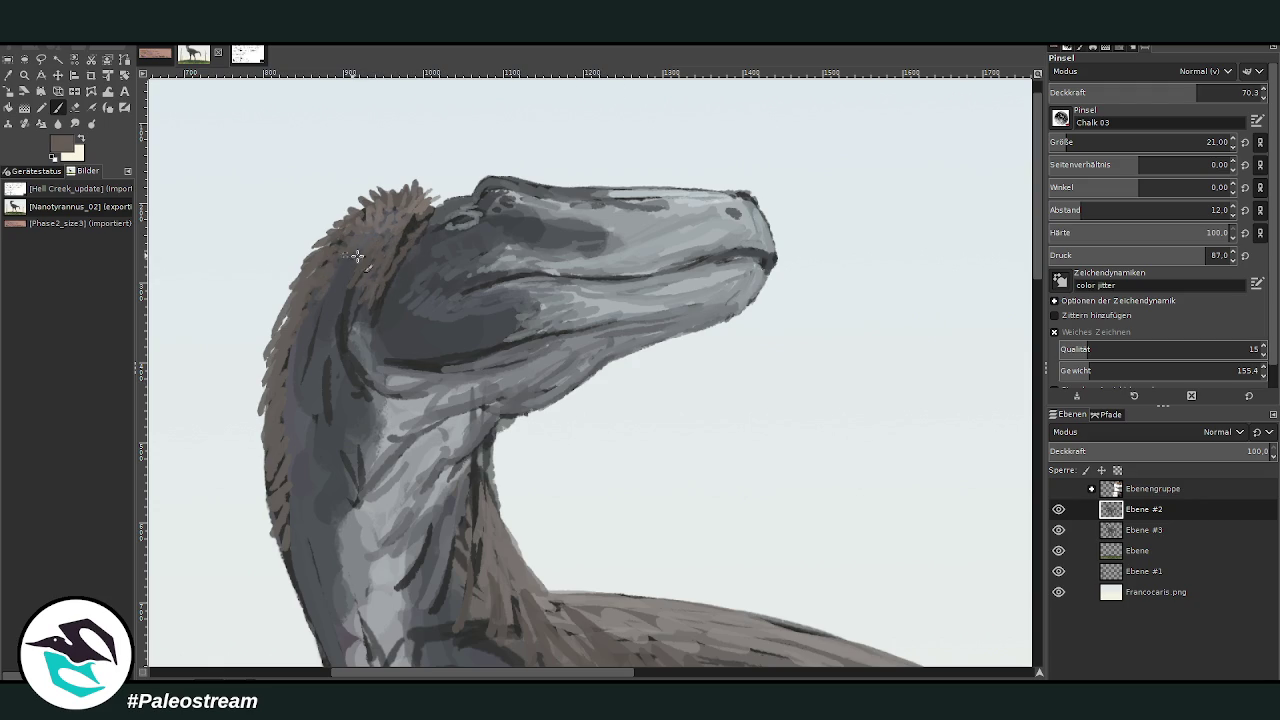
ctrl+click(343, 244)
mouse_move(316, 366)
mouse_down()
mouse_move(286, 471)
mouse_move(299, 515)
mouse_up()
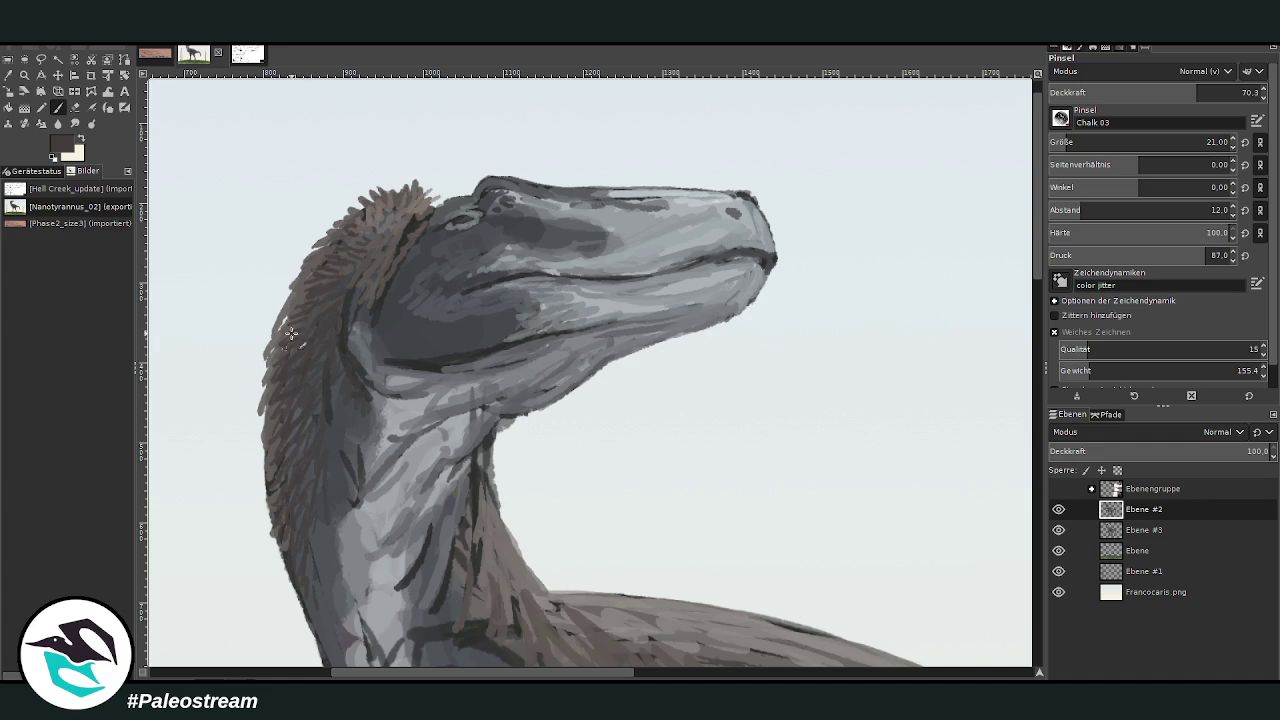
click(8, 75)
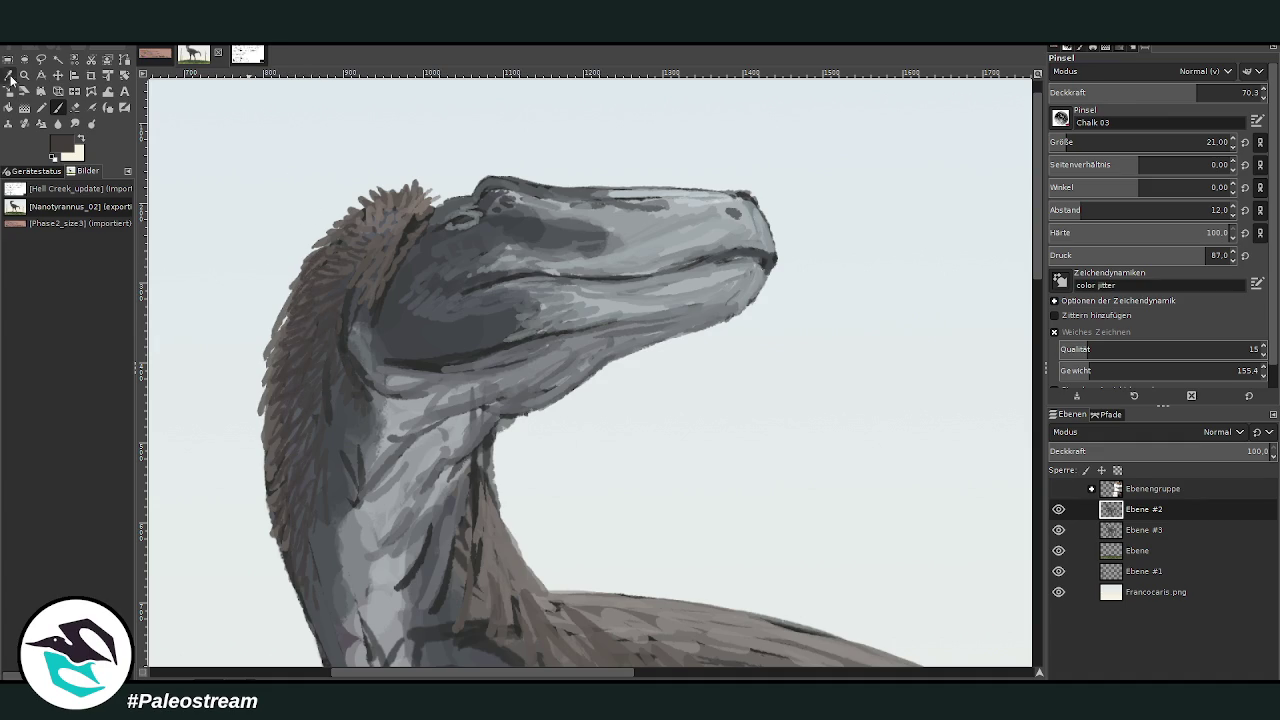
click(58, 108)
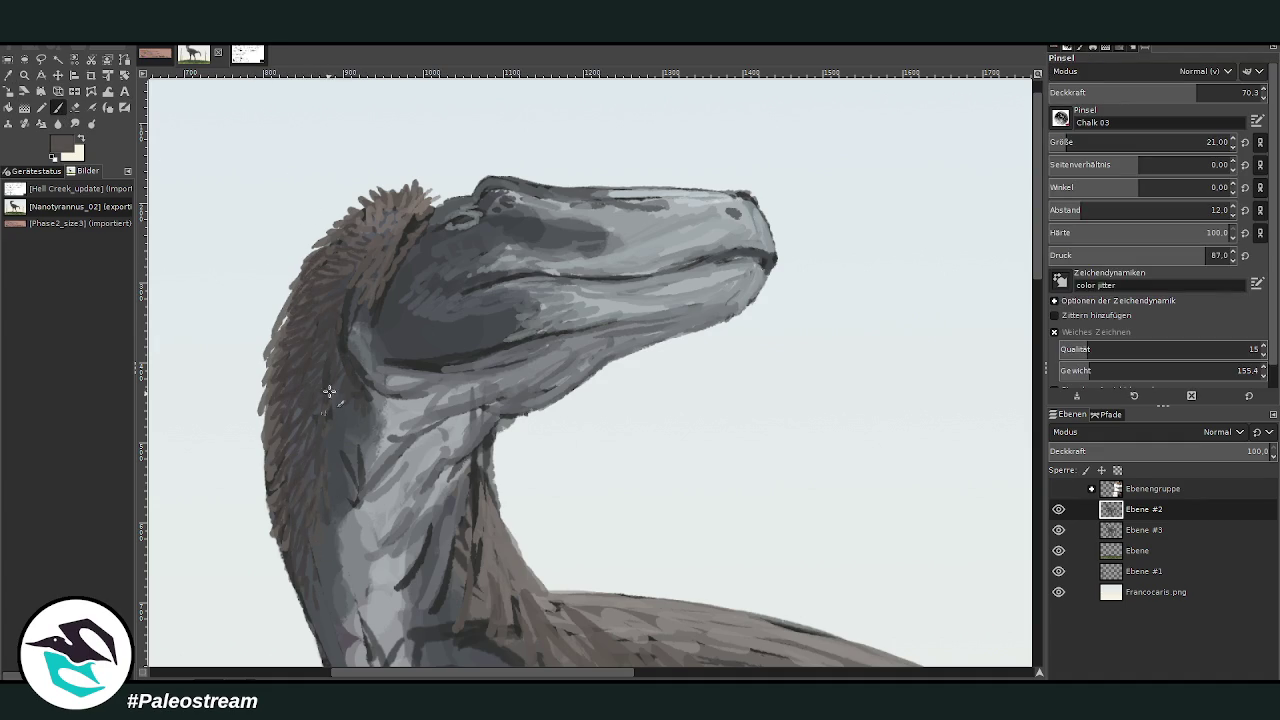
click(1218, 92)
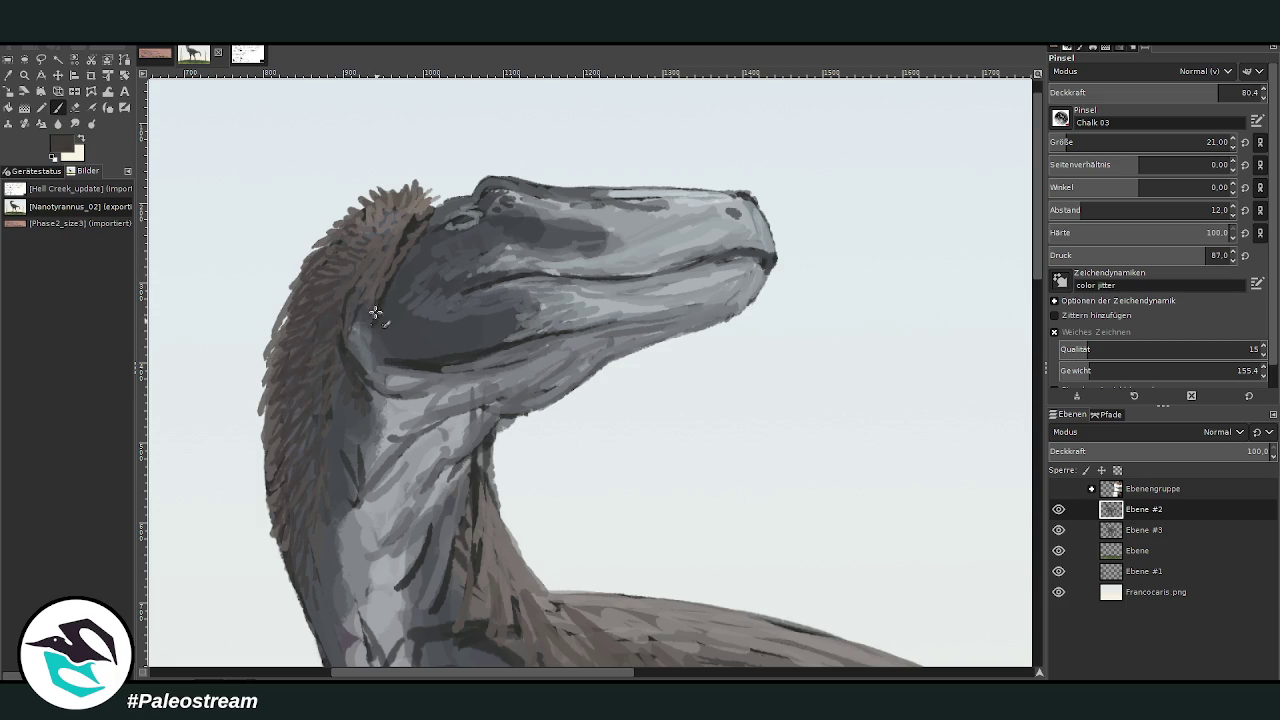
key(o)
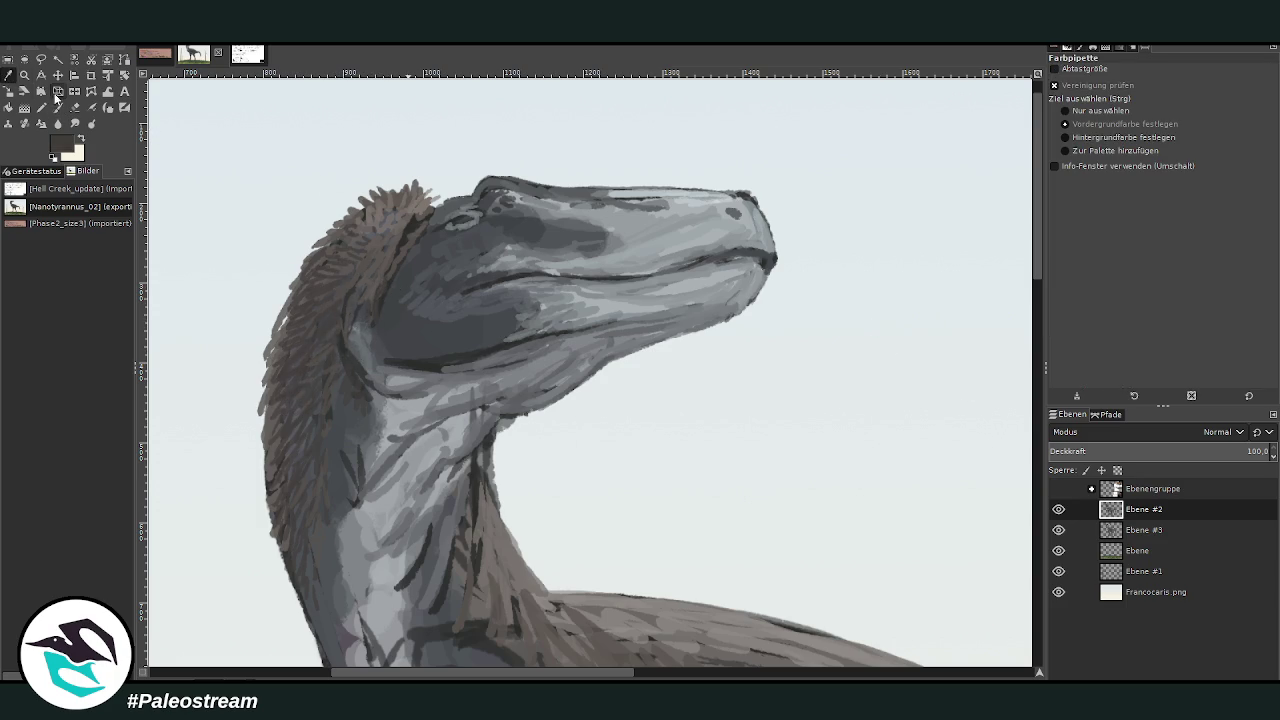
key(p)
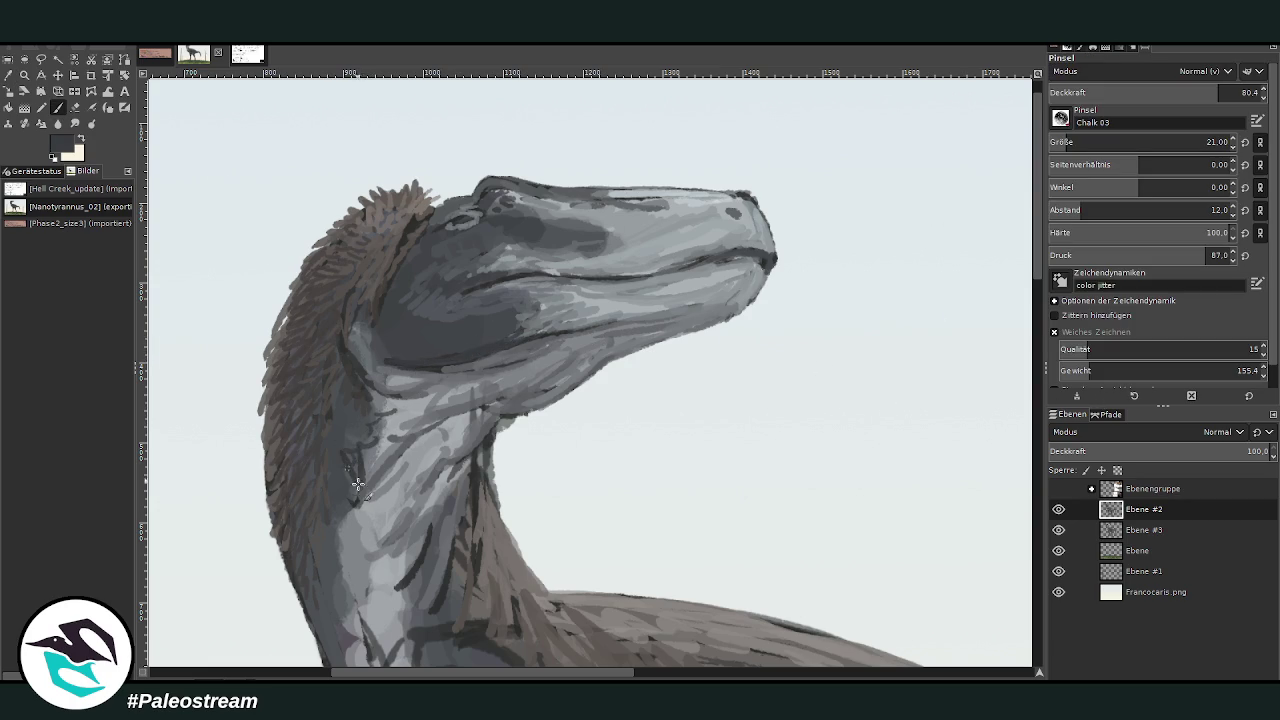
scroll(1036, 258, down, 5)
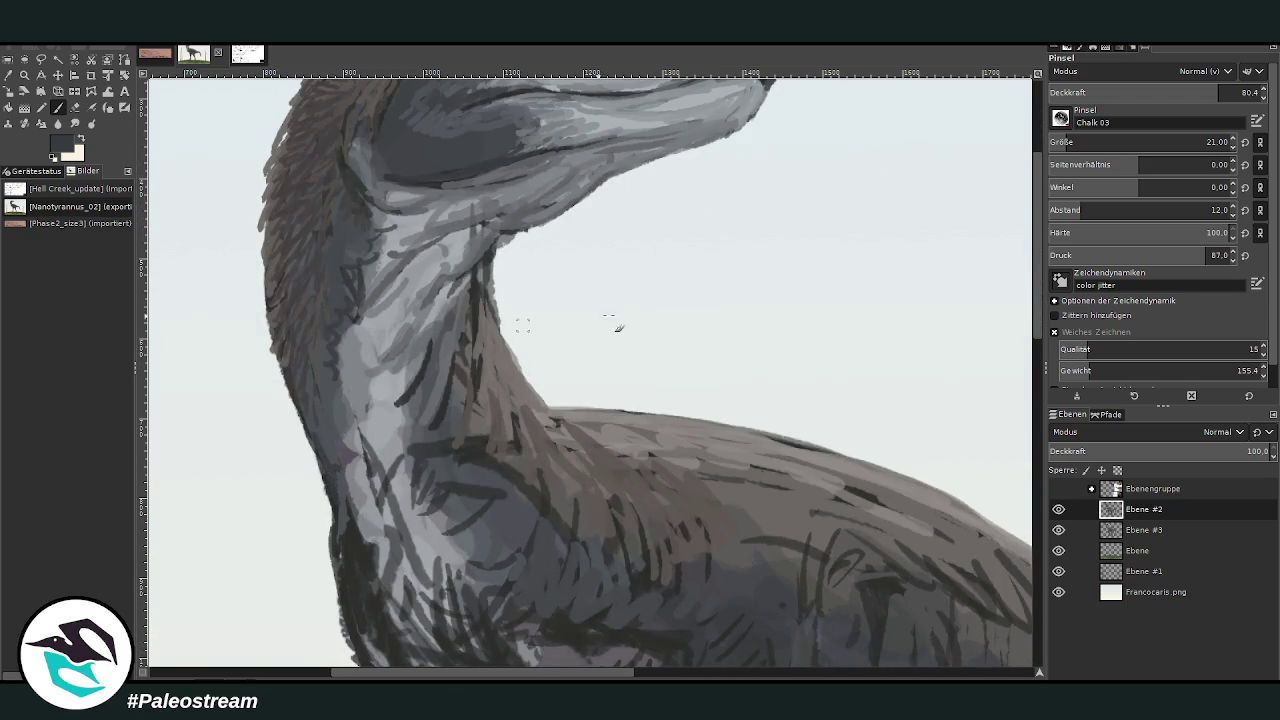
Touch up the front edge and outline of the neck and hatch the body below it.
drag(331, 488, 336, 563)
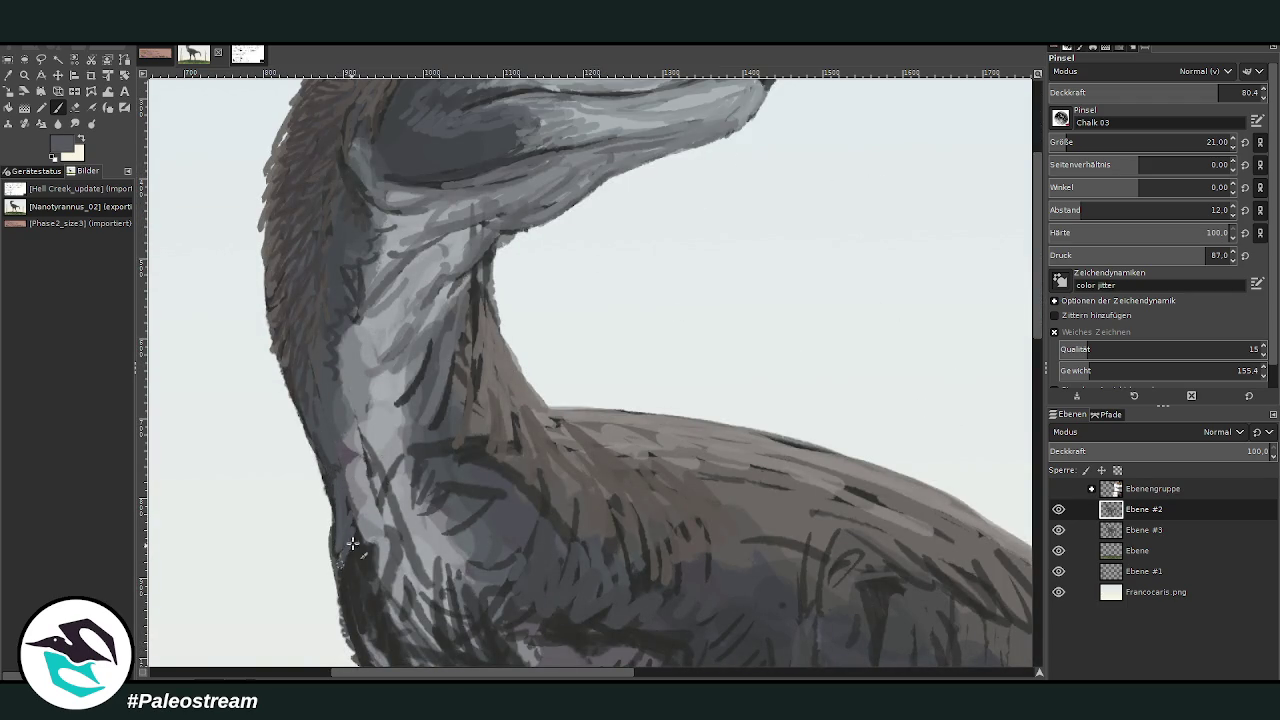
drag(336, 495, 305, 430)
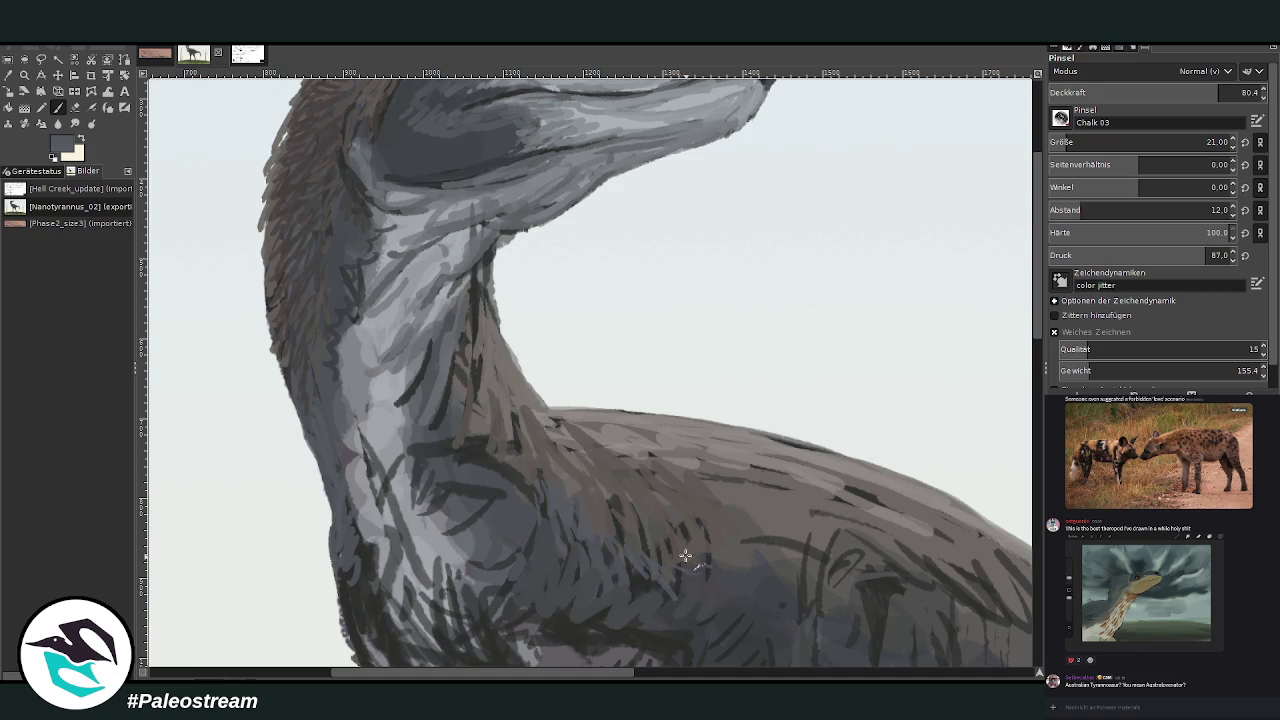
mouse_move(621, 594)
mouse_down()
mouse_move(689, 571)
mouse_move(703, 537)
mouse_up()
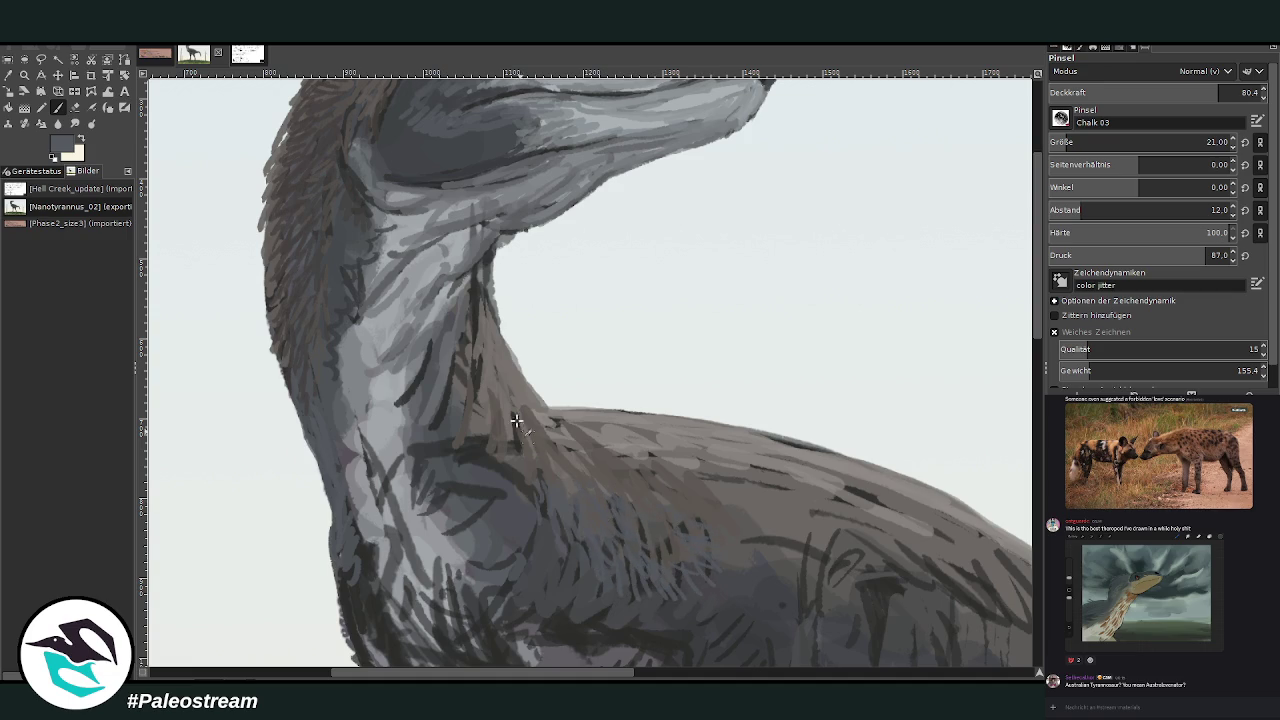
Hatch the body and back contour in light grey, then add brown fur along the neck's left edge.
key(o)
click(702, 439)
key(p)
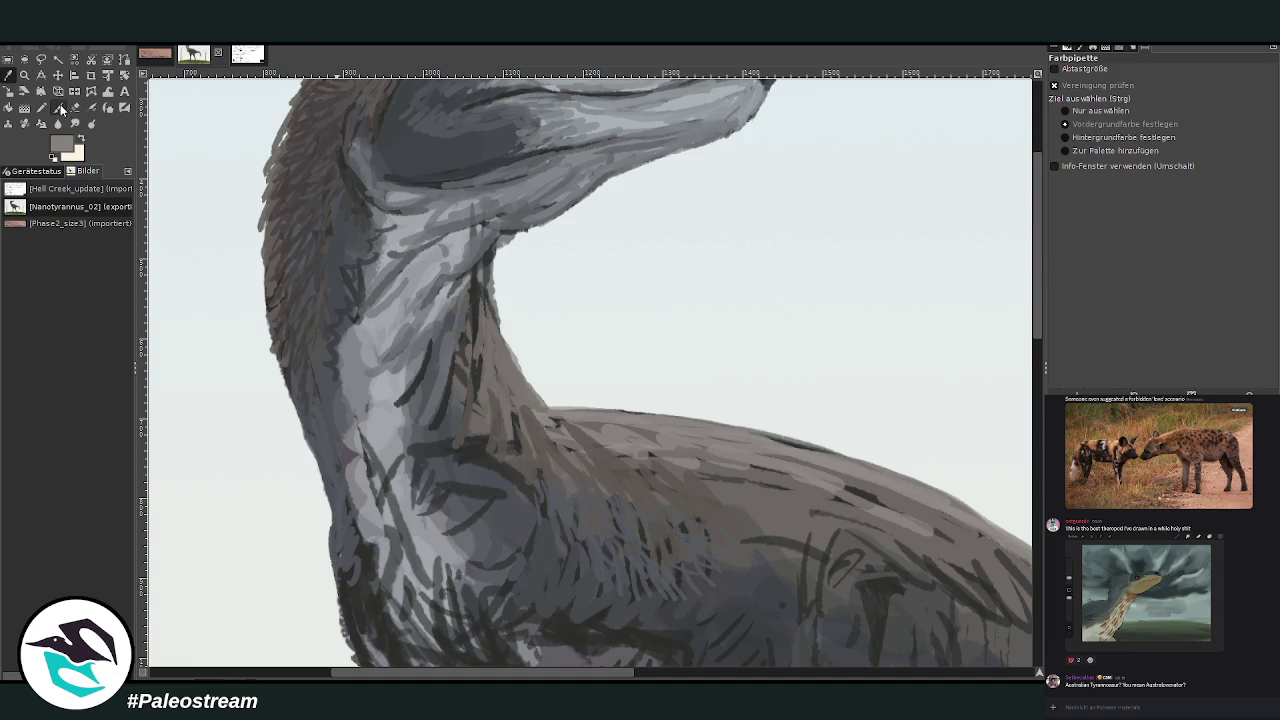
mouse_move(677, 521)
mouse_down()
mouse_move(714, 512)
mouse_move(730, 480)
mouse_up()
mouse_move(836, 518)
mouse_down()
mouse_move(886, 504)
mouse_move(882, 484)
mouse_up()
mouse_move(798, 442)
mouse_down()
mouse_move(552, 406)
mouse_move(520, 378)
mouse_up()
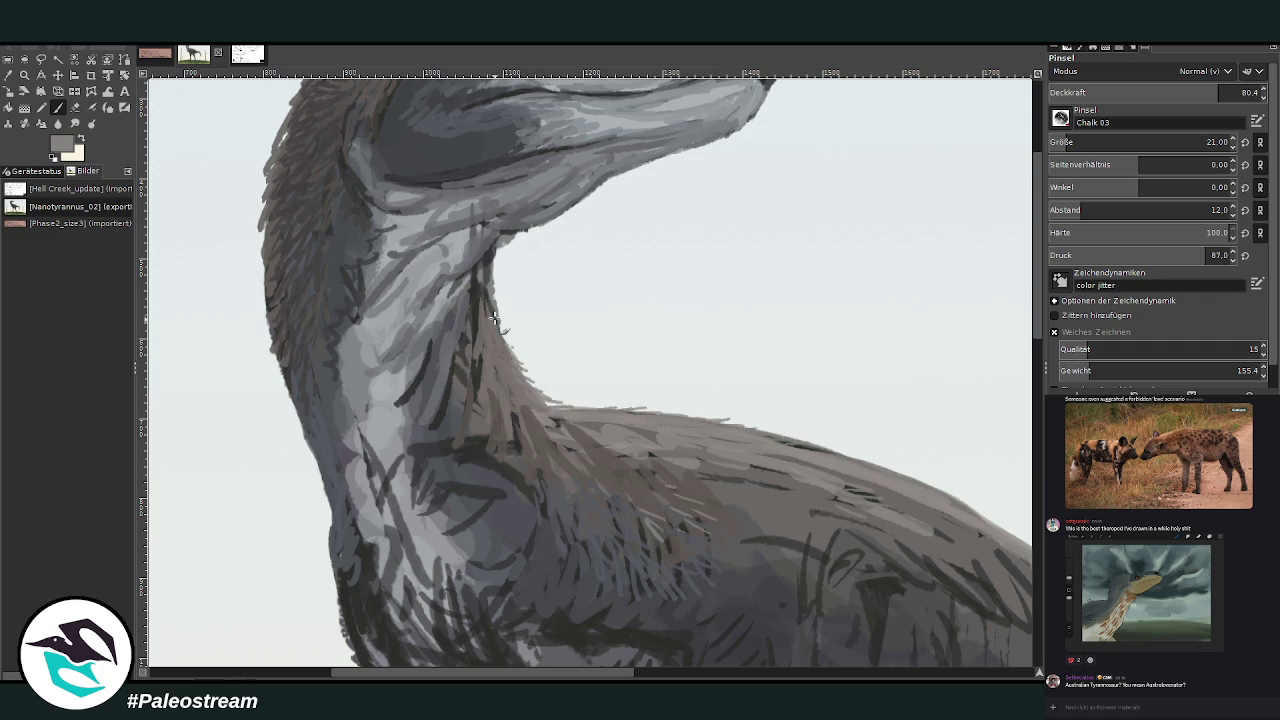
drag(262, 227, 267, 282)
scroll(1035, 328, up, 3)
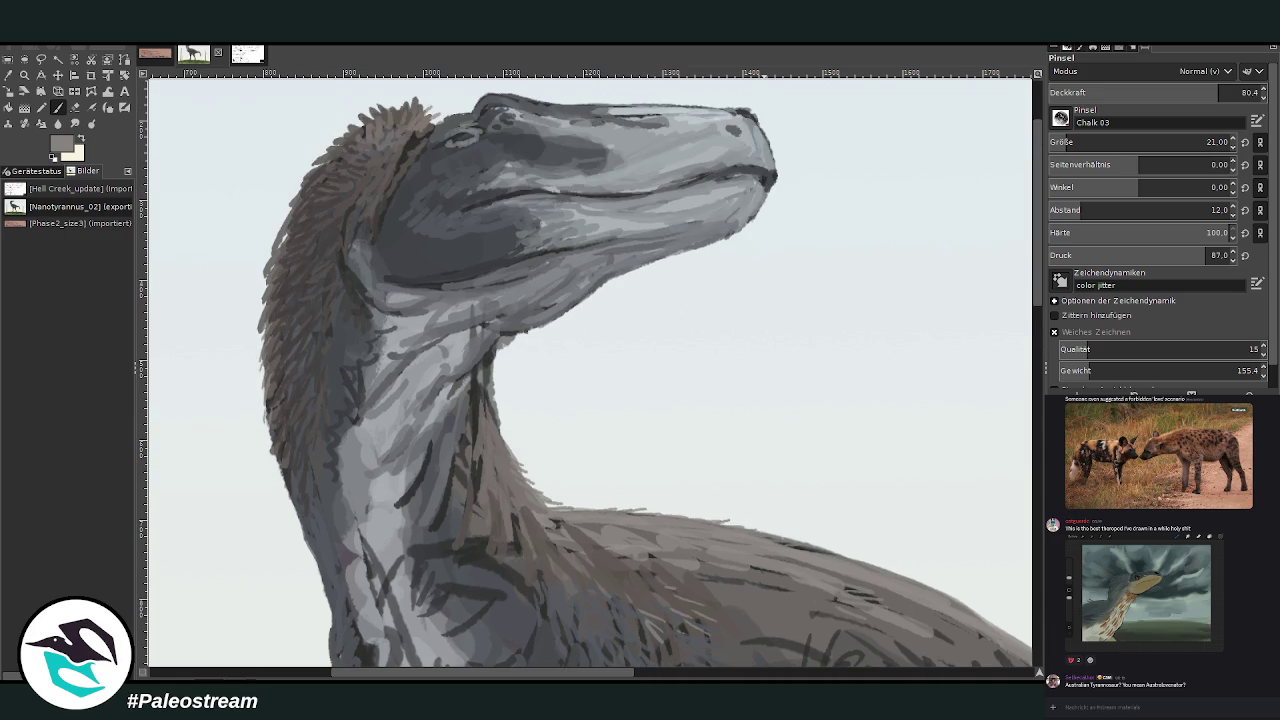
Add brown fur along the upper neck and darken the lip line and nostril.
drag(337, 131, 268, 274)
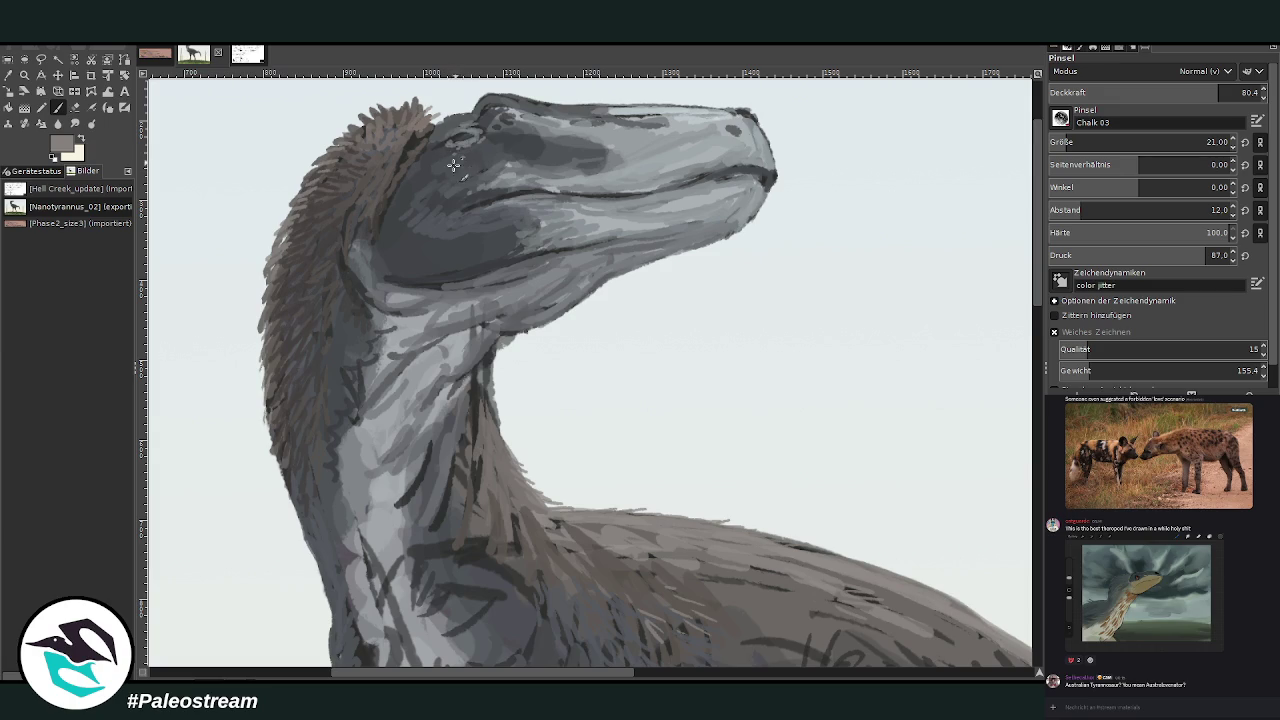
drag(760, 168, 786, 180)
drag(726, 127, 740, 136)
Lighten the snout top and brow ridge in light grey, then set opacity to about 47 and nudge it up.
ctrl+click(980, 413)
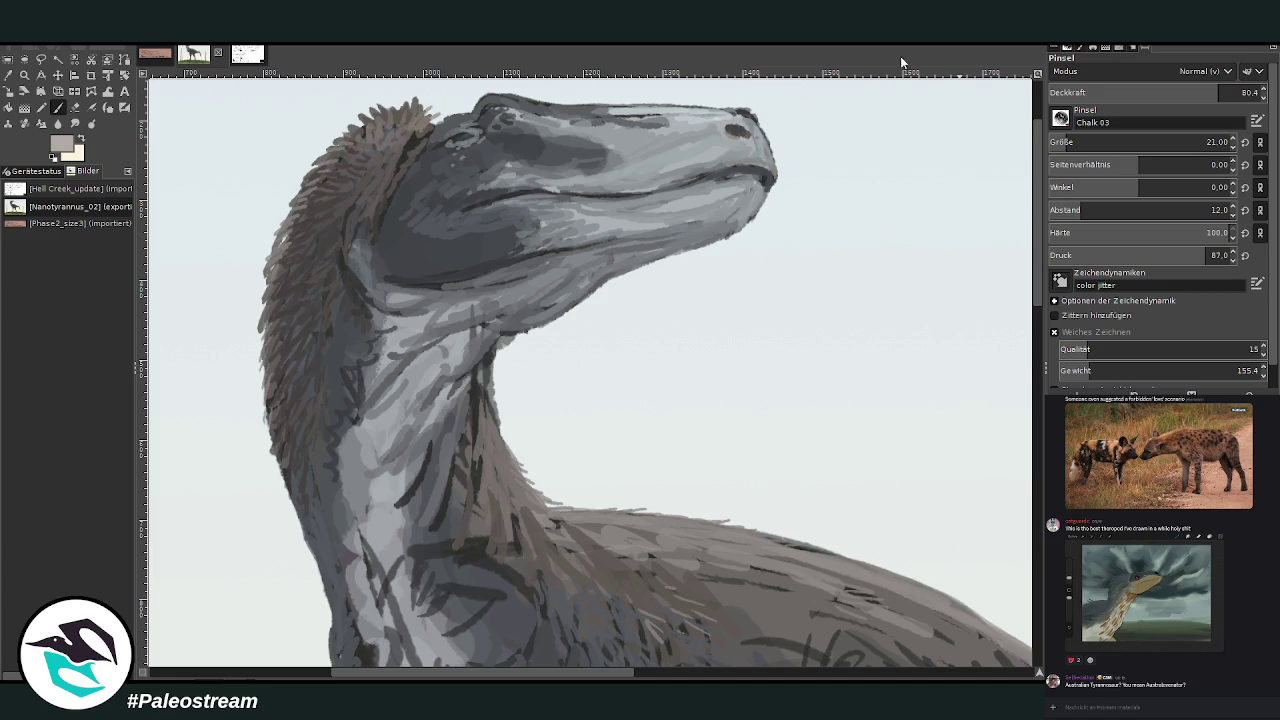
mouse_move(742, 115)
mouse_down()
mouse_move(750, 124)
mouse_move(586, 107)
mouse_up()
mouse_move(489, 112)
mouse_down()
mouse_move(505, 95)
mouse_move(430, 126)
mouse_up()
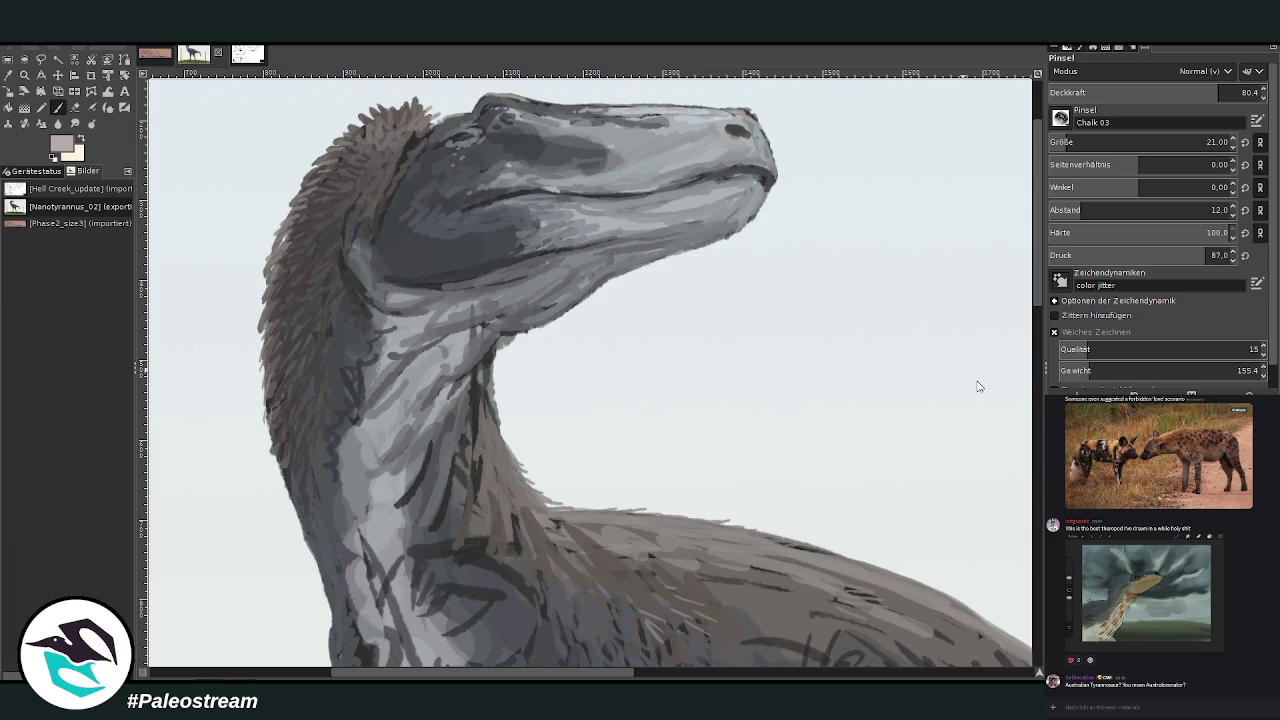
click(1150, 92)
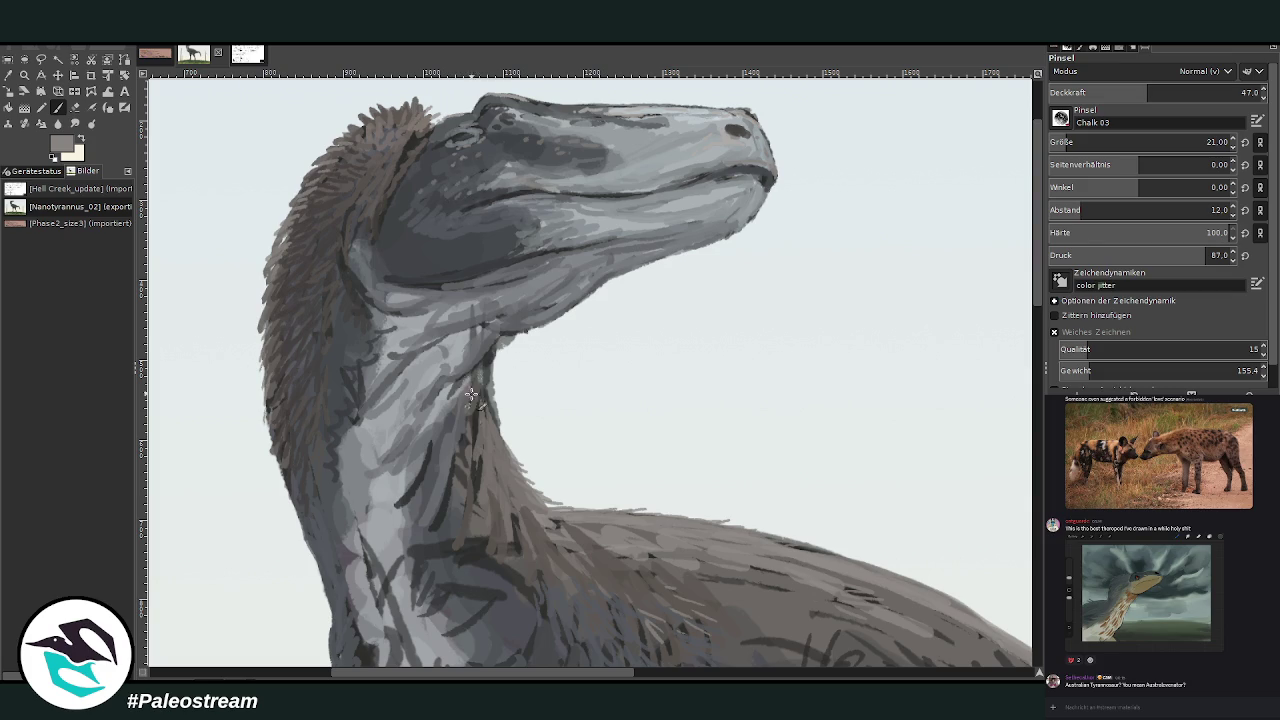
scroll(995, 350, down, 2)
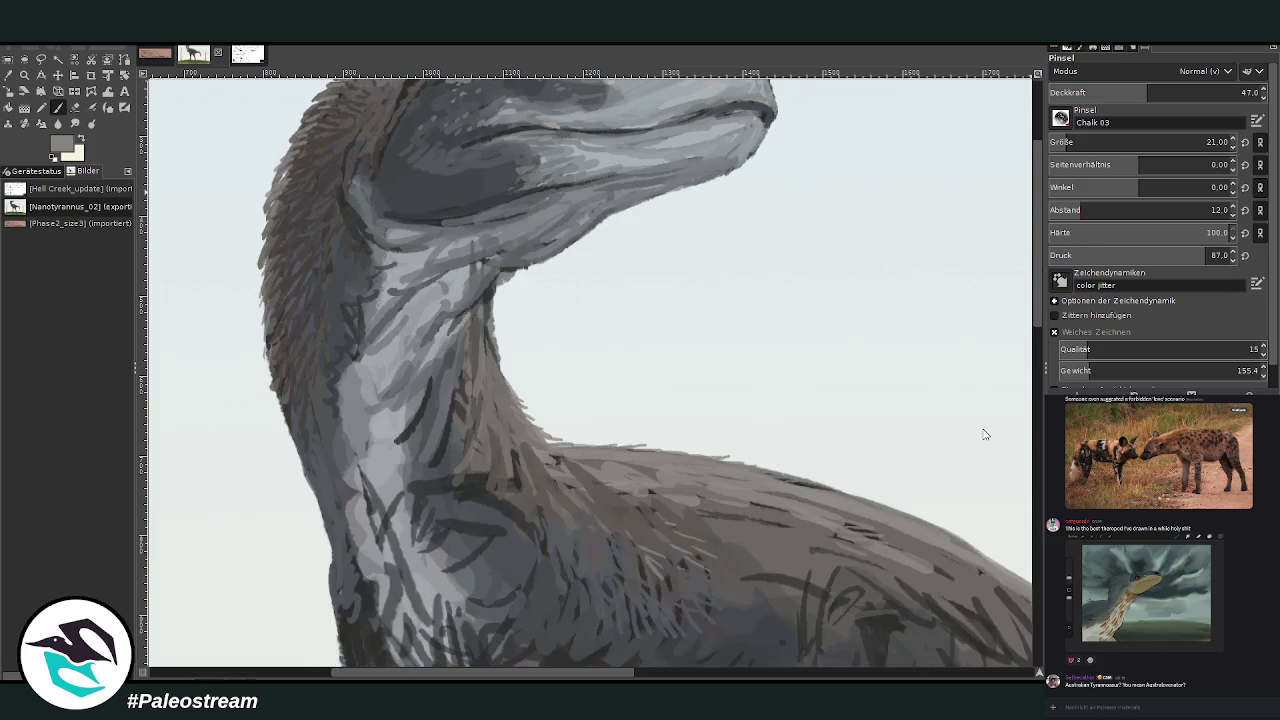
click(1160, 92)
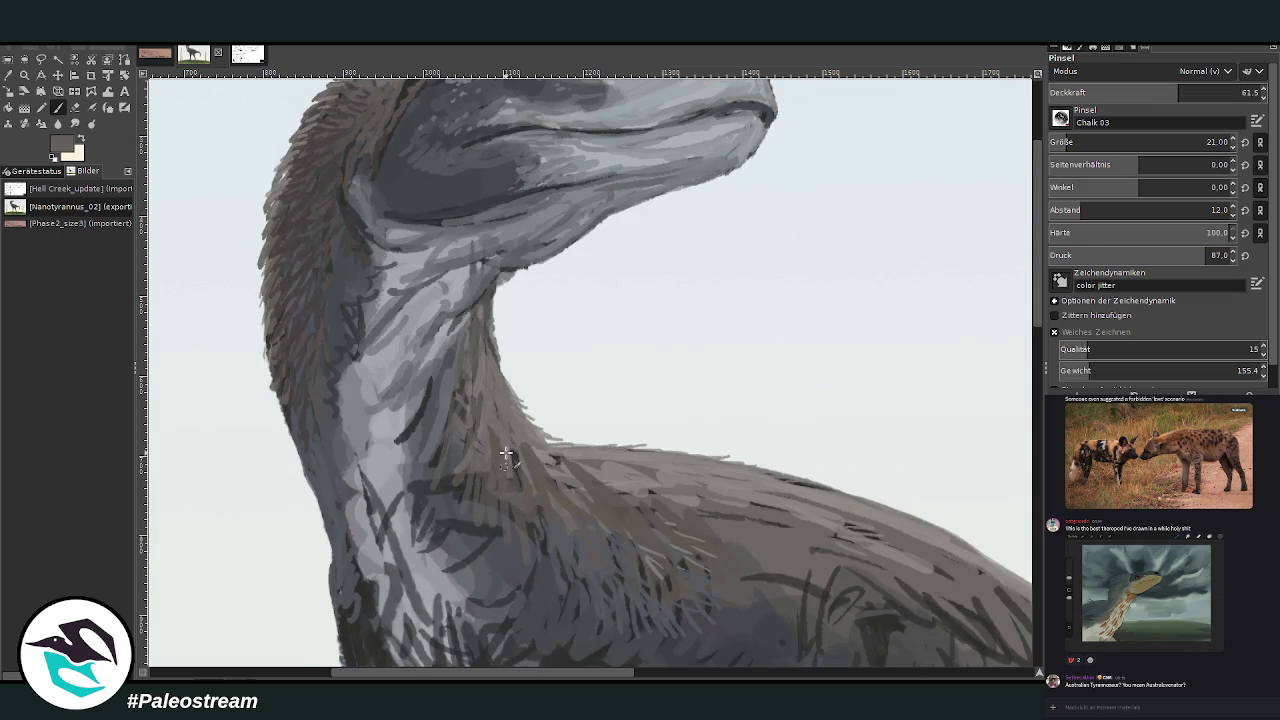
ctrl+scroll(499, 437, down, 2)
ctrl+scroll(499, 437, down, 1)
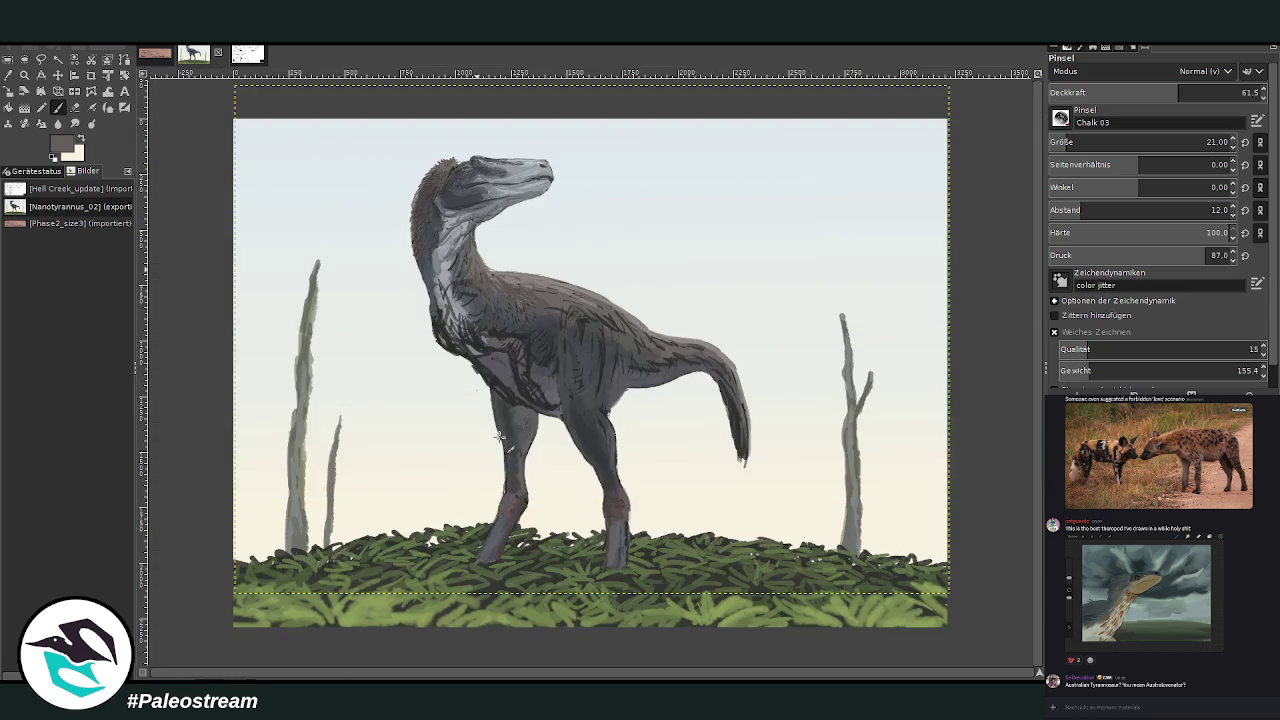
Zoom onto the body and hatch dark chalk strokes on it and the neck base at about 74 opacity.
key(z)
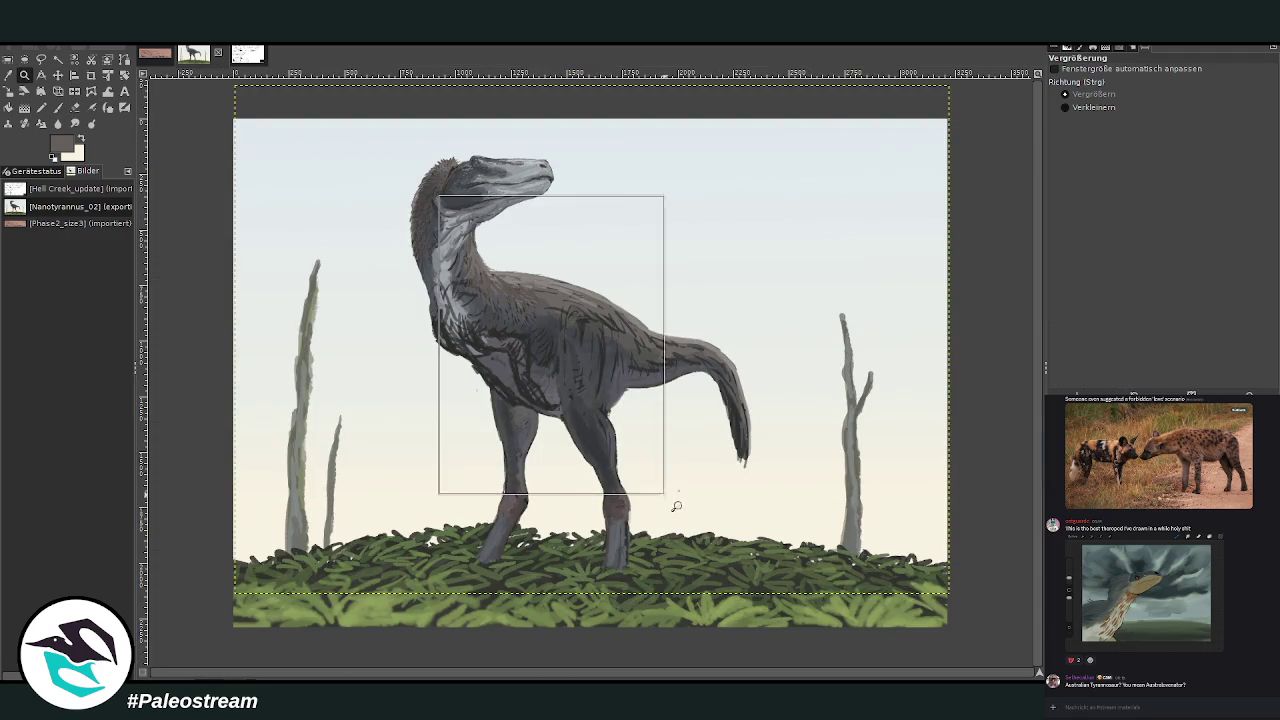
drag(438, 194, 688, 492)
key(o)
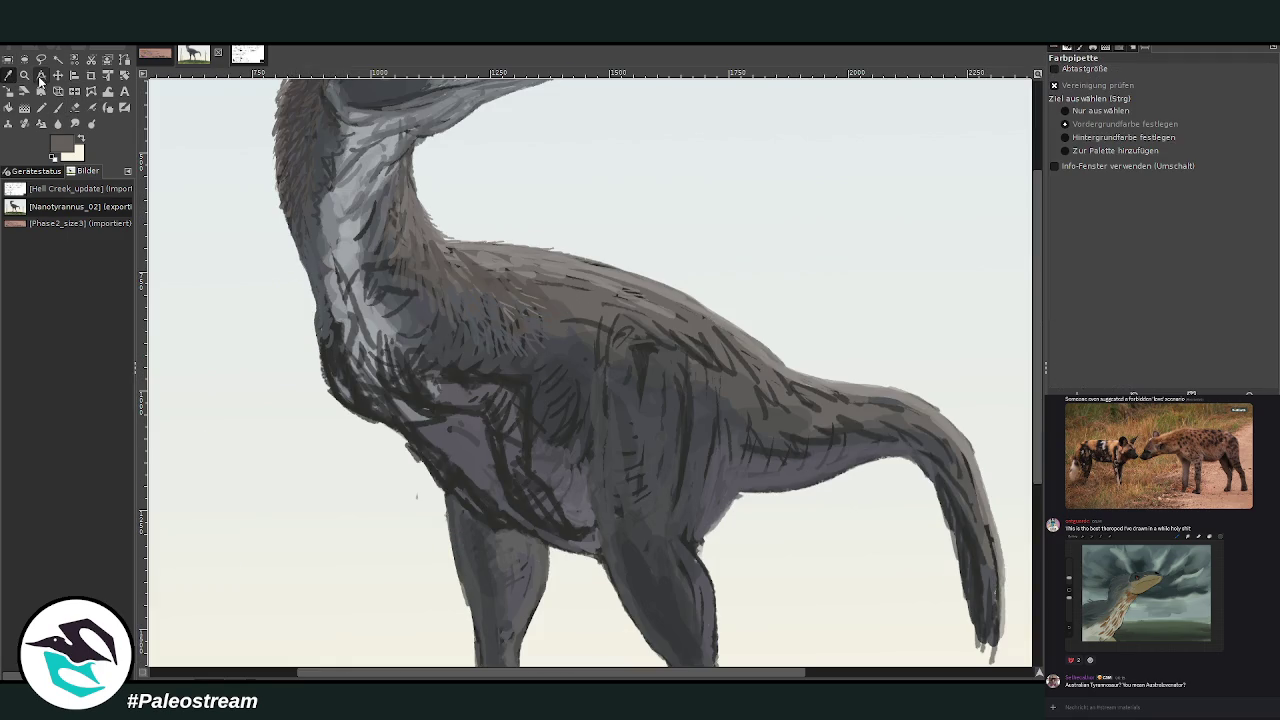
click(686, 347)
key(p)
click(1203, 93)
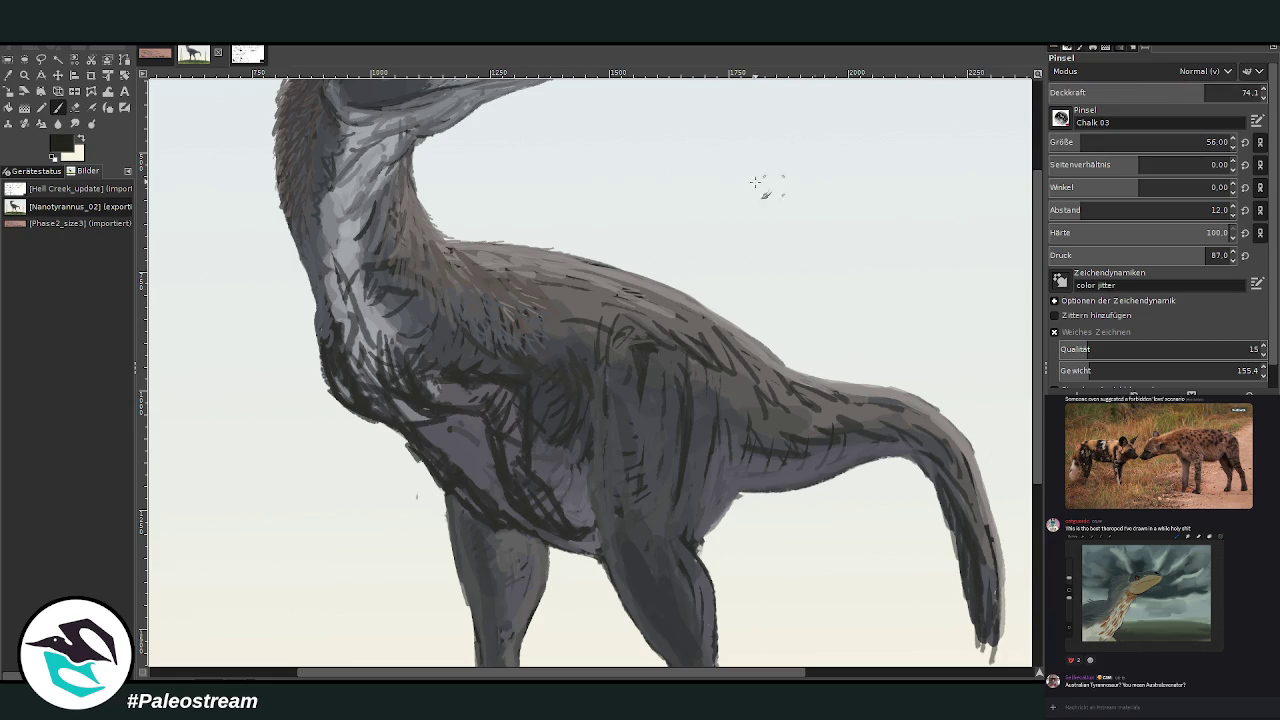
mouse_move(586, 371)
mouse_down()
mouse_move(600, 371)
mouse_move(574, 370)
mouse_up()
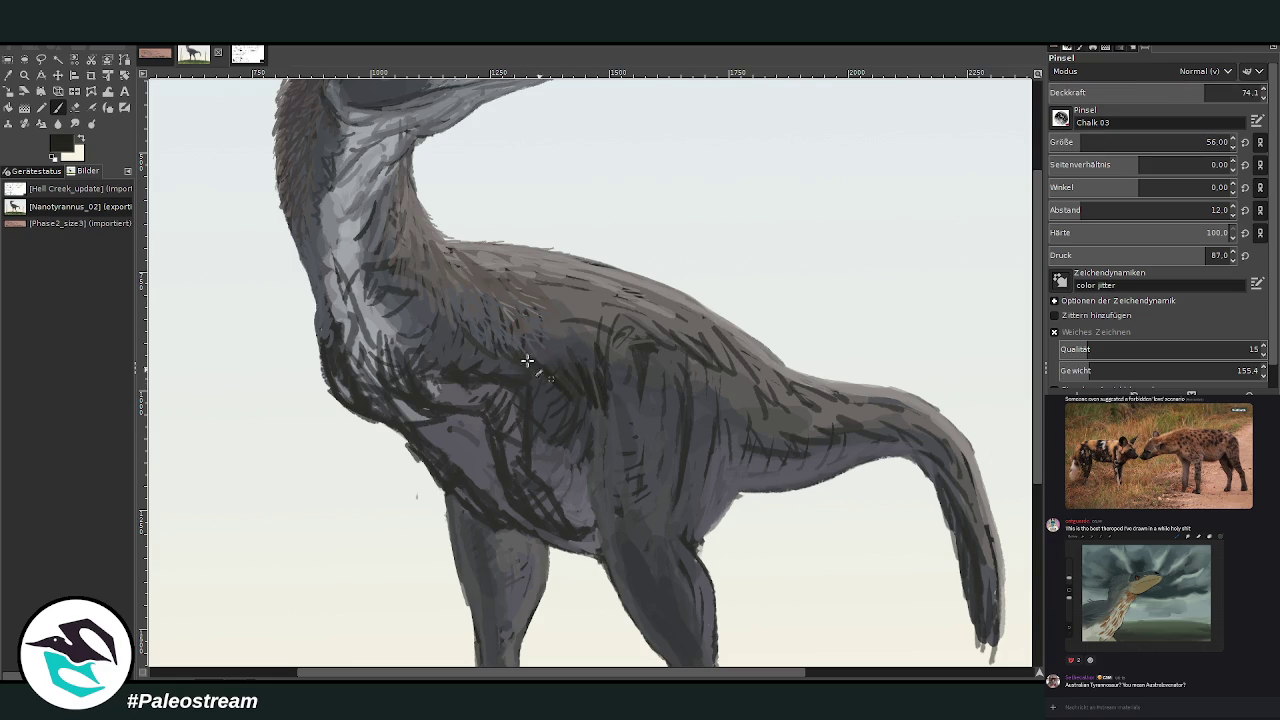
drag(440, 325, 412, 274)
At 57.4 opacity, hatch dark strokes across the body toward the tail.
click(1168, 92)
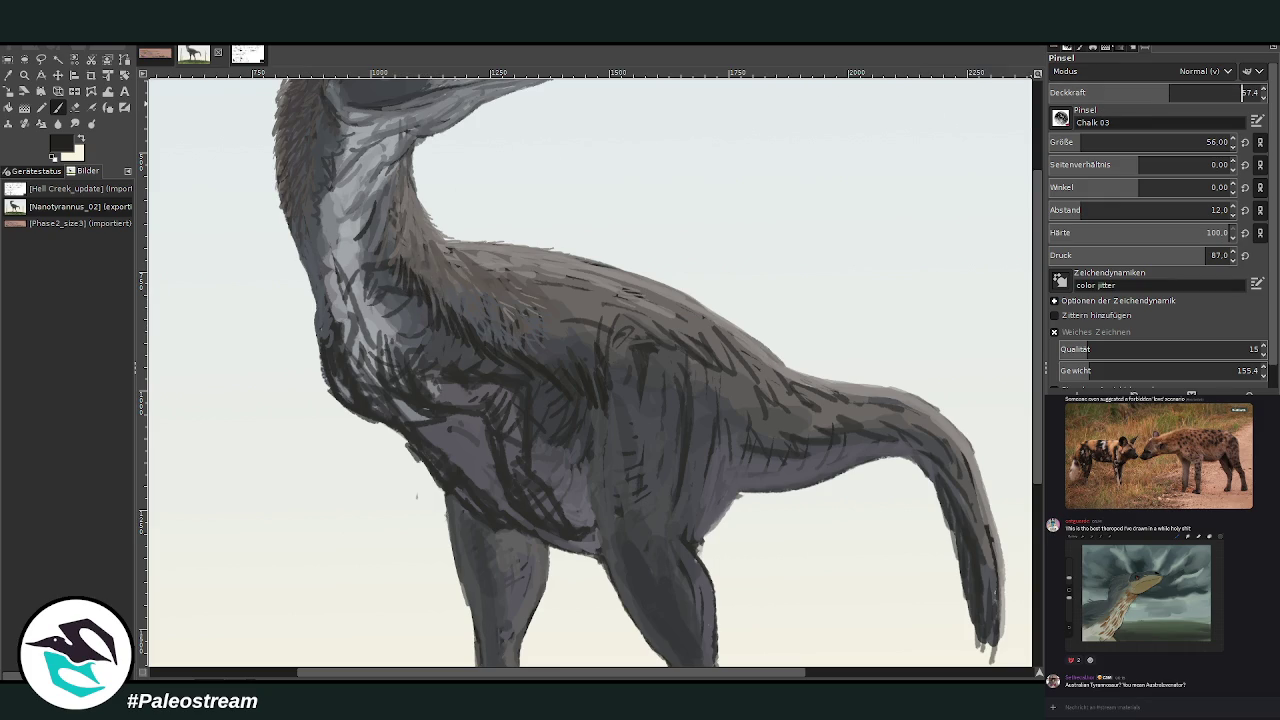
mouse_move(620, 395)
mouse_down()
mouse_move(603, 329)
mouse_move(720, 371)
mouse_move(745, 435)
mouse_move(824, 430)
mouse_up()
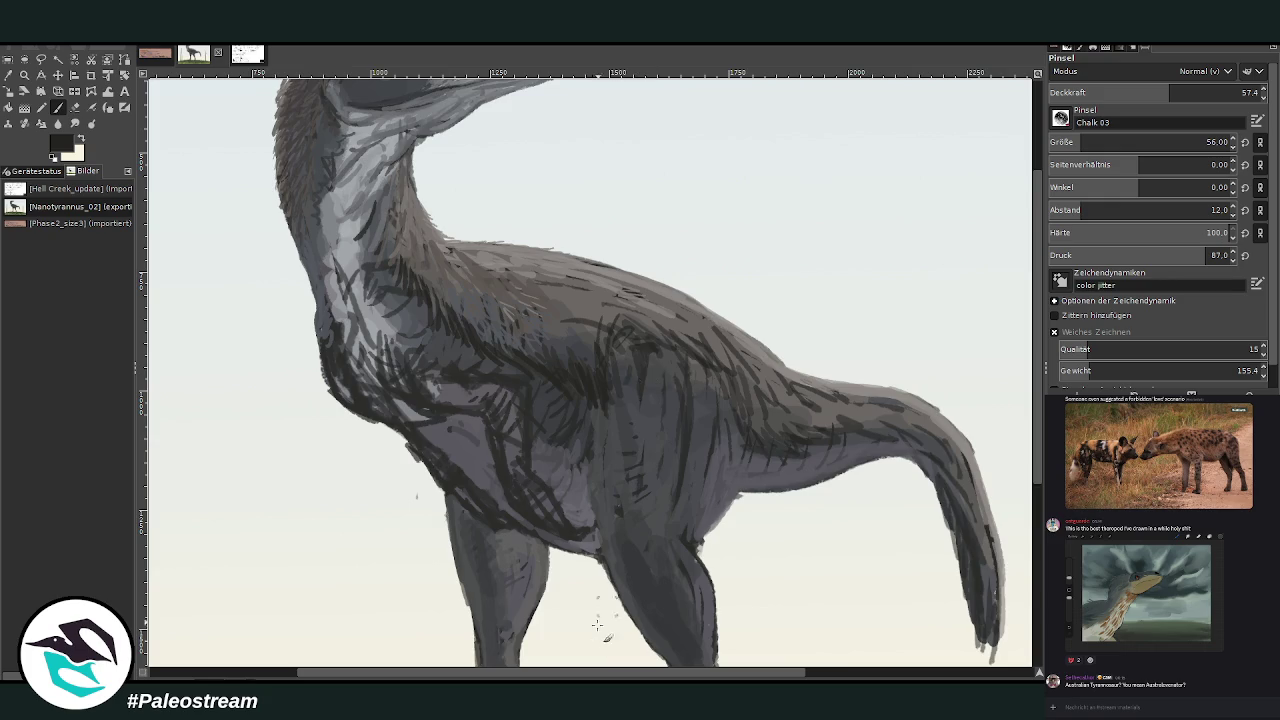
scroll(615, 592, left, 5)
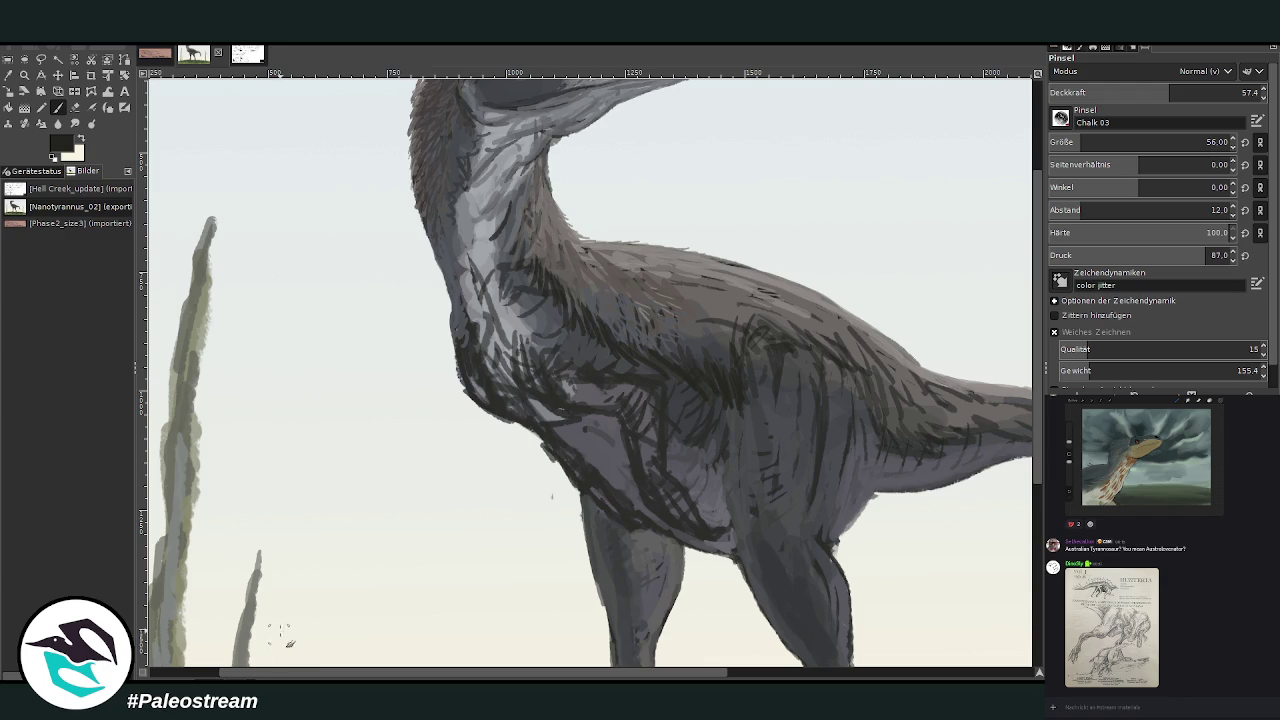
Paint sampled light grey strokes over the neck, throat and chest edge.
key(o)
click(520, 321)
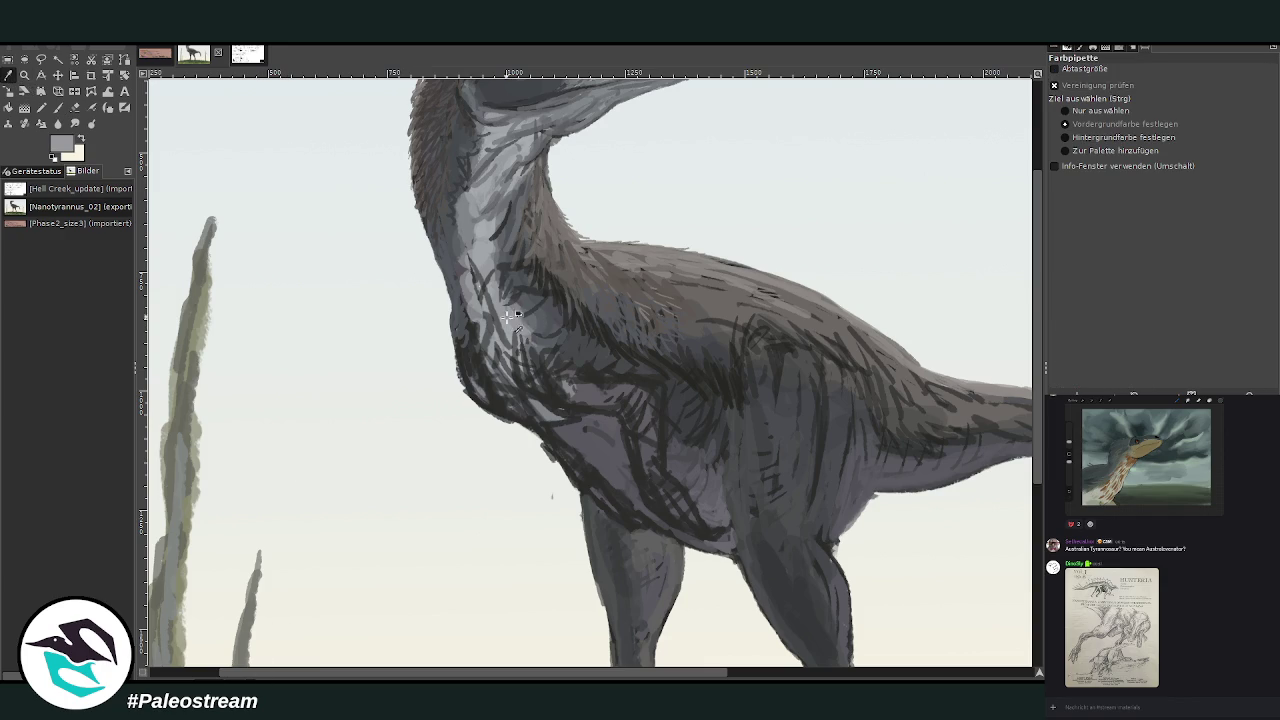
click(58, 107)
mouse_move(562, 388)
mouse_down()
mouse_move(524, 340)
mouse_move(586, 382)
mouse_move(545, 340)
mouse_move(514, 376)
mouse_move(490, 356)
mouse_move(502, 404)
mouse_up()
mouse_move(470, 364)
mouse_down()
mouse_move(520, 420)
mouse_move(467, 356)
mouse_move(512, 402)
mouse_move(552, 398)
mouse_move(548, 388)
mouse_up()
Try blue-grey on the lower chest, undo it, repaint lighter chalk strokes, and set opacity 37.2.
ctrl+click(986, 394)
mouse_move(547, 436)
mouse_down()
mouse_move(665, 538)
mouse_move(592, 466)
mouse_up()
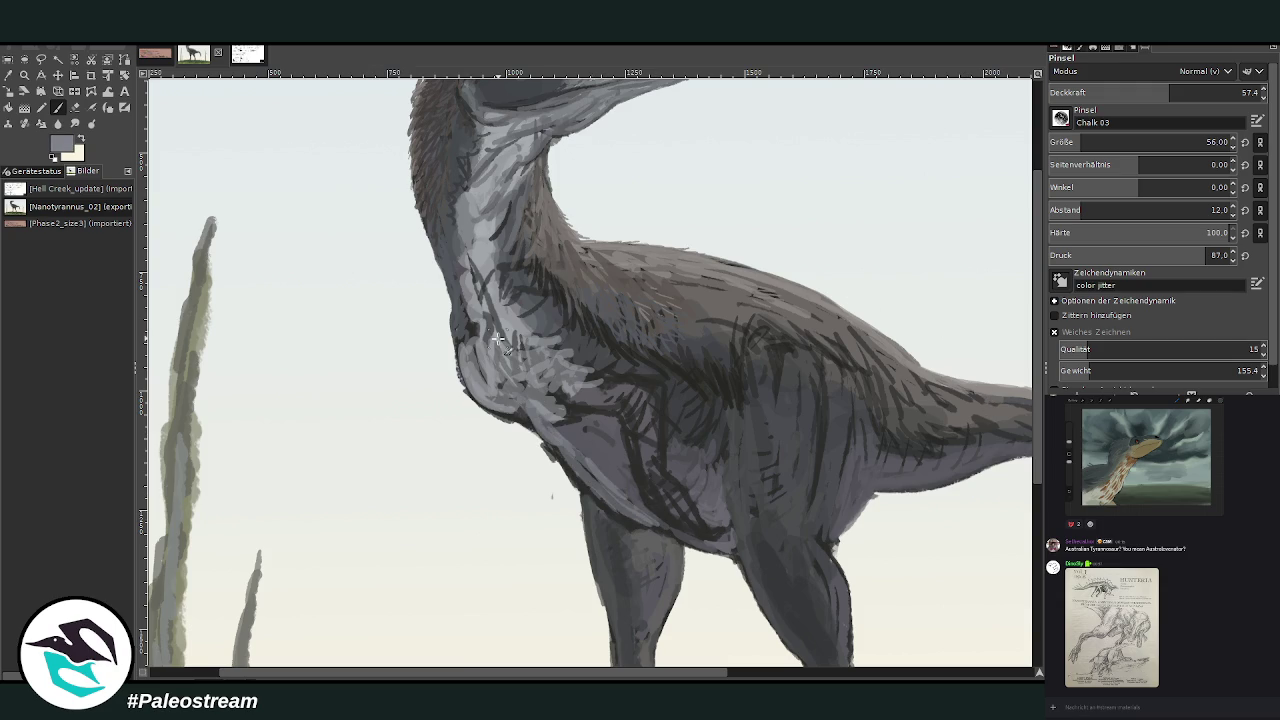
key(ctrl+z)
drag(640, 505, 561, 370)
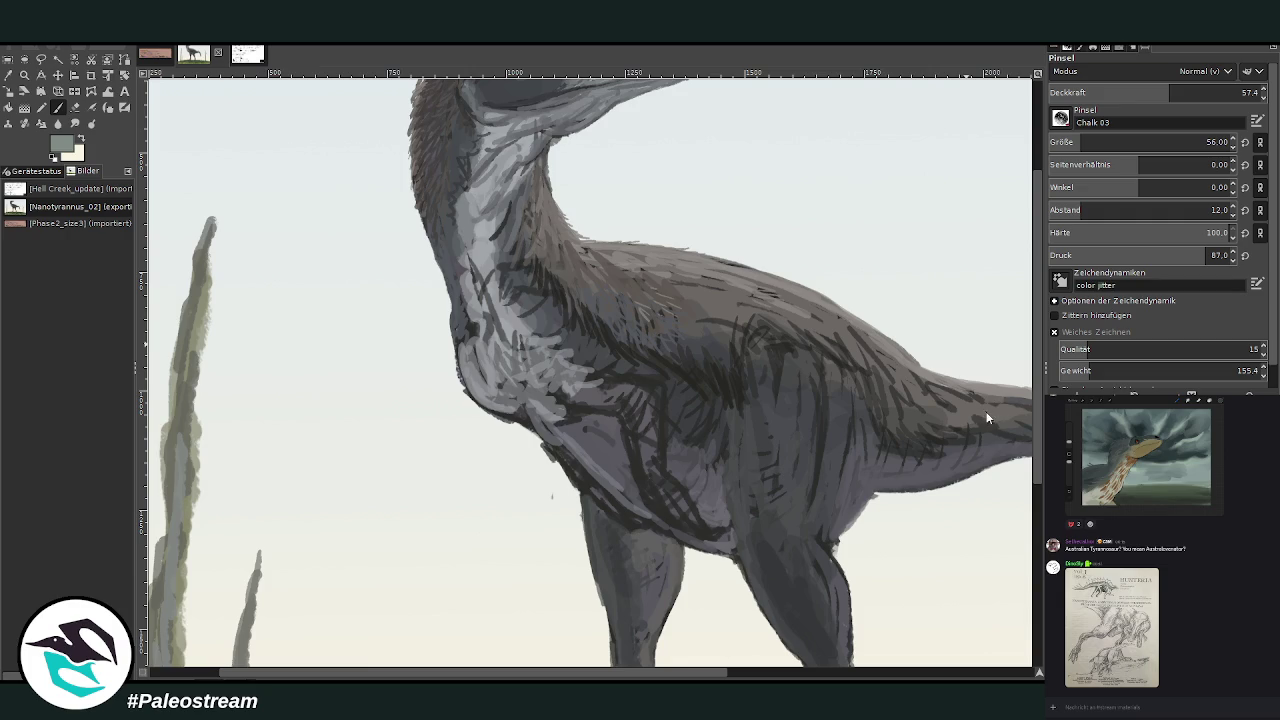
click(1240, 92)
text(37.2)
key(Return)
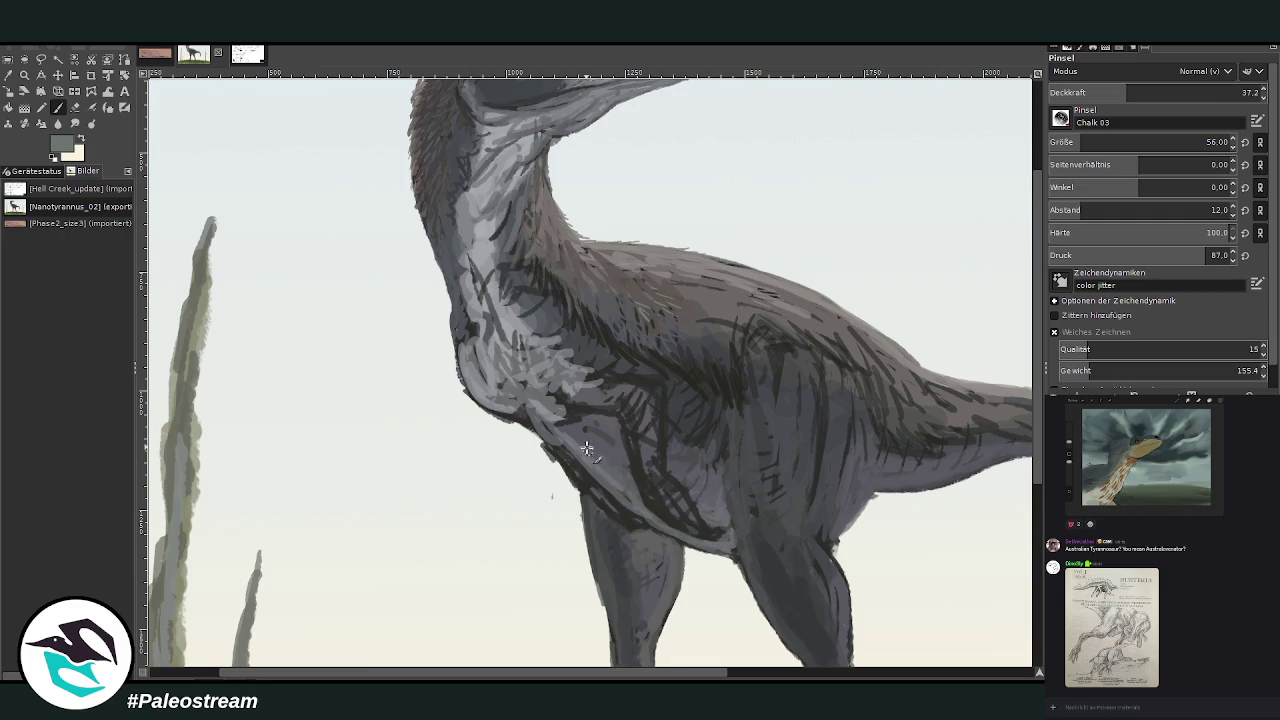
drag(610, 677, 698, 677)
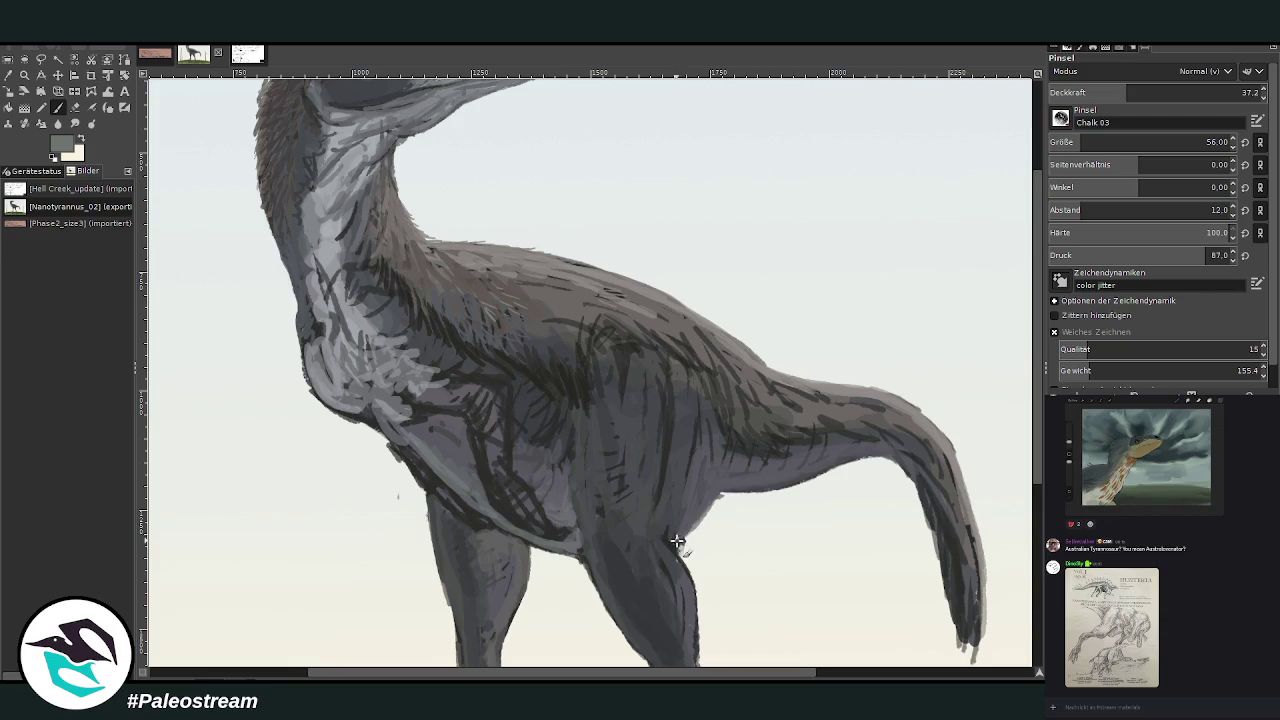
At opacity 59.3 and brush size 40, smooth the belly edge and hatch the upper hind leg.
drag(1127, 92, 1173, 92)
drag(1083, 142, 1075, 142)
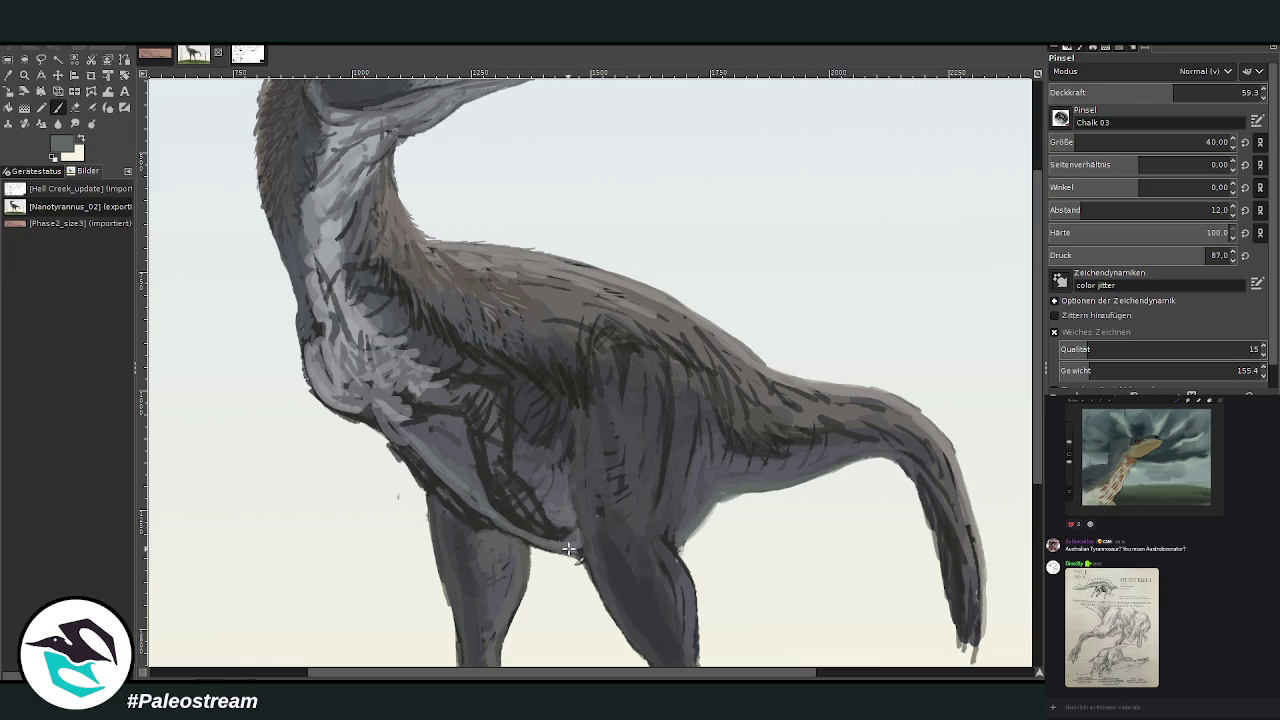
drag(566, 548, 454, 553)
scroll(975, 270, down, 3)
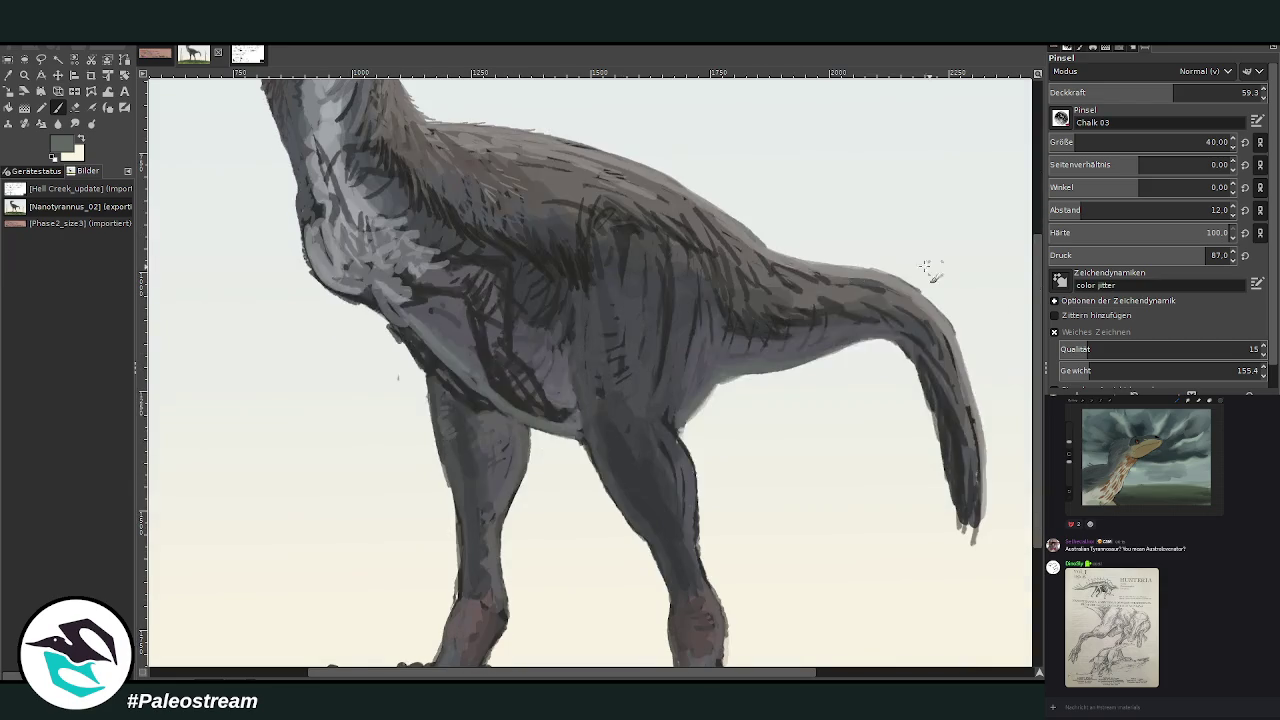
mouse_move(609, 466)
mouse_down()
mouse_move(616, 444)
mouse_move(604, 470)
mouse_move(587, 424)
mouse_up()
Paint darker grey-green and light grey chalk strokes over the chest and neck.
ctrl+click(938, 377)
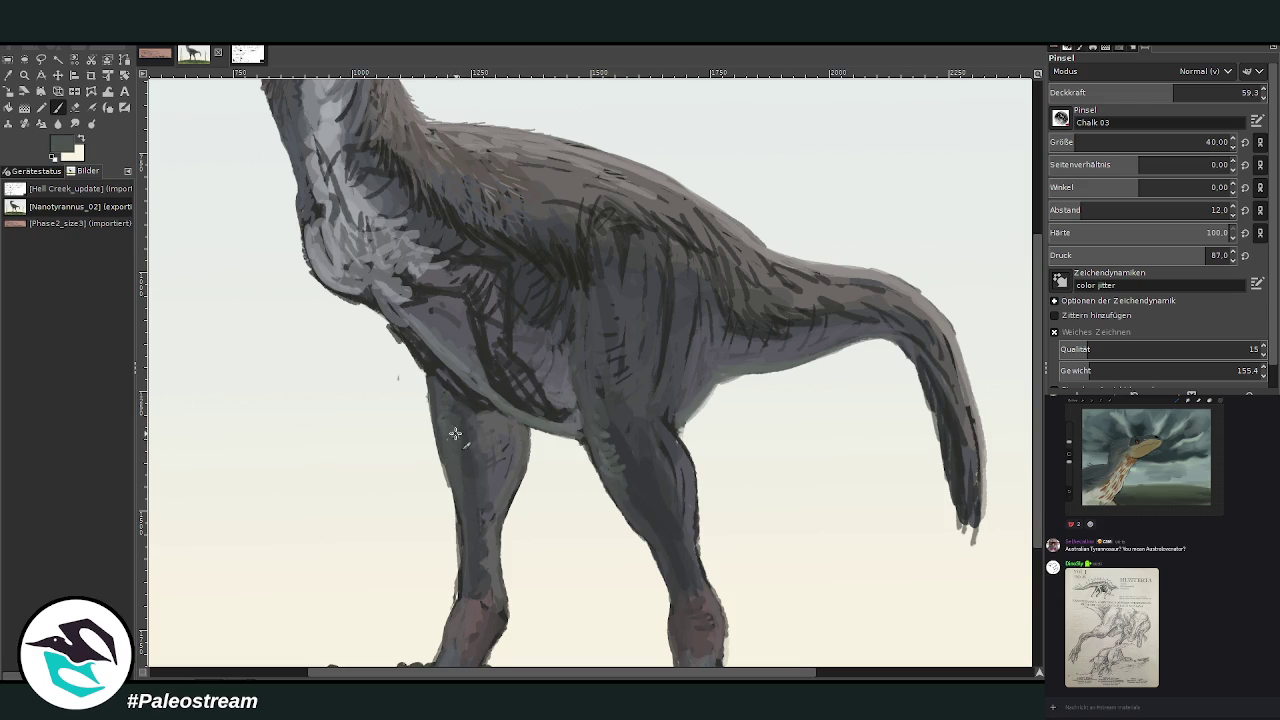
mouse_move(372, 243)
mouse_down()
mouse_move(350, 268)
mouse_move(444, 262)
mouse_move(398, 220)
mouse_up()
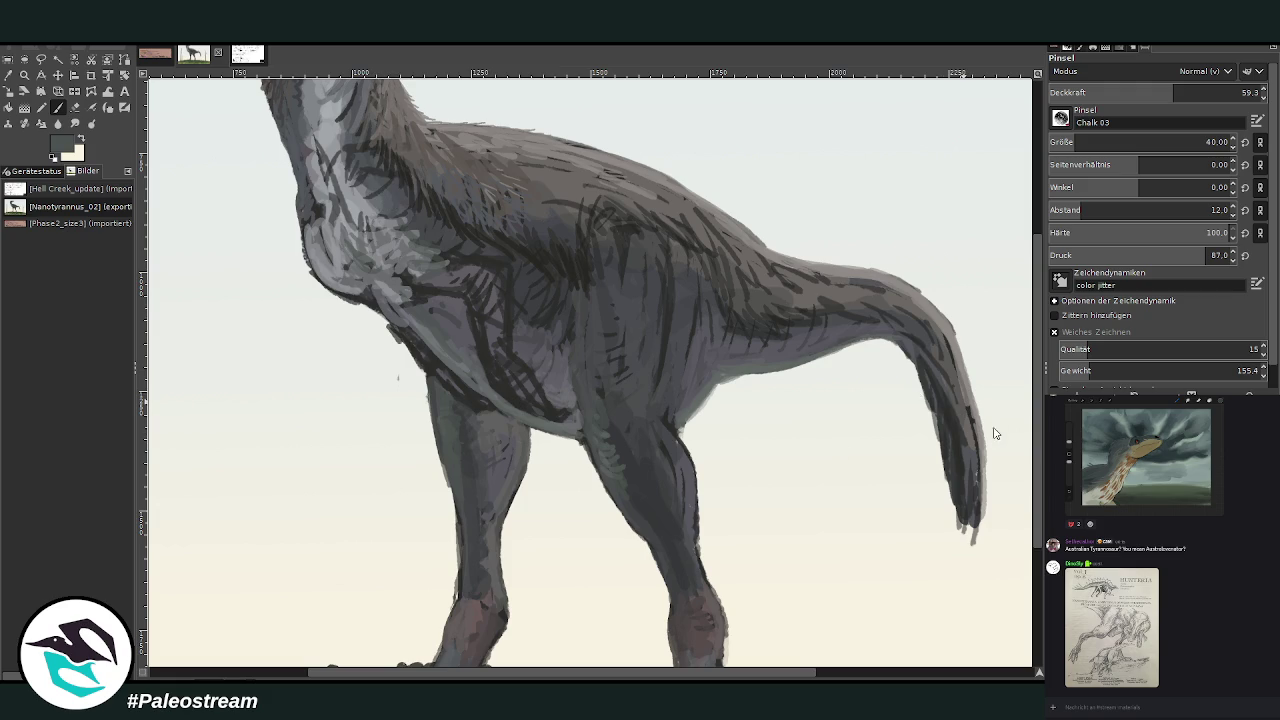
scroll(905, 117, up, 3)
drag(412, 355, 372, 312)
ctrl+click(945, 440)
drag(469, 366, 514, 465)
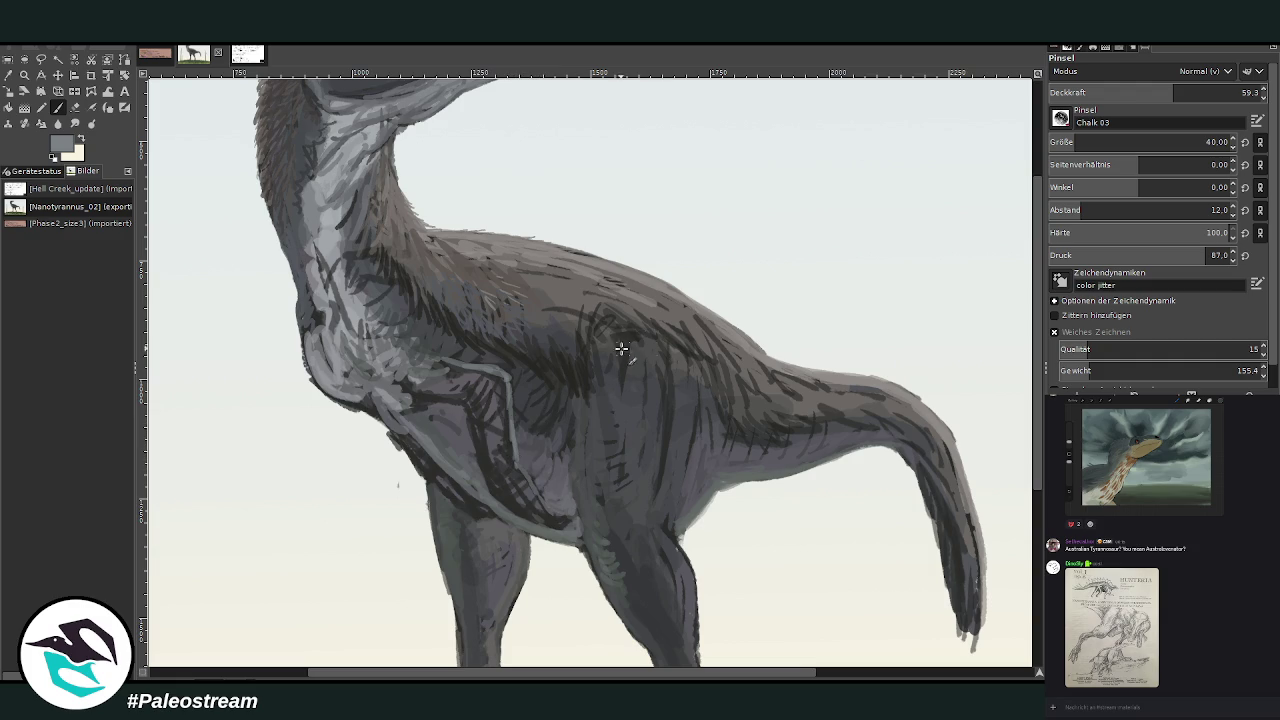
Pick darker greys and hatch across the dinosaur's back at opacity 71.
ctrl+click(986, 431)
ctrl+click(980, 427)
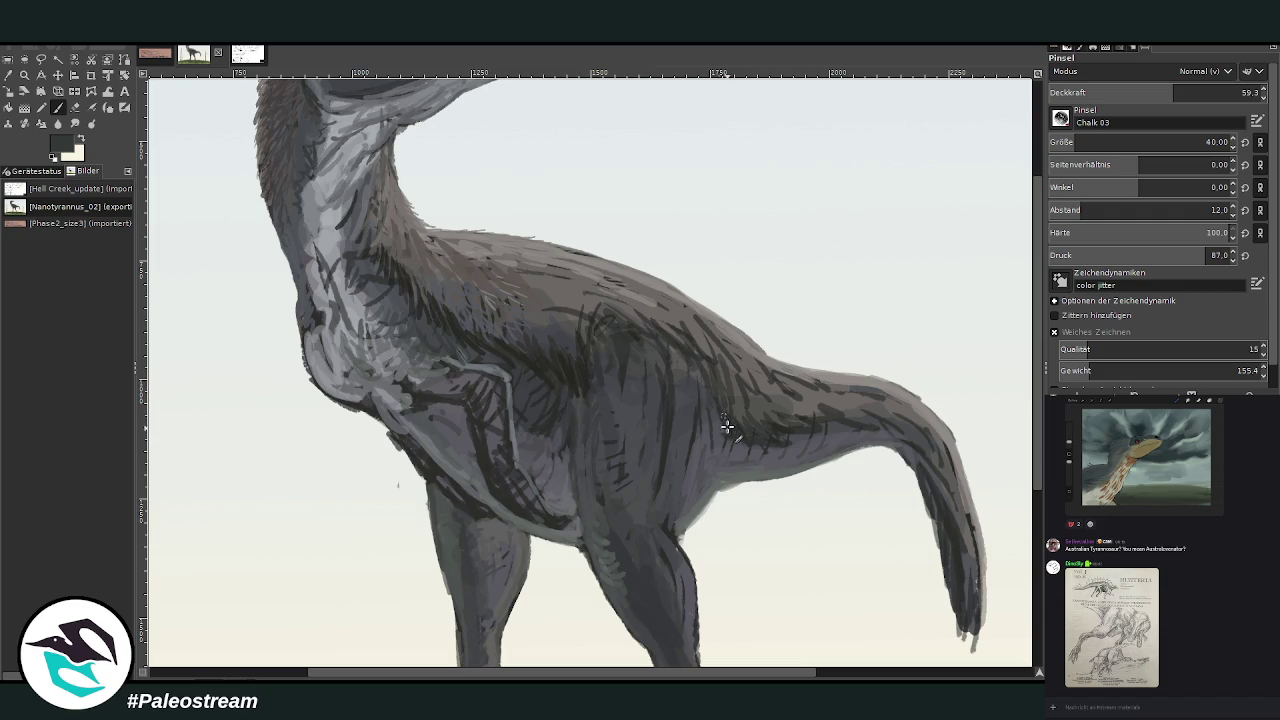
ctrl+click(990, 420)
ctrl+click(990, 417)
click(1201, 90)
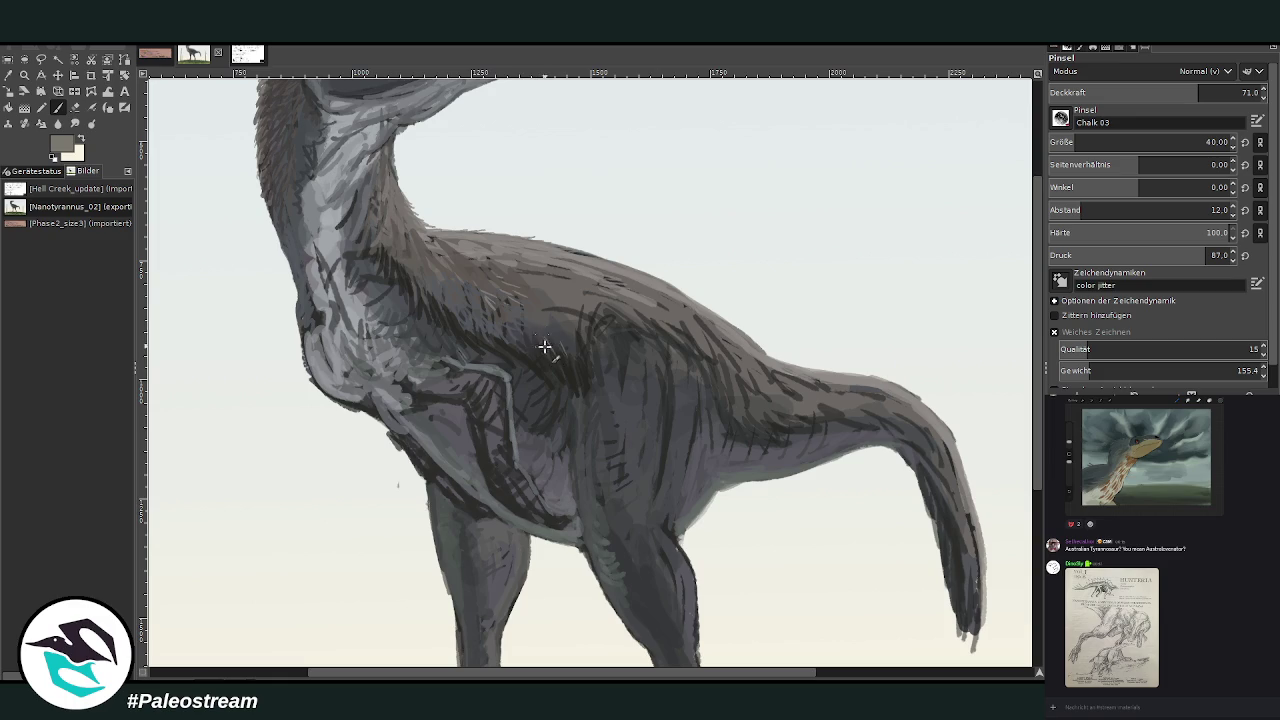
ctrl+click(991, 429)
drag(593, 325, 670, 325)
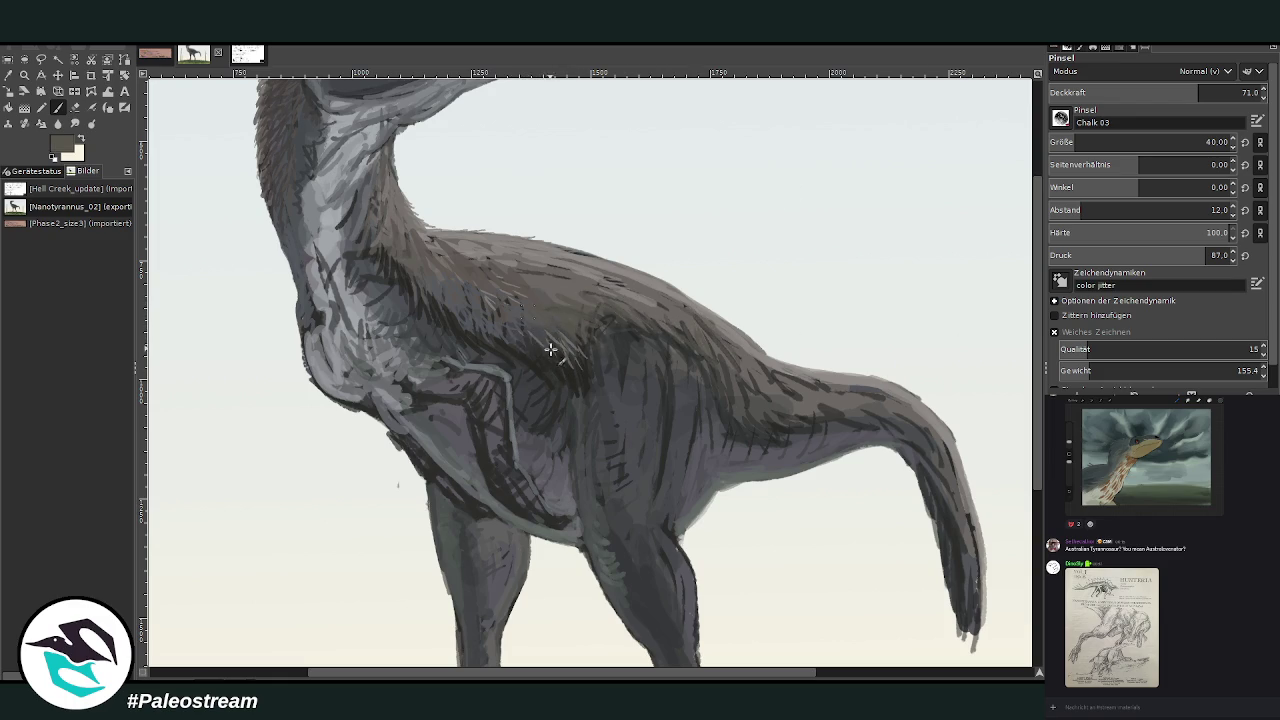
drag(545, 340, 499, 331)
At opacity 84.9, clean up the neck outline with the pale sky colour.
ctrl+click(975, 415)
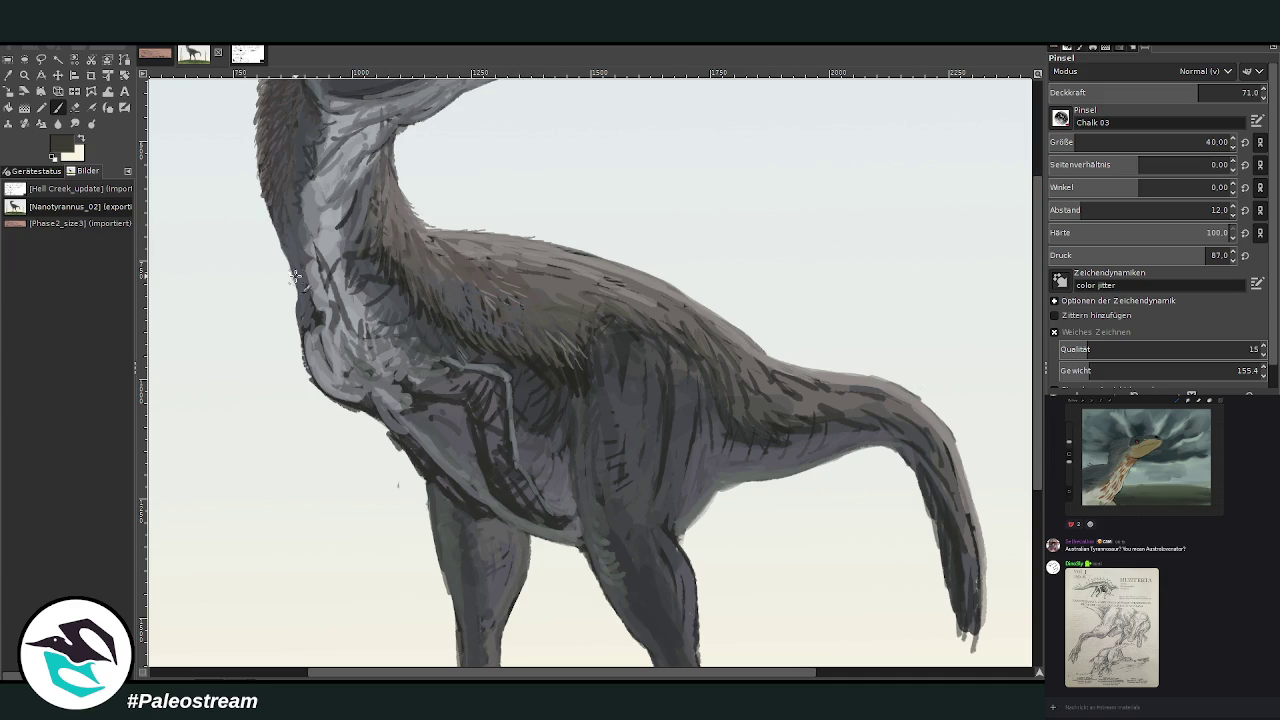
click(1249, 92)
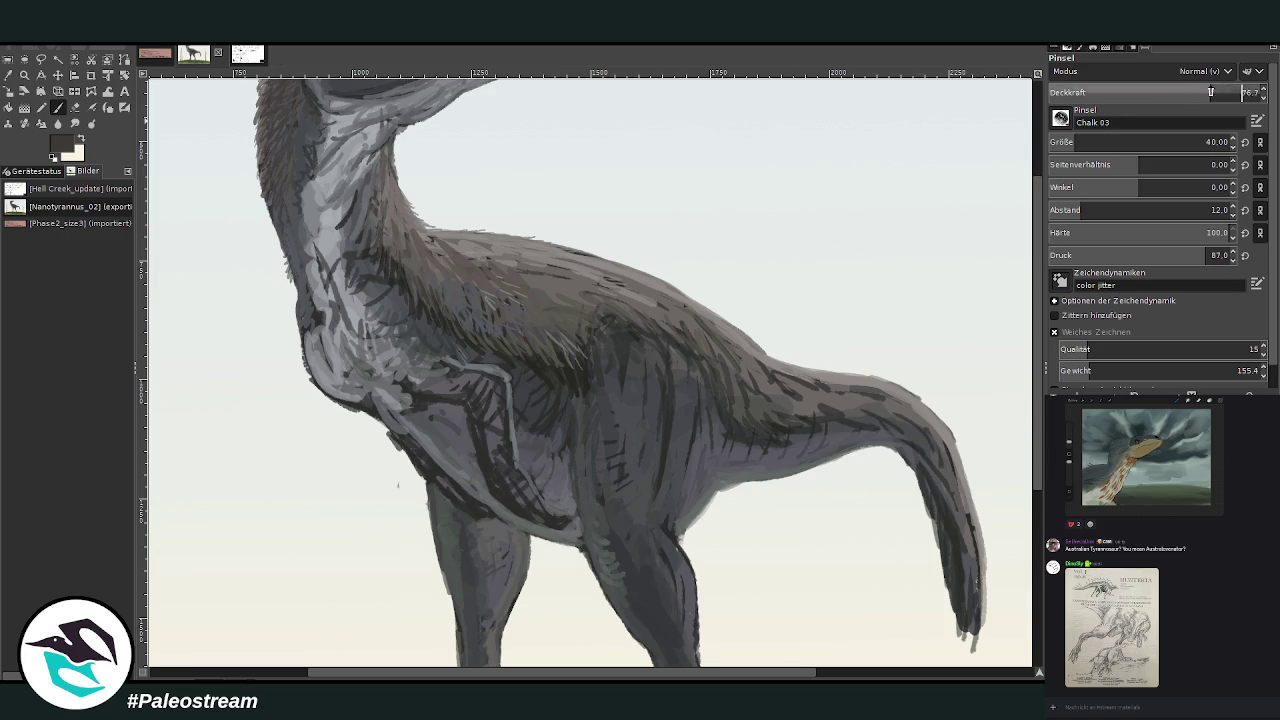
ctrl+click(990, 444)
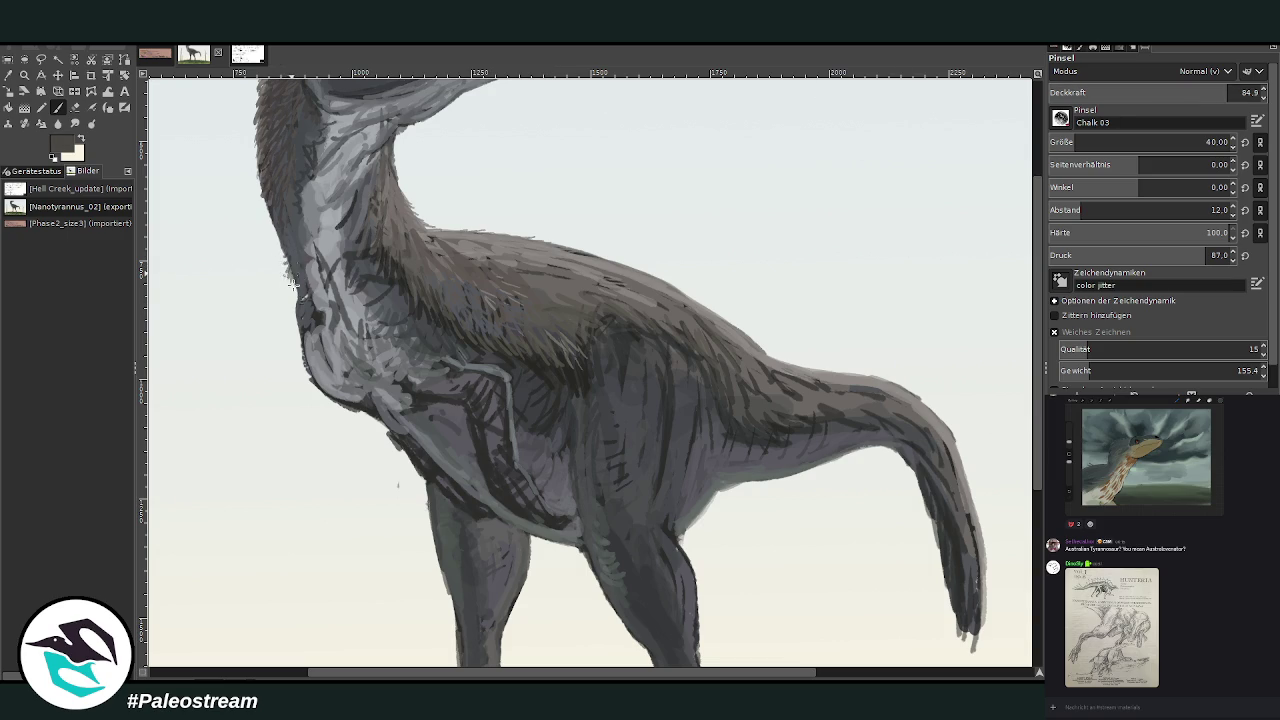
mouse_move(268, 240)
mouse_down()
mouse_move(271, 208)
mouse_move(287, 270)
mouse_up()
scroll(1004, 291, up, 3)
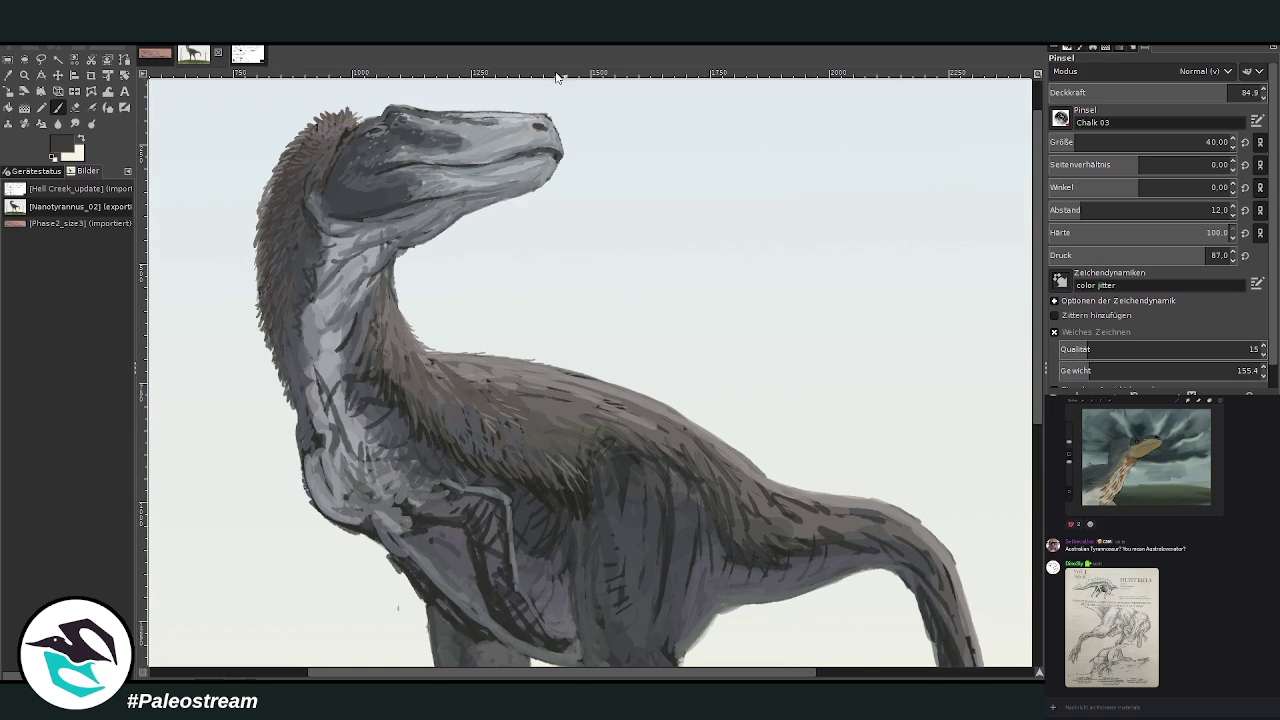
Mark the mane edge, then lighten the neck and lower neck with sampled light grey strokes.
drag(300, 226, 292, 278)
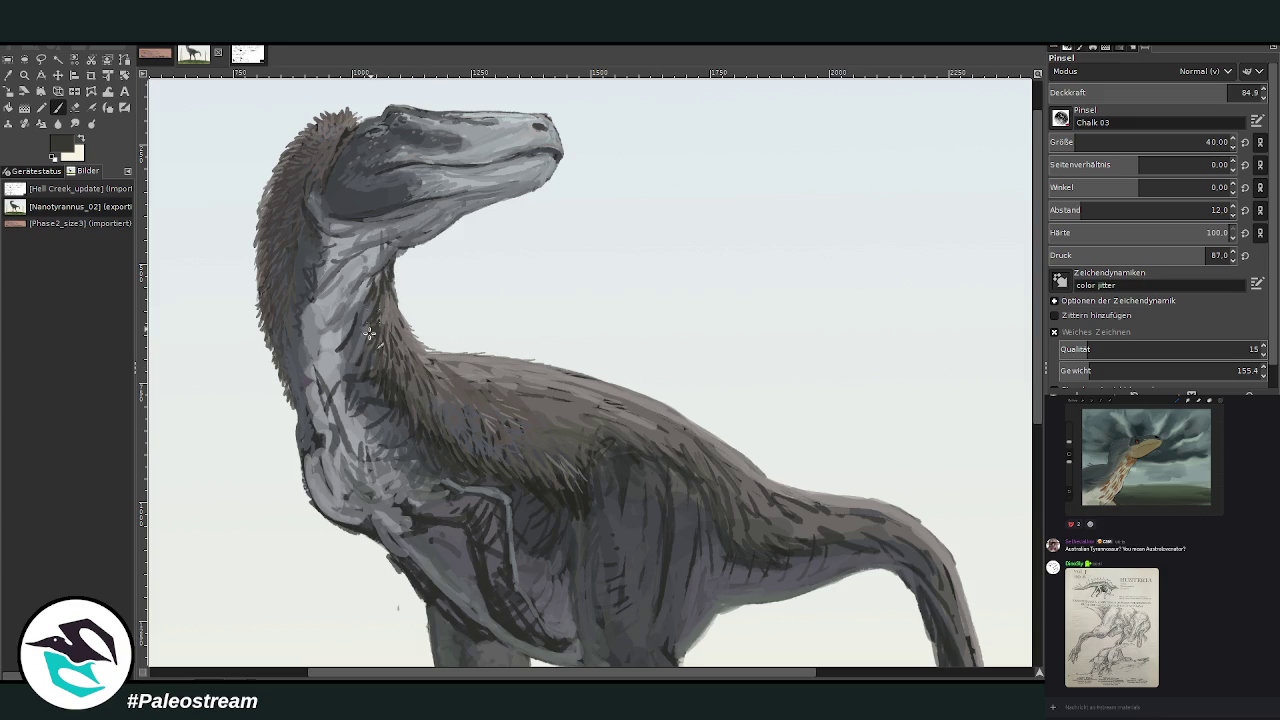
key(o)
click(340, 318)
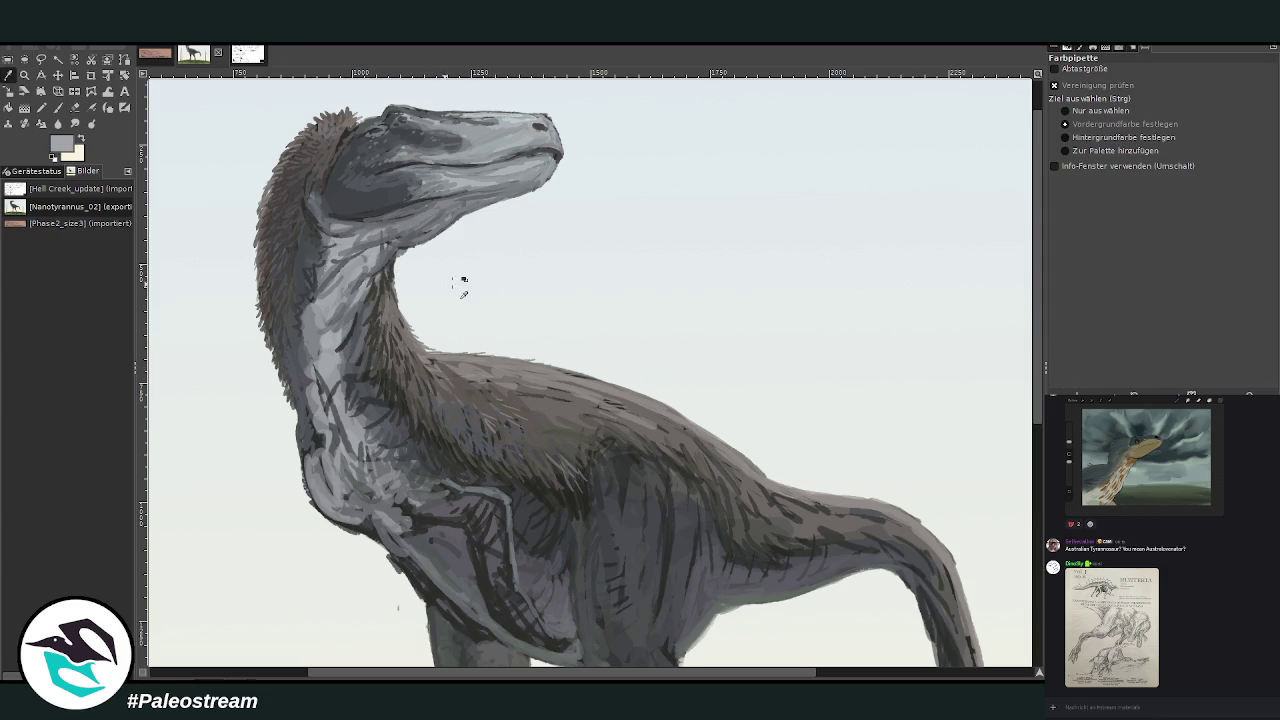
key(p)
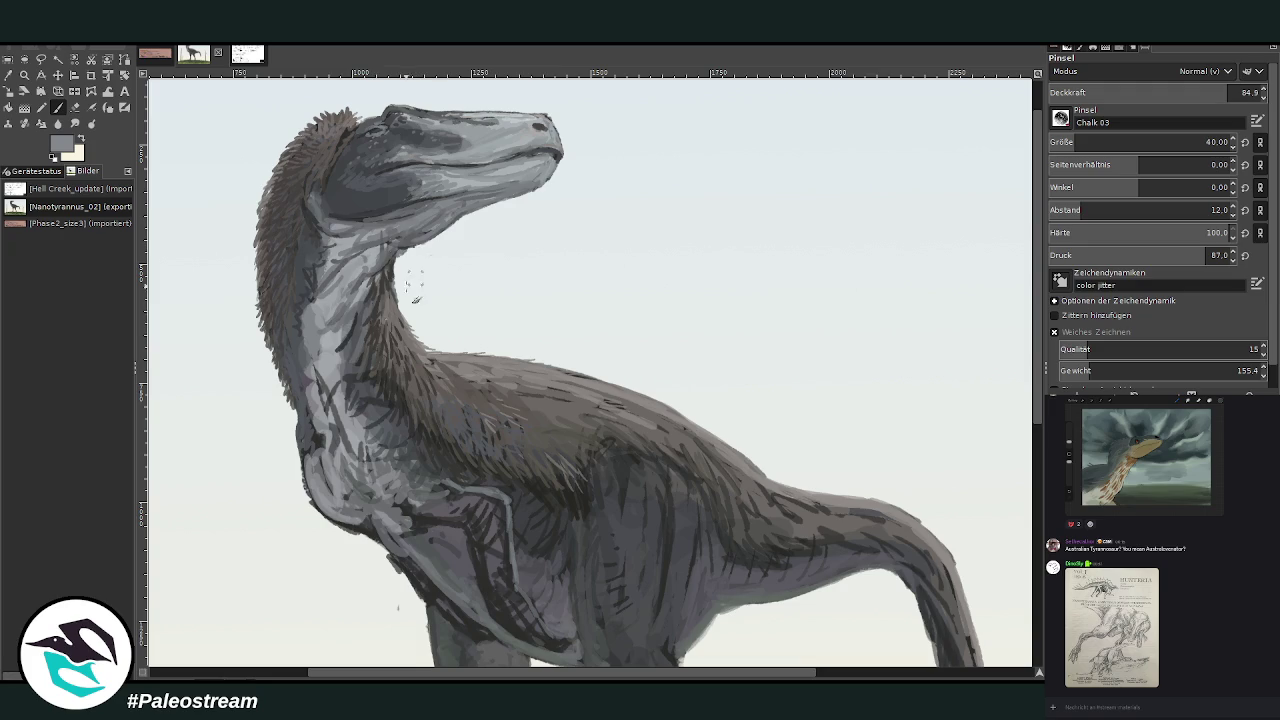
drag(335, 353, 360, 306)
drag(345, 366, 363, 455)
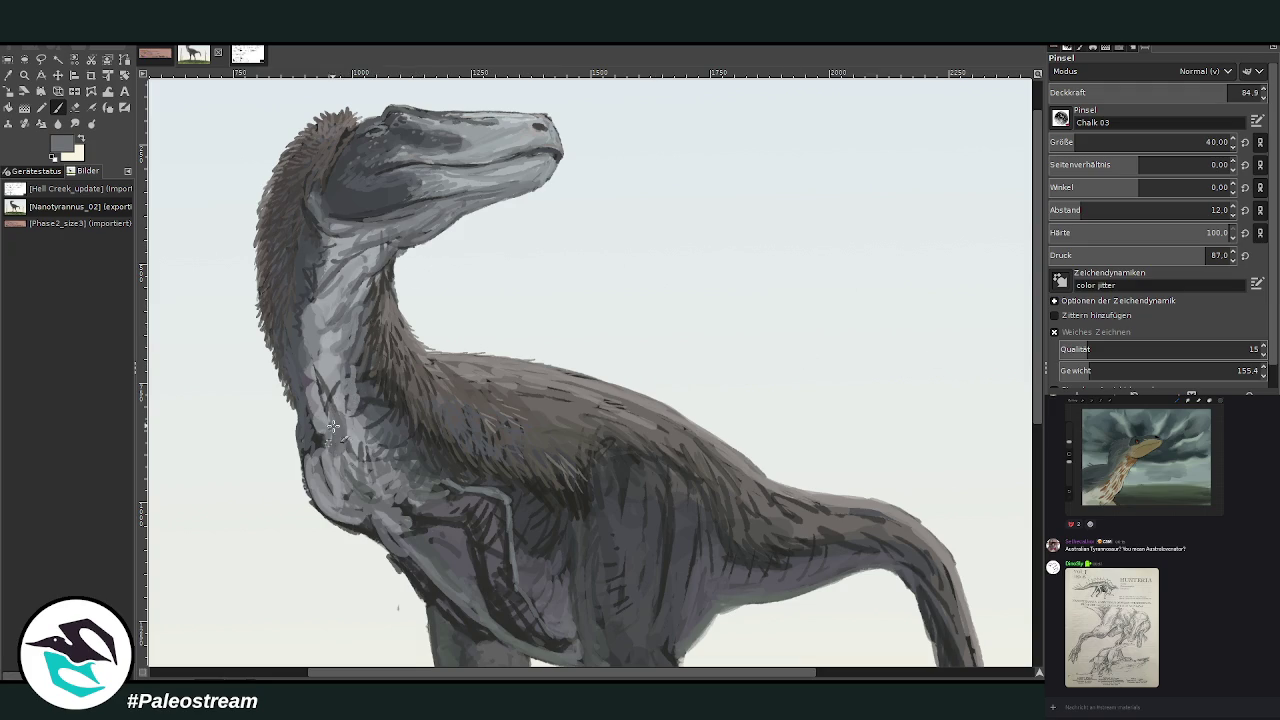
mouse_move(345, 412)
mouse_down()
mouse_move(318, 362)
mouse_move(400, 470)
mouse_up()
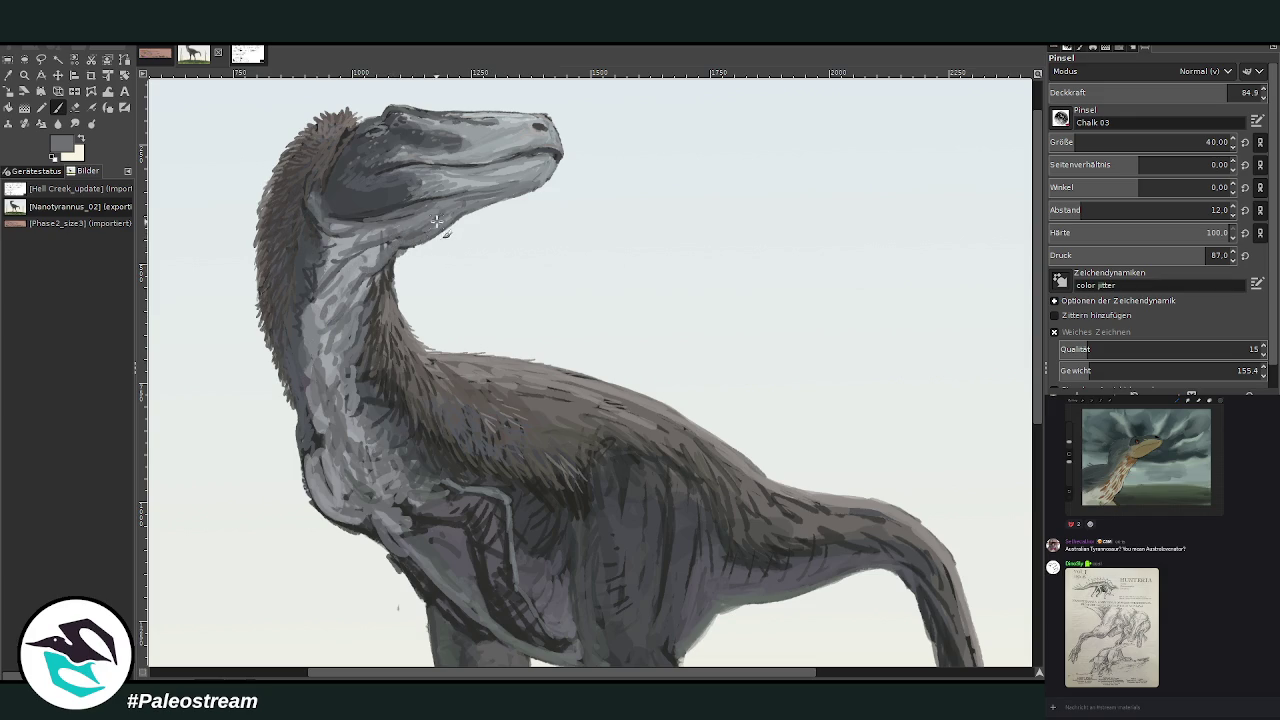
Darken the underside of the jaw and throat with dark grey at opacity 55.8.
ctrl+click(467, 149)
click(1164, 92)
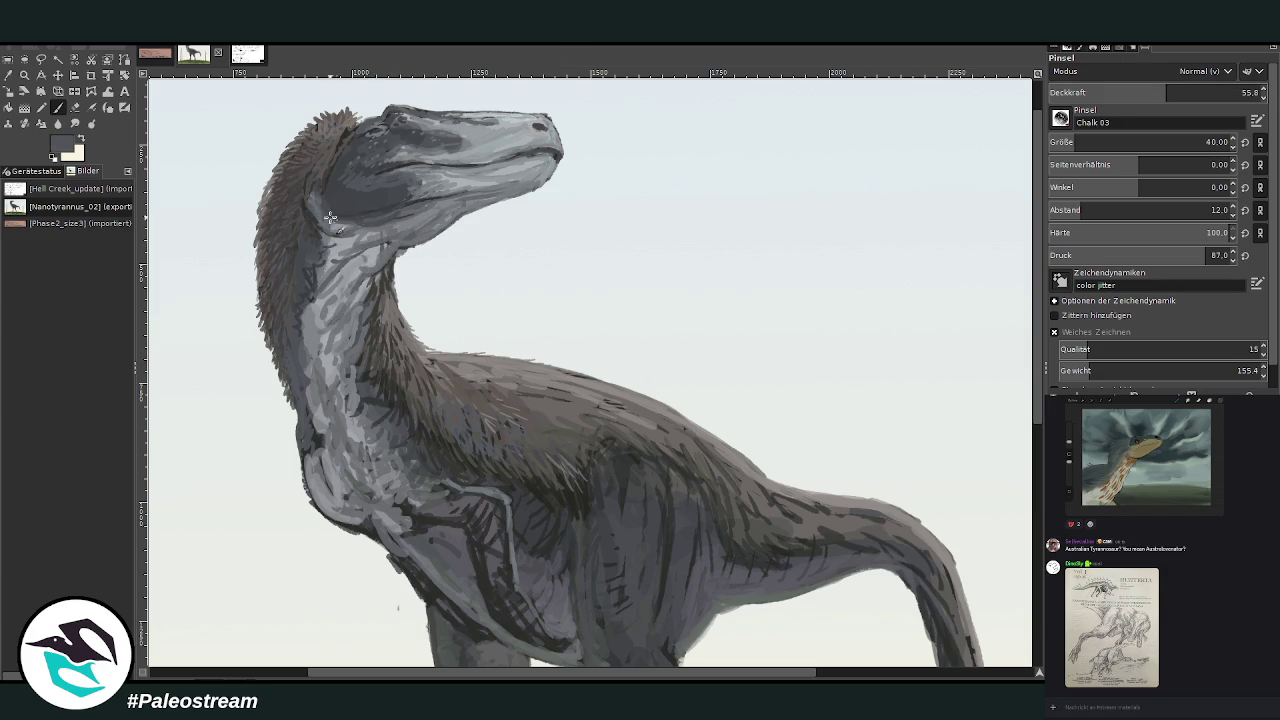
drag(414, 216, 341, 258)
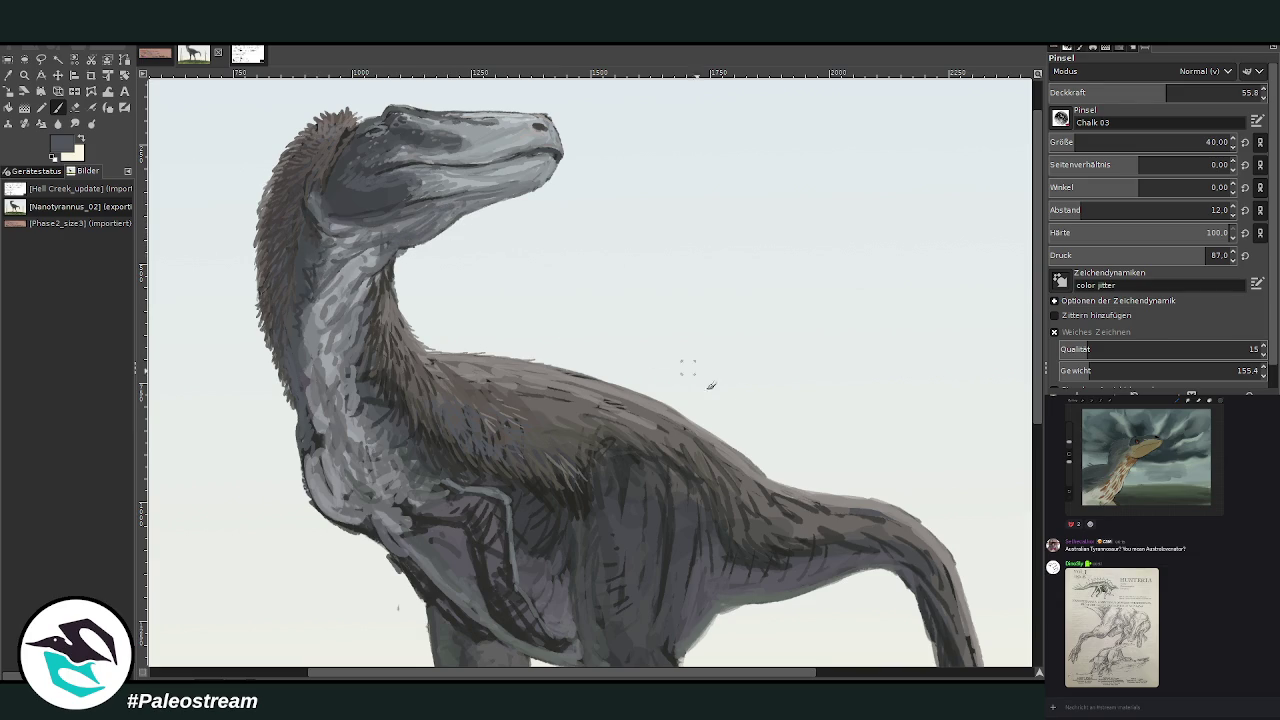
scroll(768, 152, down, 3)
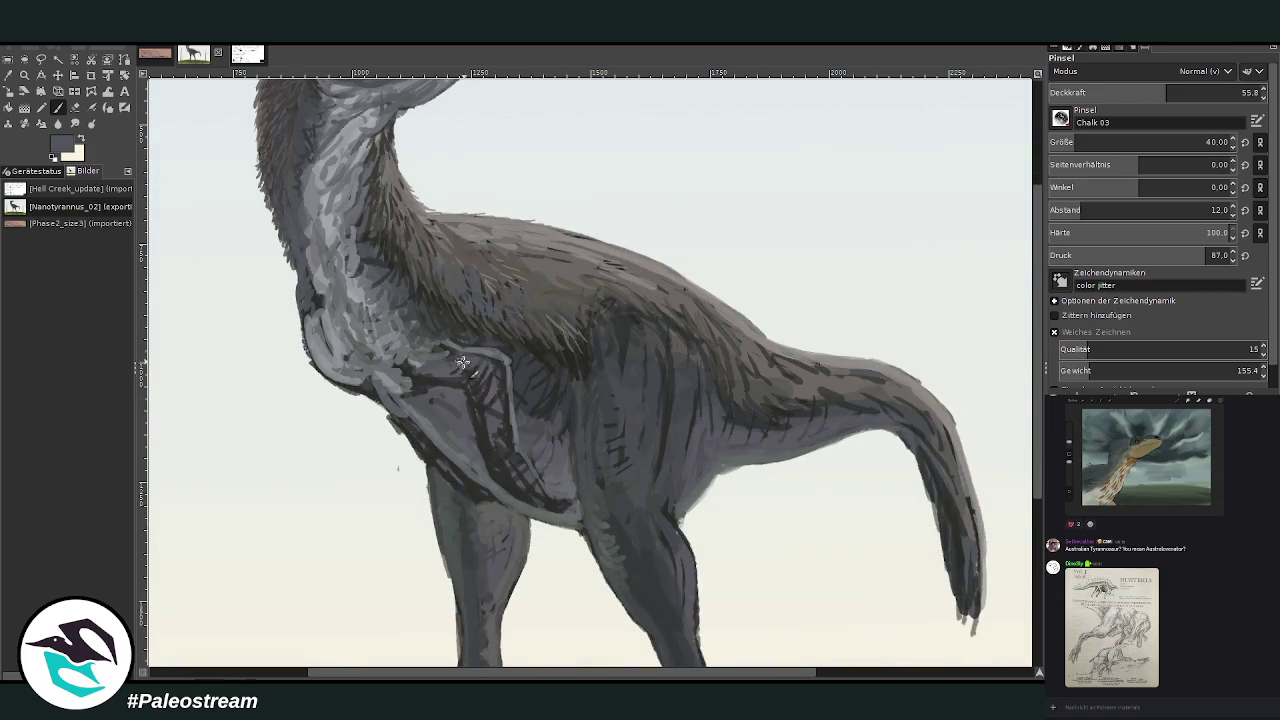
Cover the pale forelimb outline in dark grey and lighten the dark thigh and hip.
mouse_move(463, 362)
mouse_down()
mouse_move(440, 360)
mouse_move(510, 382)
mouse_move(505, 416)
mouse_up()
mouse_move(667, 347)
mouse_down()
mouse_move(677, 343)
mouse_move(656, 432)
mouse_up()
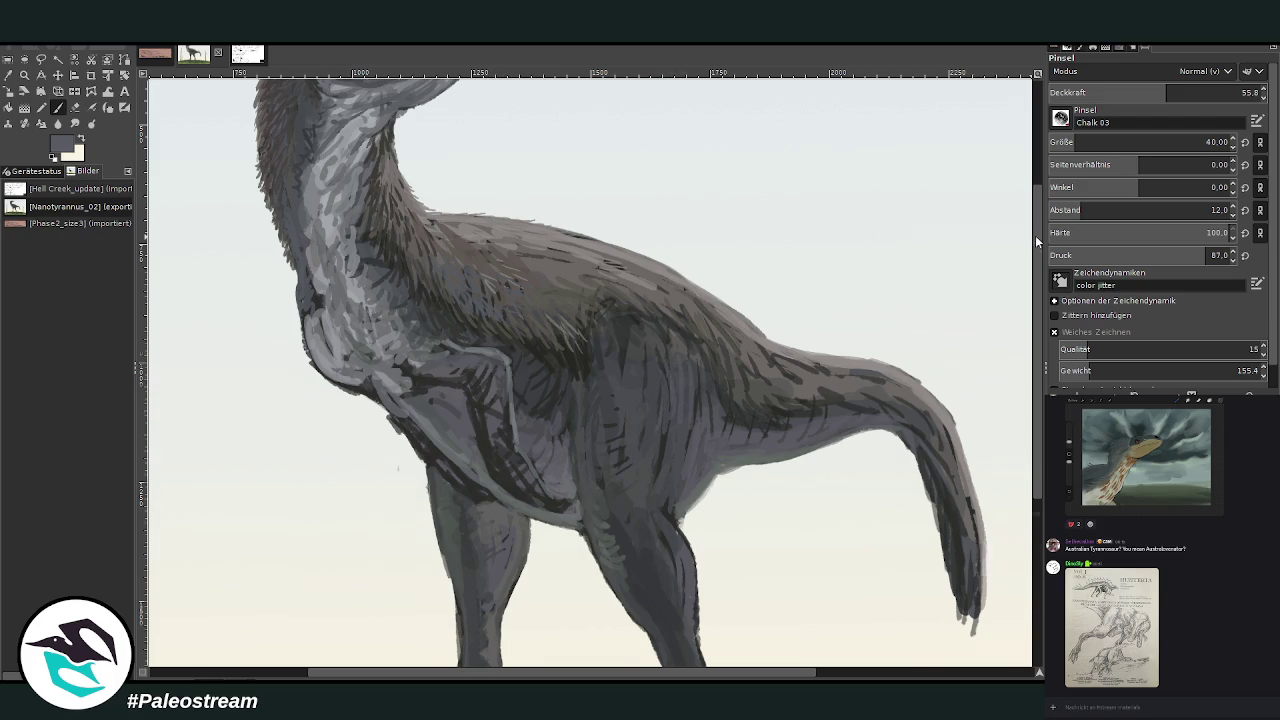
drag(1036, 235, 1032, 302)
Smooth the thigh and knee edge with lighter grey at opacity 36.6, then zoom out.
drag(670, 402, 678, 378)
drag(680, 445, 686, 380)
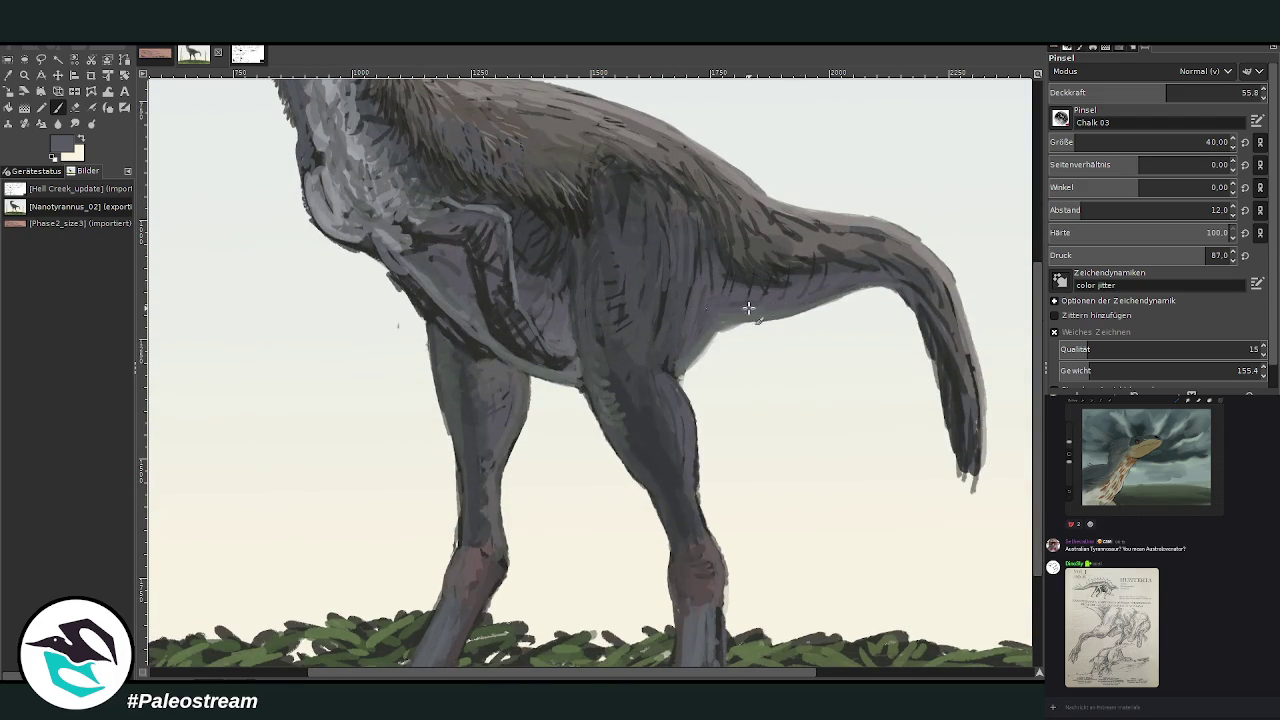
ctrl+click(984, 418)
mouse_move(690, 432)
mouse_down()
mouse_move(658, 376)
mouse_move(692, 460)
mouse_move(676, 386)
mouse_move(704, 484)
mouse_move(672, 380)
mouse_move(662, 408)
mouse_move(646, 384)
mouse_up()
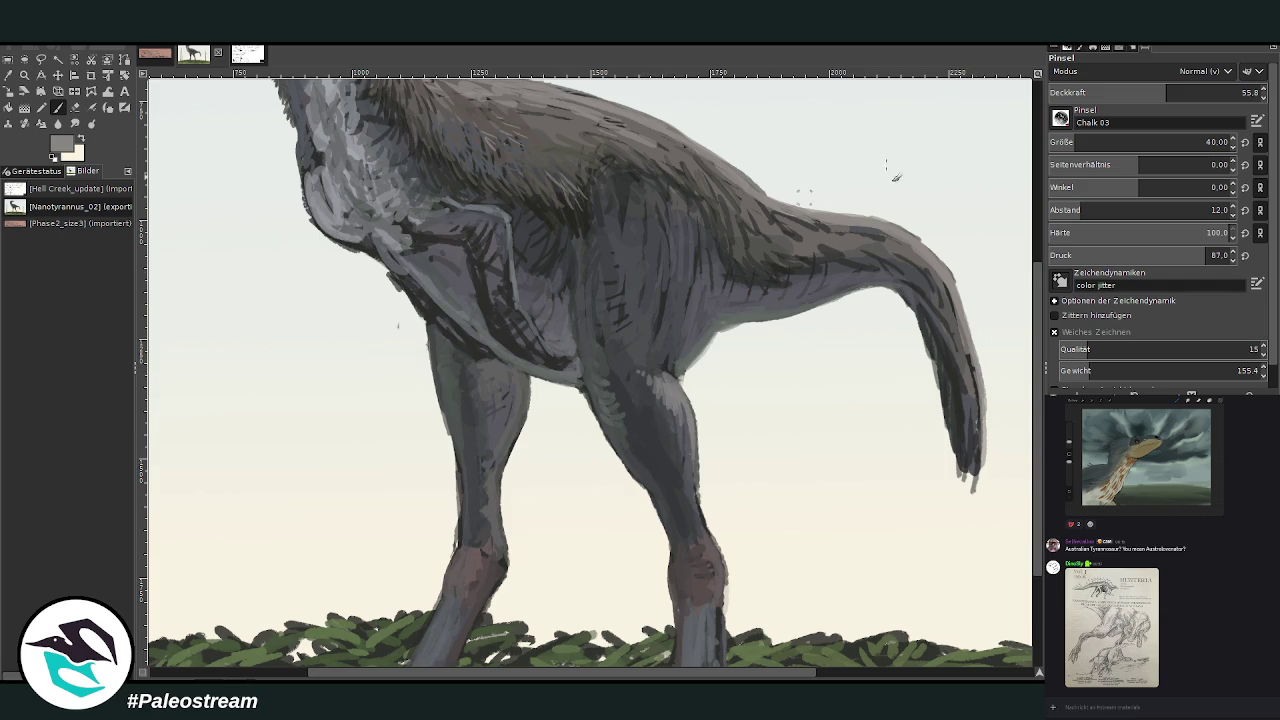
mouse_move(662, 428)
mouse_down()
mouse_move(666, 396)
mouse_move(690, 404)
mouse_move(648, 412)
mouse_move(668, 392)
mouse_up()
ctrl+click(984, 418)
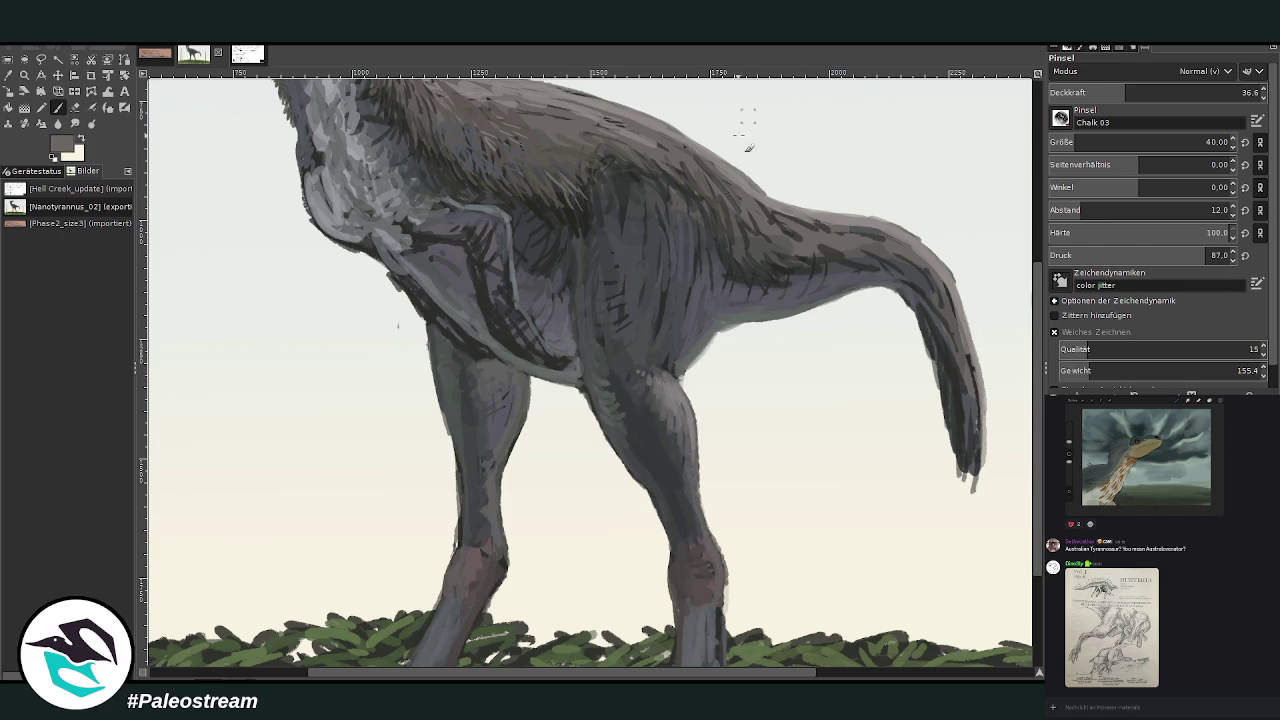
key(minus)
key(minus)
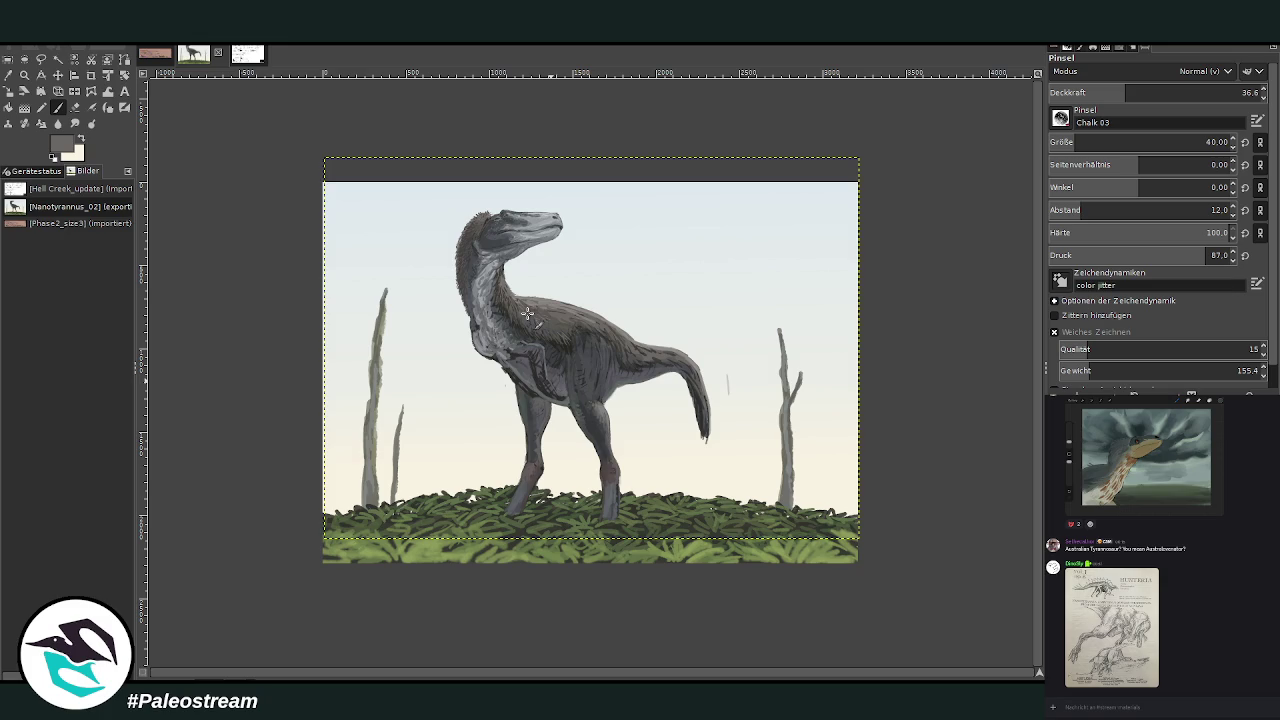
Zoom in on the head, sample its light grey and the pale sky colour, and soften the snout tip.
key(shift+e)
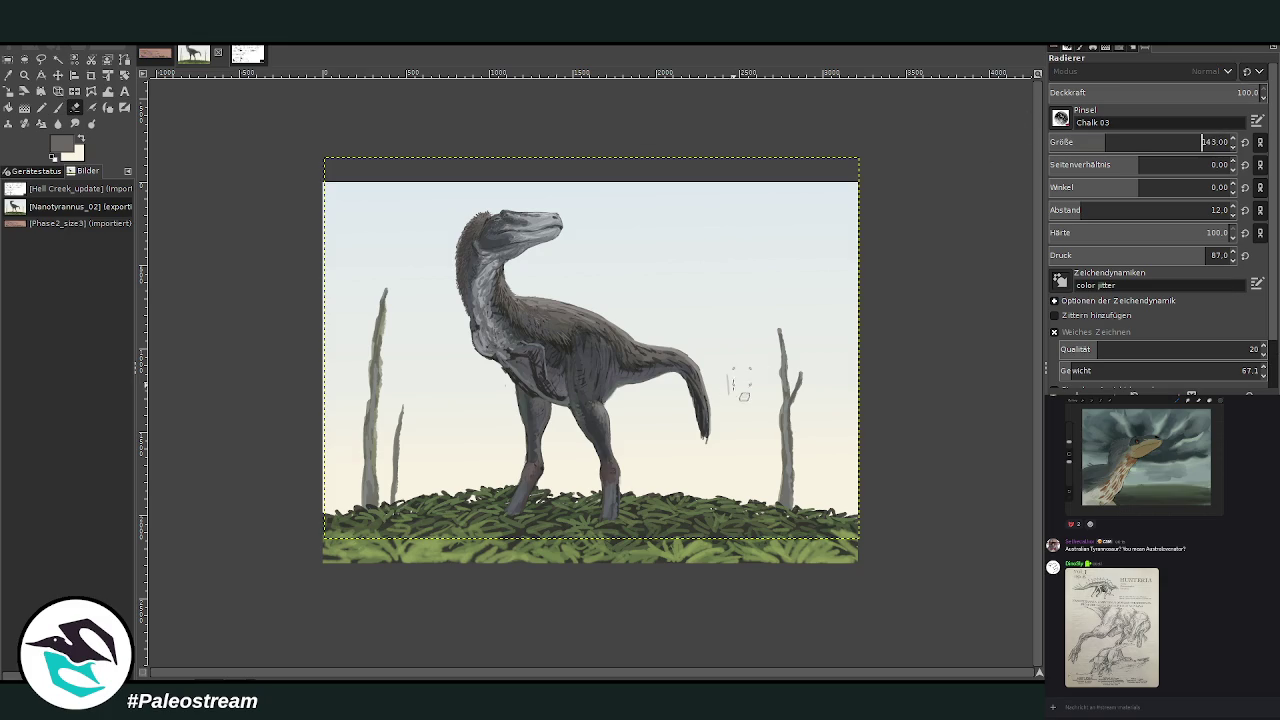
click(24, 75)
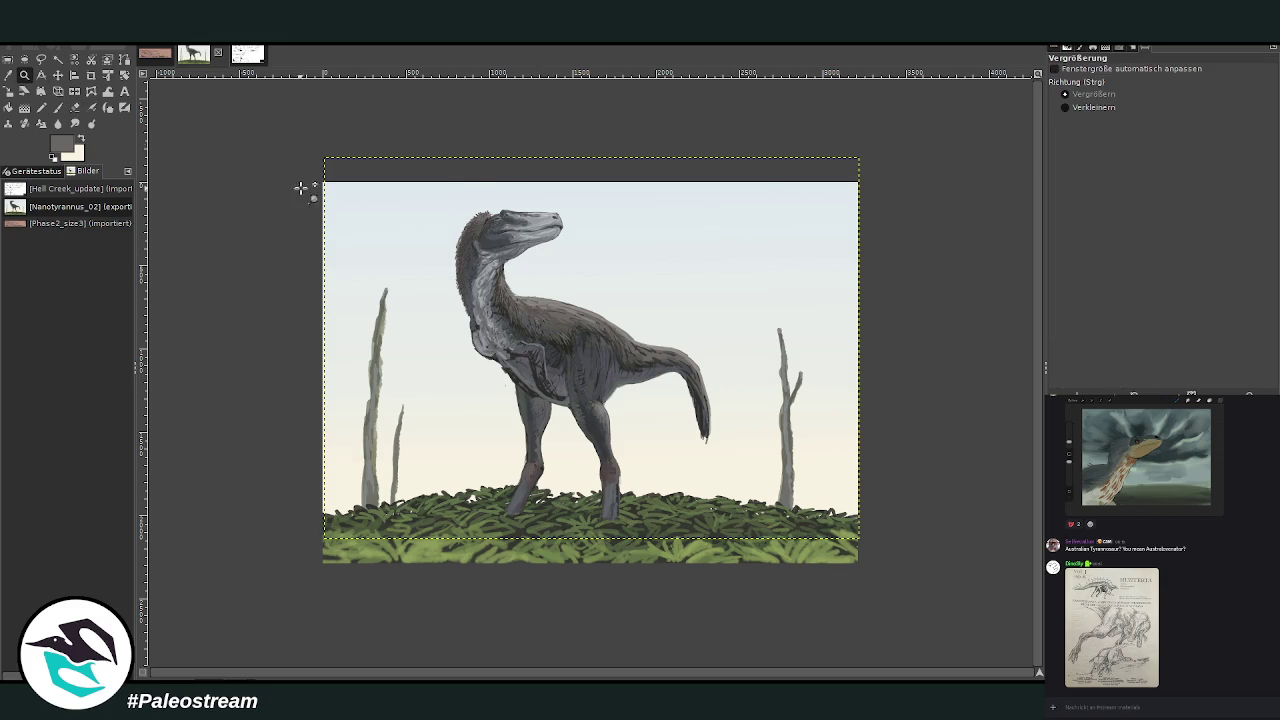
drag(446, 164, 651, 347)
drag(309, 110, 589, 317)
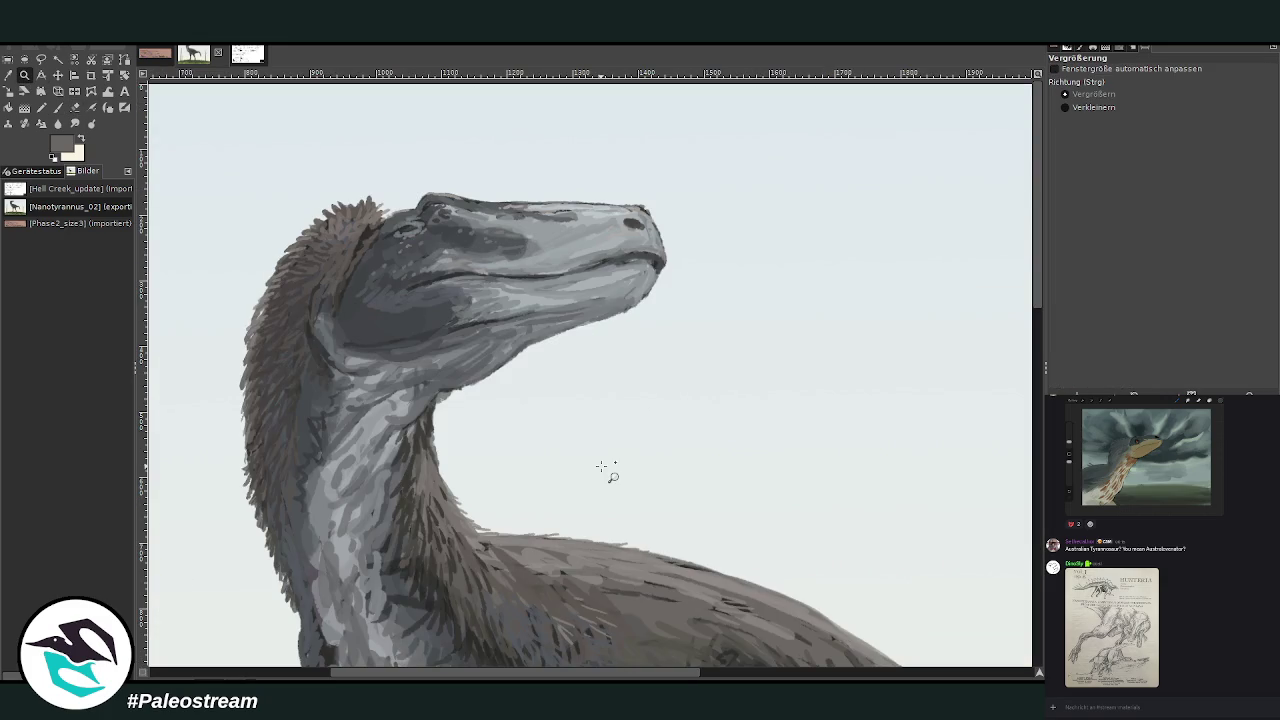
key(o)
click(596, 243)
click(999, 381)
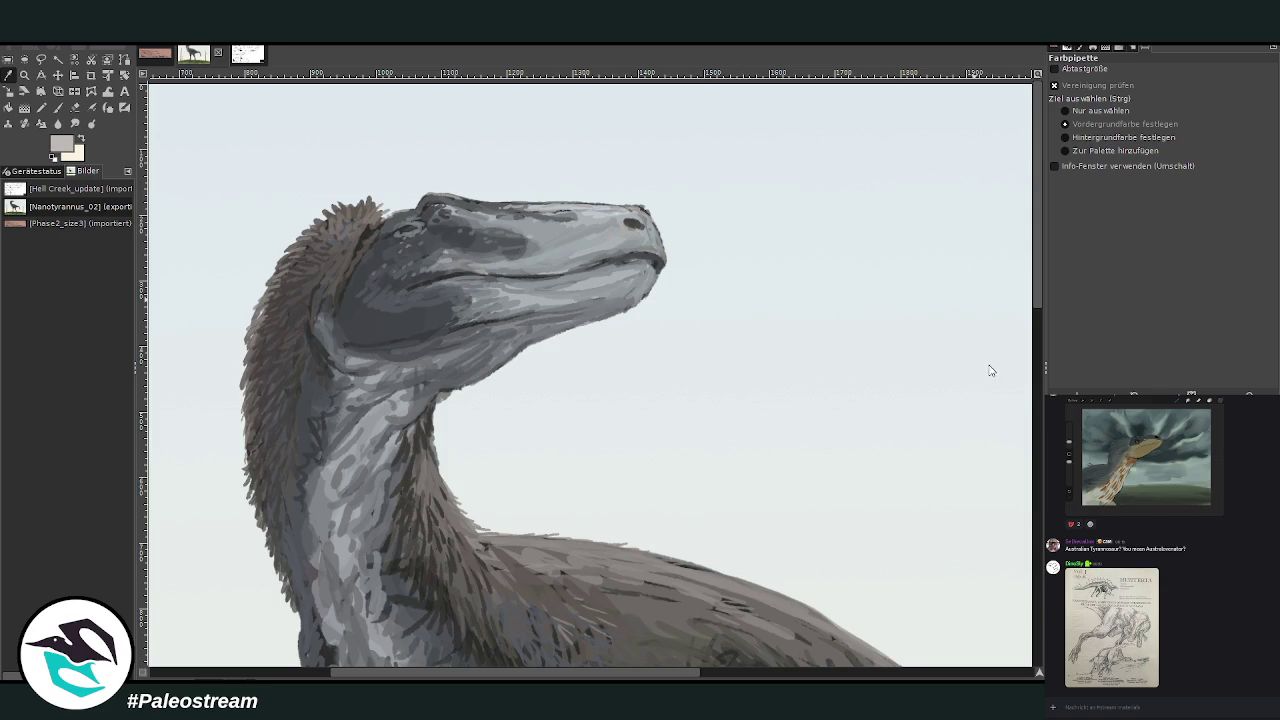
key(p)
drag(636, 236, 613, 233)
Paint crest strokes at brush size 69, then fine size-12 strokes at opacity 64.4 behind the skull.
click(1085, 142)
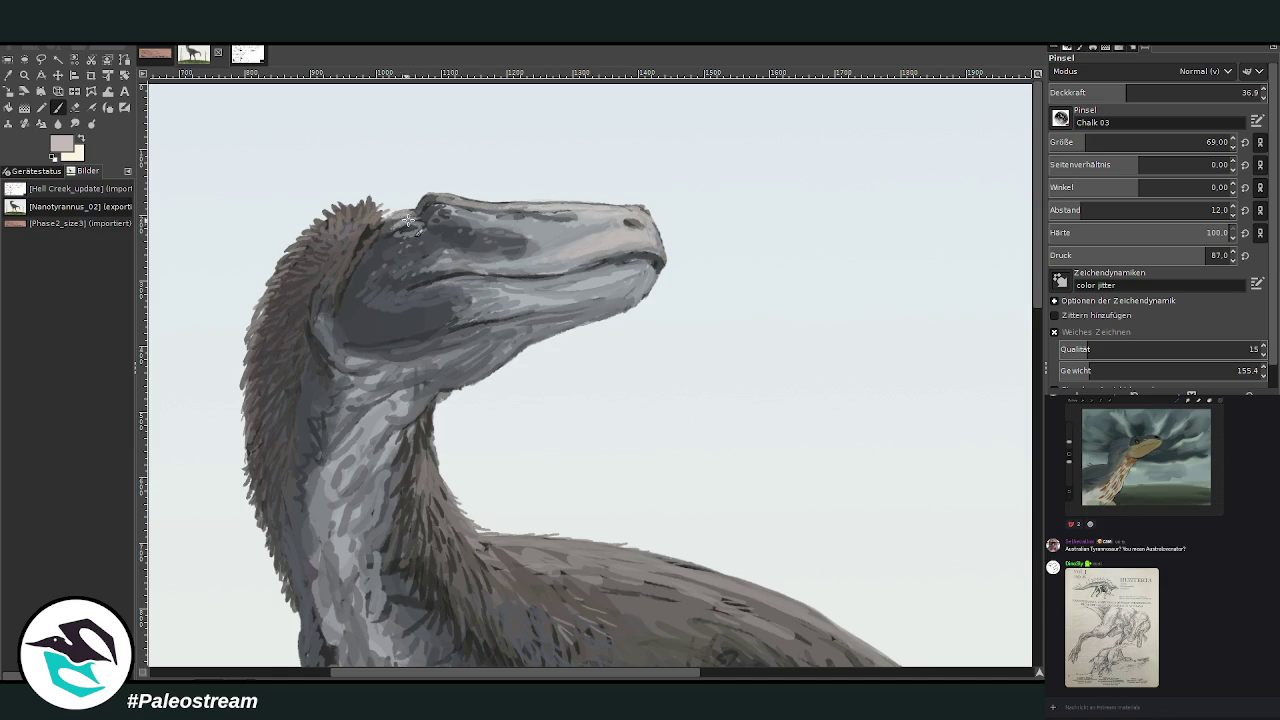
mouse_move(412, 217)
mouse_down()
mouse_move(352, 217)
mouse_move(352, 194)
mouse_move(330, 224)
mouse_move(362, 230)
mouse_move(349, 247)
mouse_move(289, 256)
mouse_up()
ctrl+click(995, 389)
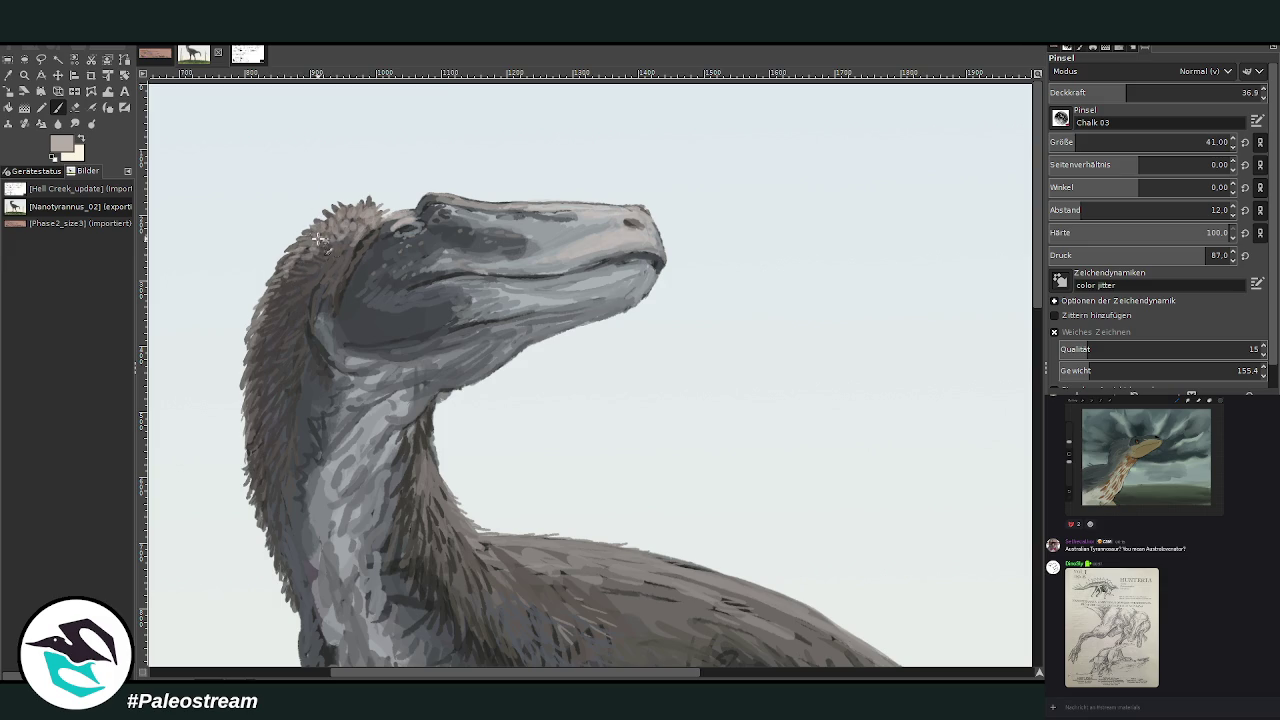
mouse_move(292, 258)
mouse_down()
mouse_move(275, 300)
mouse_move(364, 222)
mouse_up()
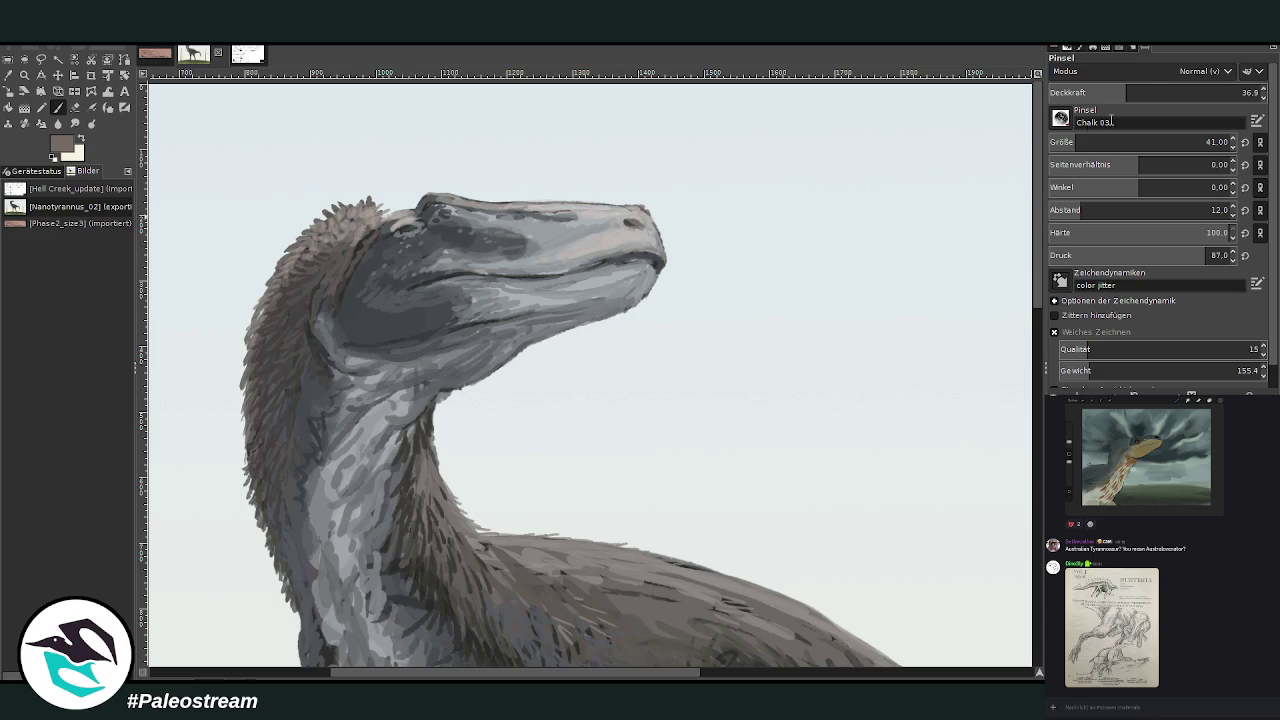
click(1184, 92)
click(1215, 142)
text(12)
mouse_move(351, 230)
mouse_down()
mouse_move(335, 225)
mouse_move(387, 219)
mouse_move(281, 281)
mouse_up()
Add light beige crest strokes and darken the head's top outline with grey-brown.
ctrl+click(998, 392)
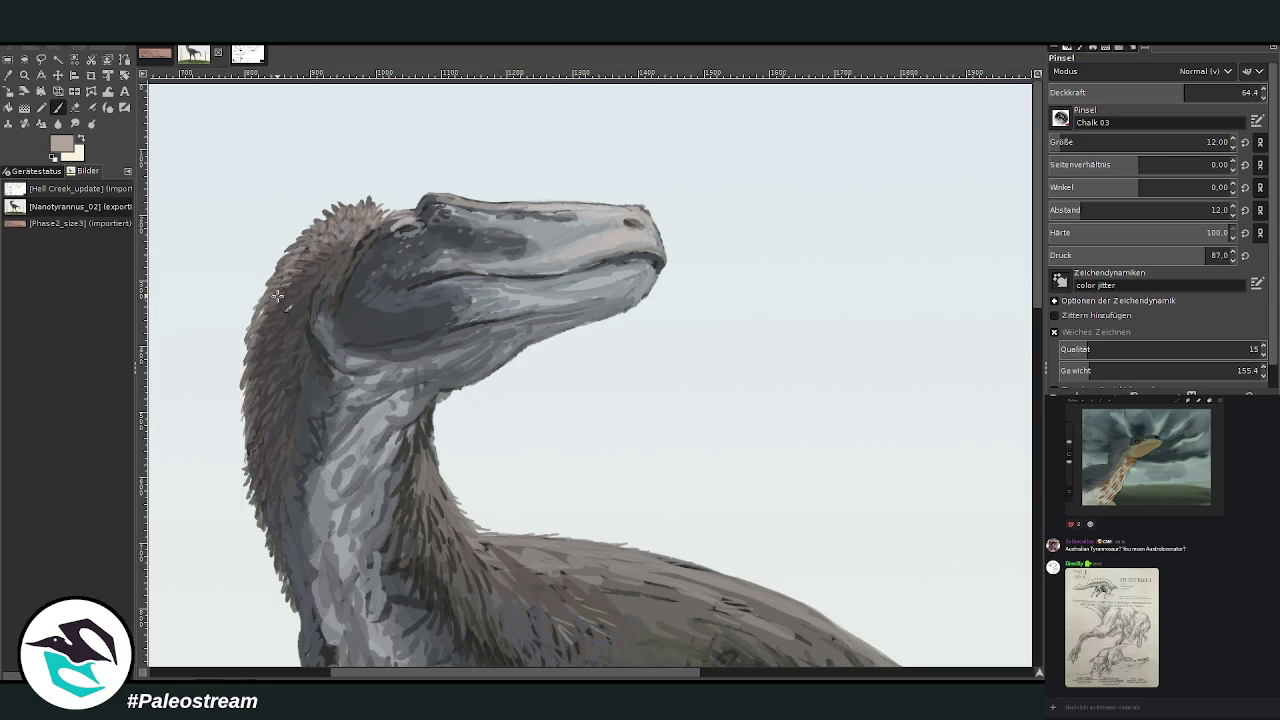
drag(340, 204, 375, 215)
ctrl+click(996, 396)
mouse_move(434, 196)
mouse_down()
mouse_move(625, 220)
mouse_move(634, 255)
mouse_move(578, 276)
mouse_move(466, 270)
mouse_up()
Darken the mouth line, lighten the chin and lower jaw, and hint faint teeth along the lip.
ctrl+click(996, 400)
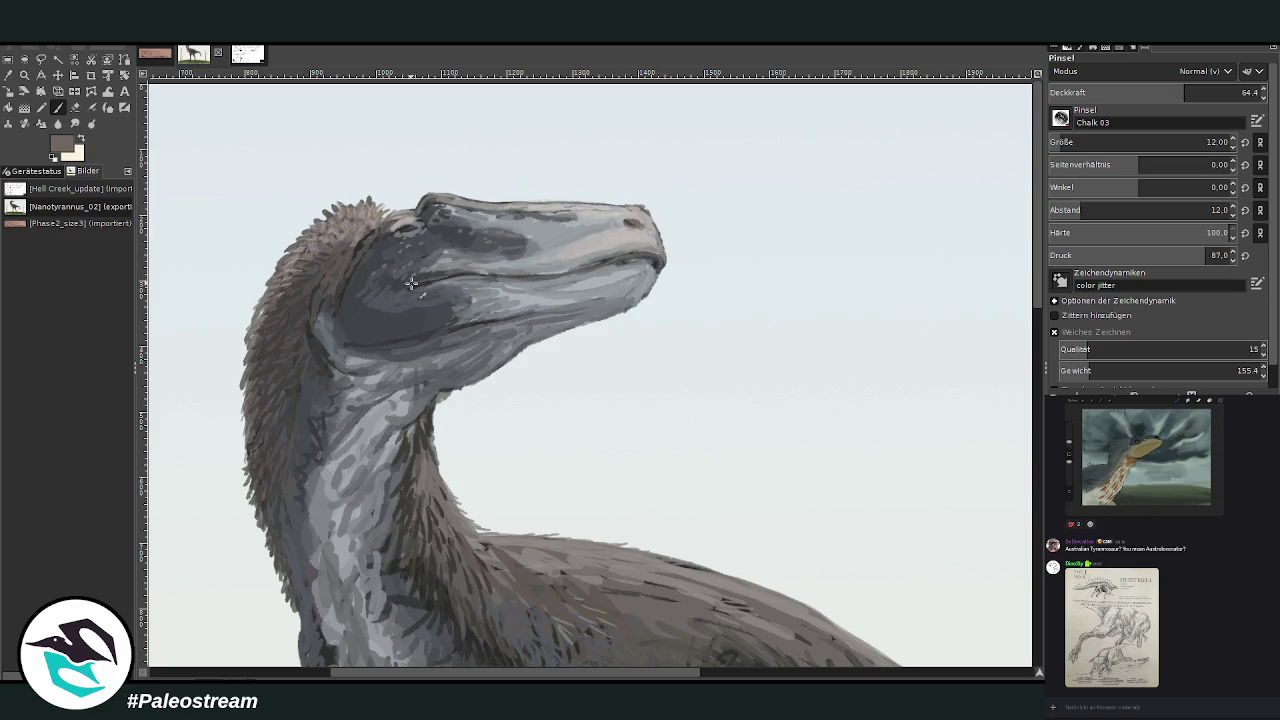
ctrl+click(990, 435)
drag(455, 277, 660, 262)
ctrl+click(989, 389)
drag(649, 260, 582, 288)
mouse_move(575, 245)
mouse_down()
mouse_move(572, 260)
mouse_move(660, 258)
mouse_up()
Set the chalk brush to size 32 and opacity 57.1, and sample a pale blue-grey.
click(1075, 135)
click(1203, 92)
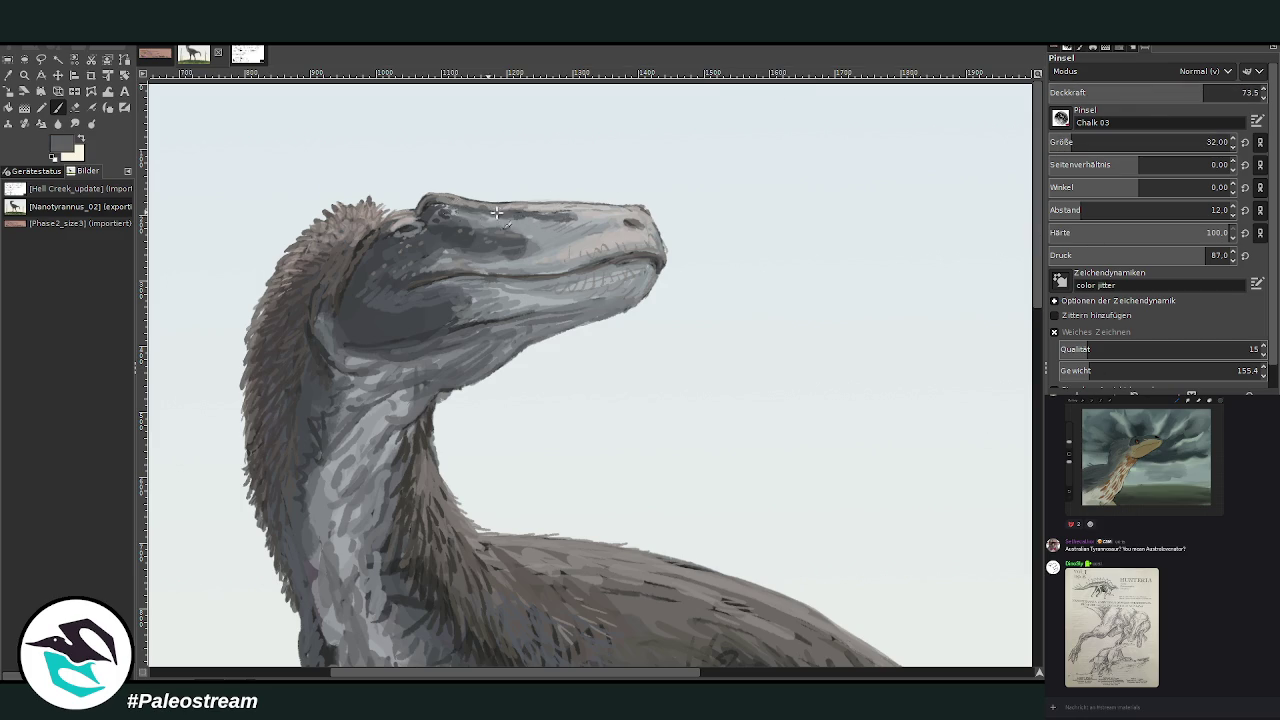
key(d)
drag(1160, 92, 1137, 92)
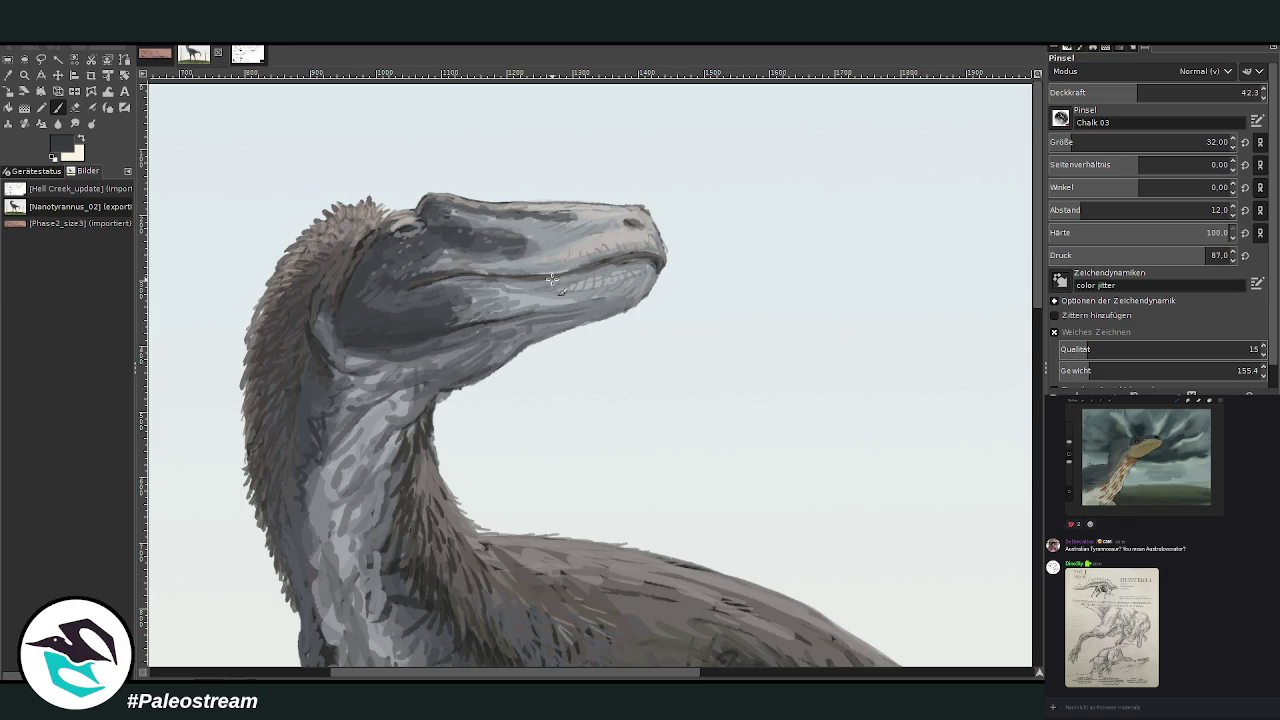
click(1168, 92)
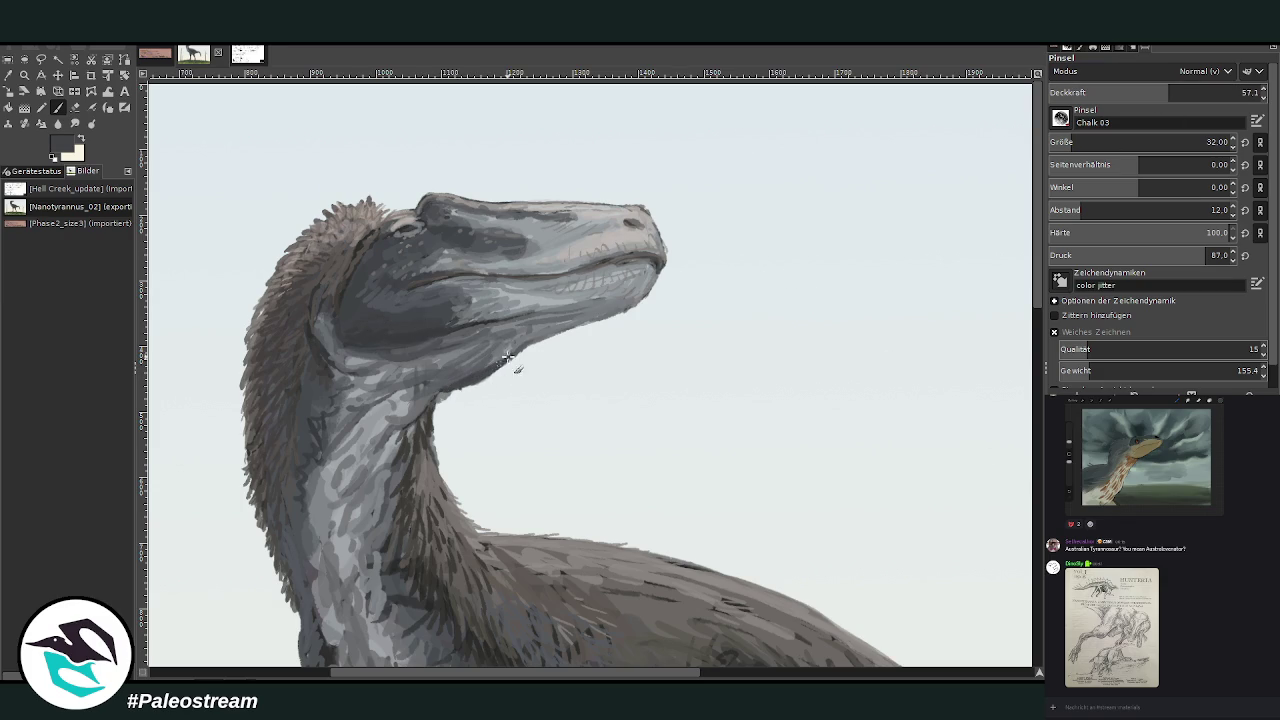
ctrl+click(987, 431)
ctrl+click(1001, 331)
Zoom out to the whole painting, switch to the full-image layer, and zoom toward the head.
scroll(480, 358, down, 1)
scroll(480, 358, down, 1)
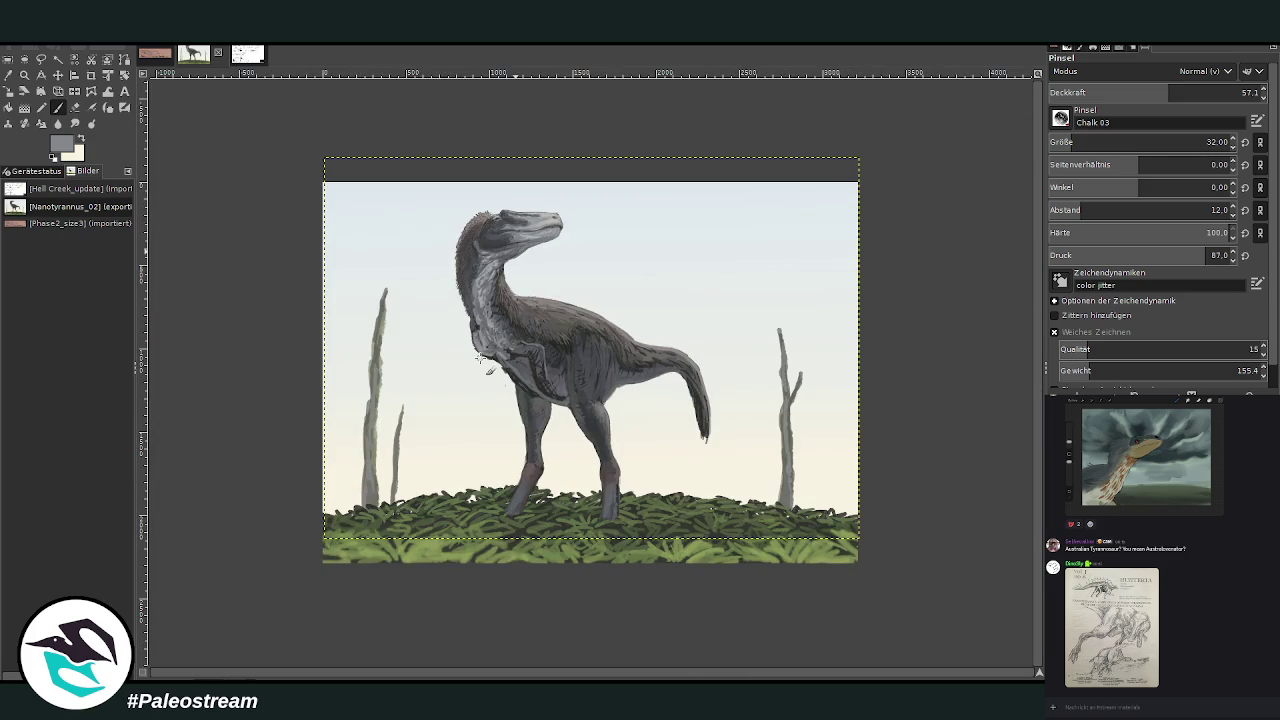
click(24, 74)
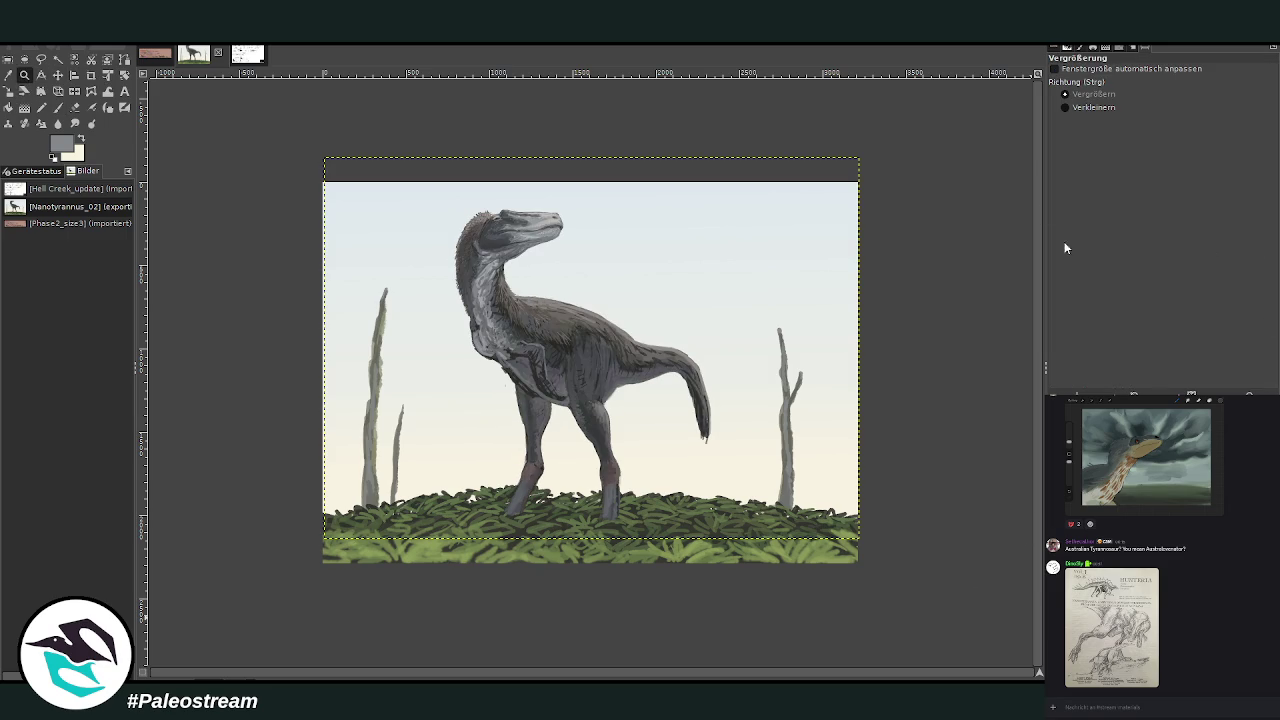
key(Page_Up)
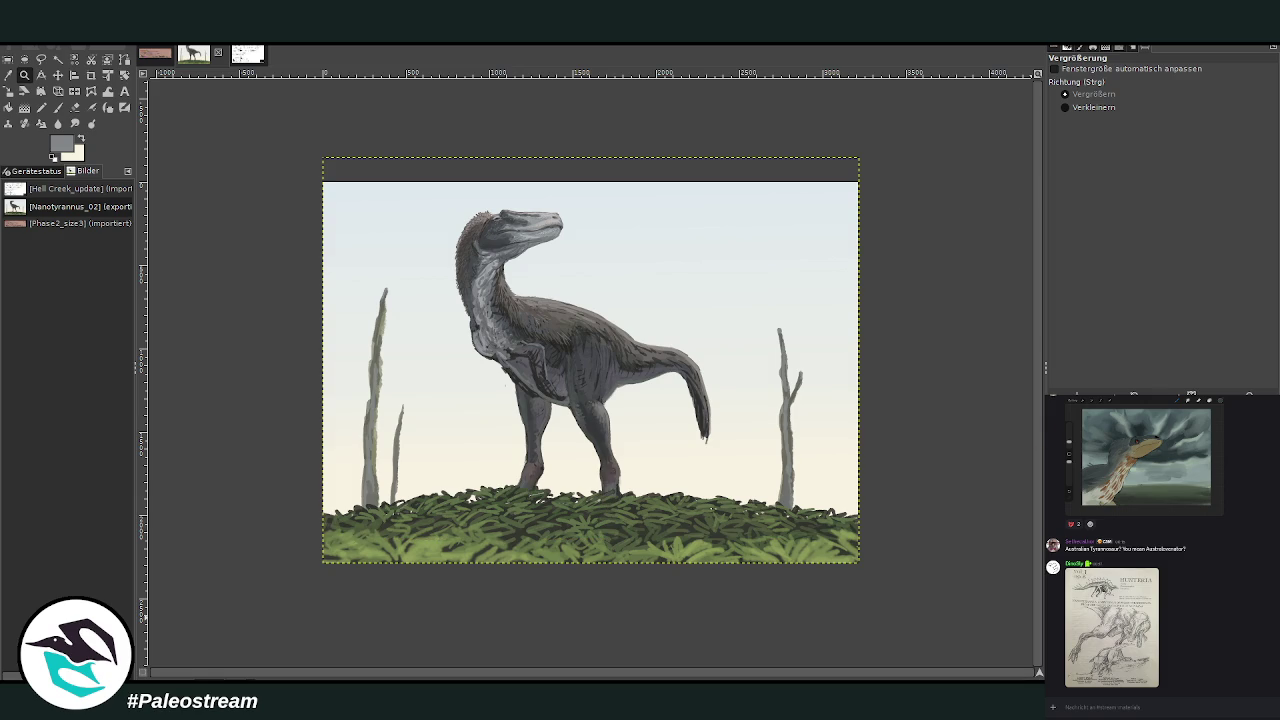
mouse_move(430, 187)
mouse_down()
mouse_move(544, 290)
mouse_move(740, 540)
mouse_up()
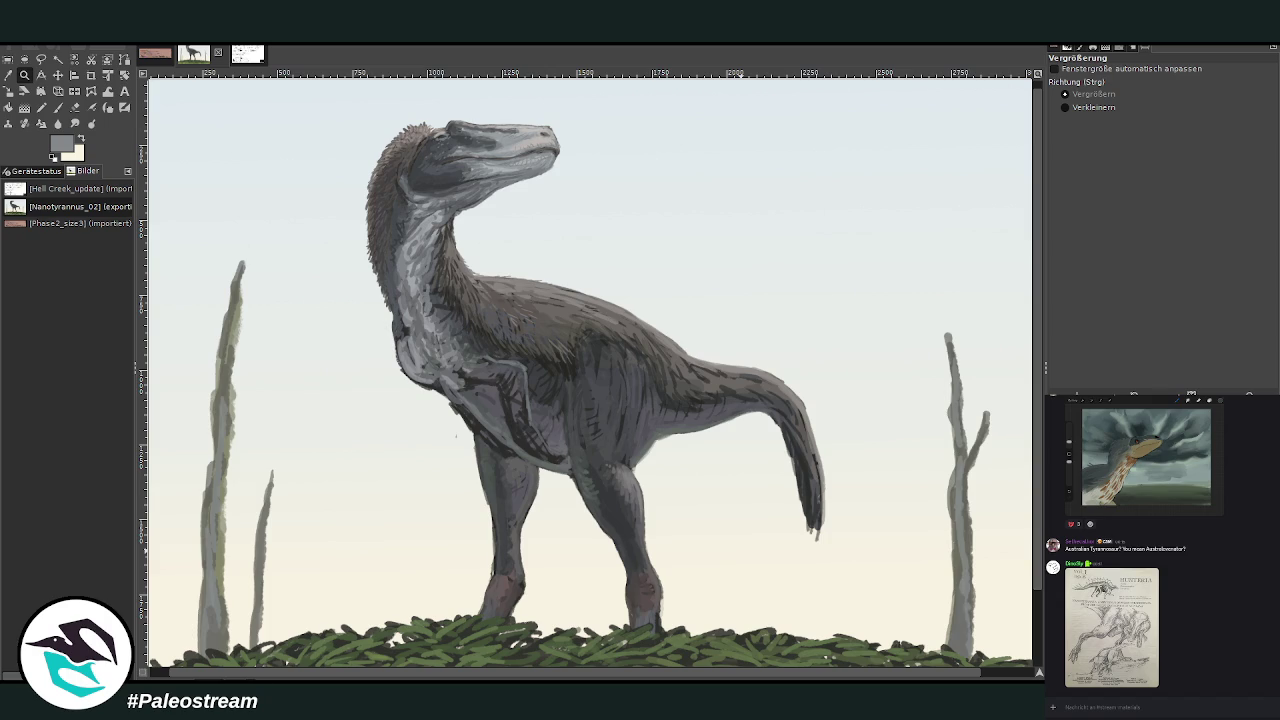
Zoom so the whole dinosaur scene fills the view and select the image-sized layer.
key(minus)
key(minus)
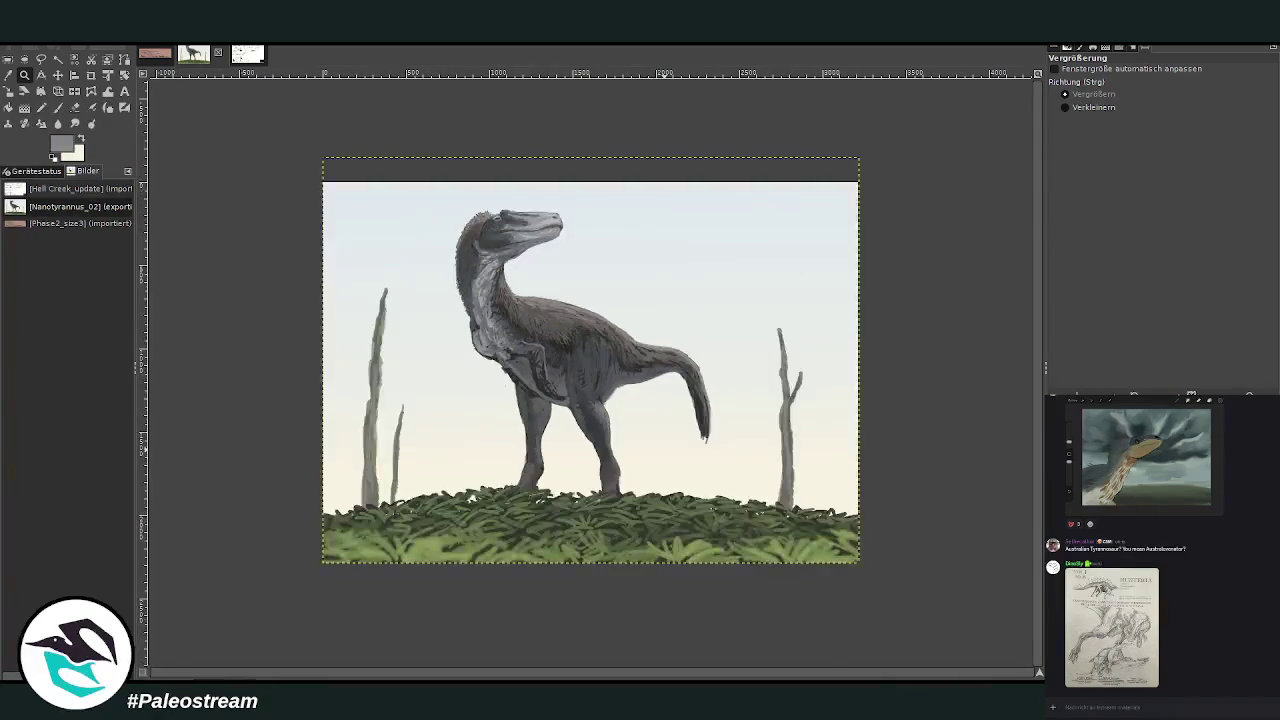
drag(308, 150, 872, 570)
key(Page_Down)
click(57, 107)
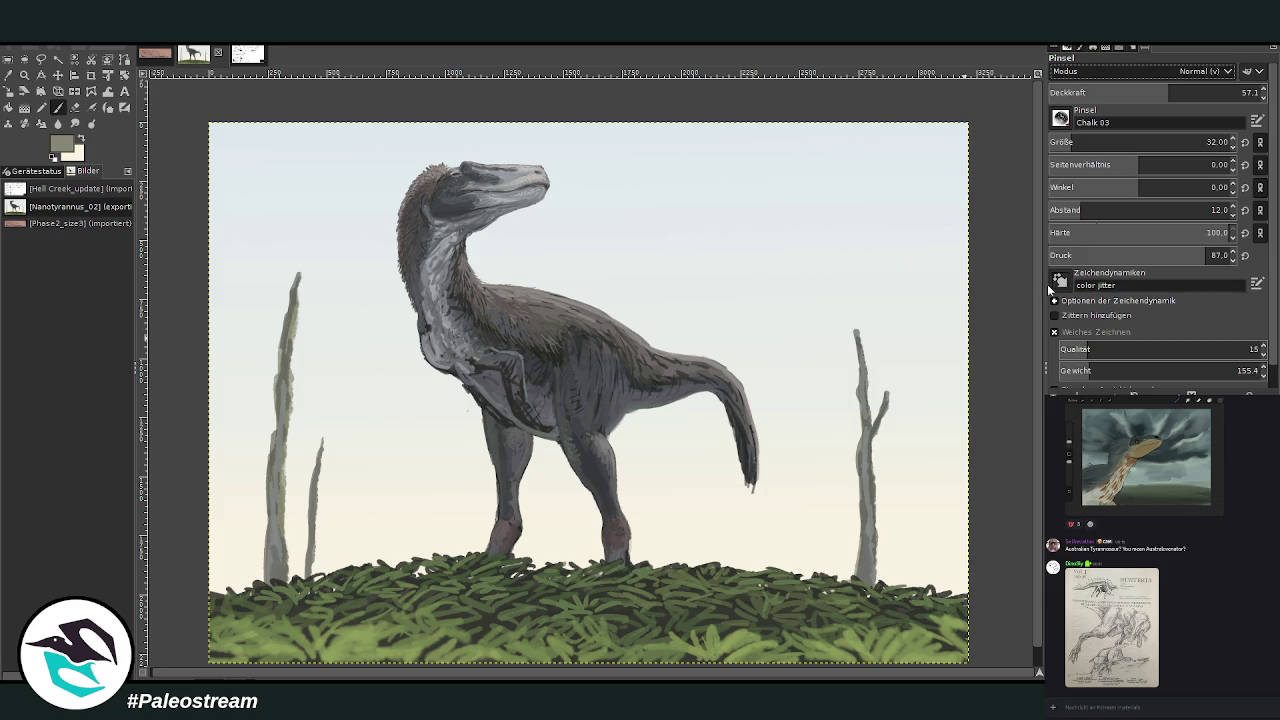
Wash faint Lighten-only strokes across the grass at brush size 1044, opacity lowered to 12.3.
drag(1064, 142, 1110, 142)
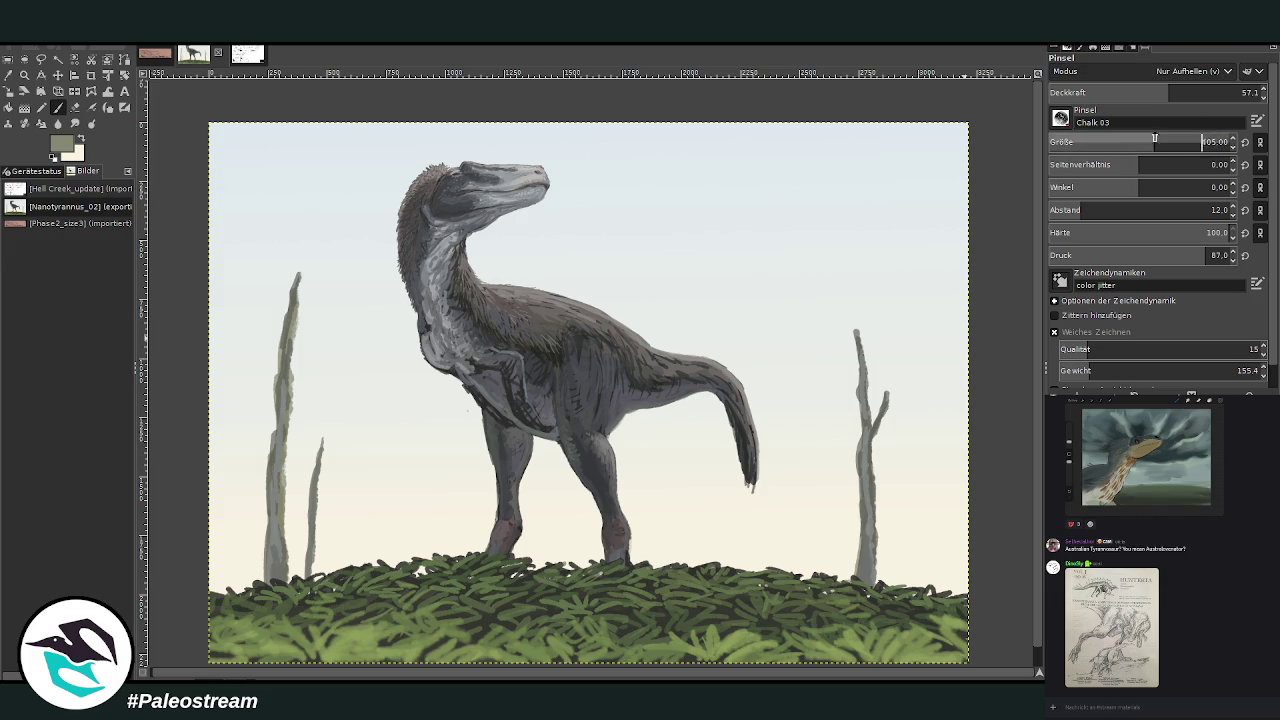
drag(1168, 92, 1098, 92)
drag(950, 600, 265, 585)
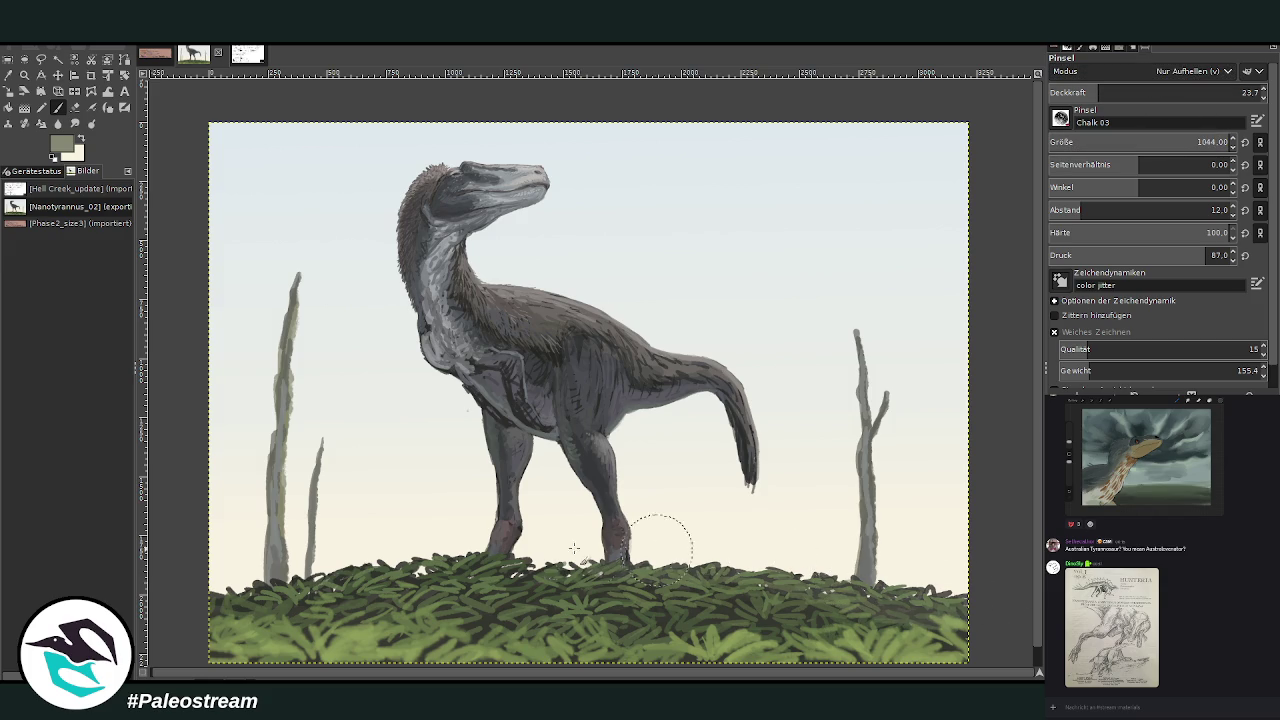
drag(1098, 92, 1050, 92)
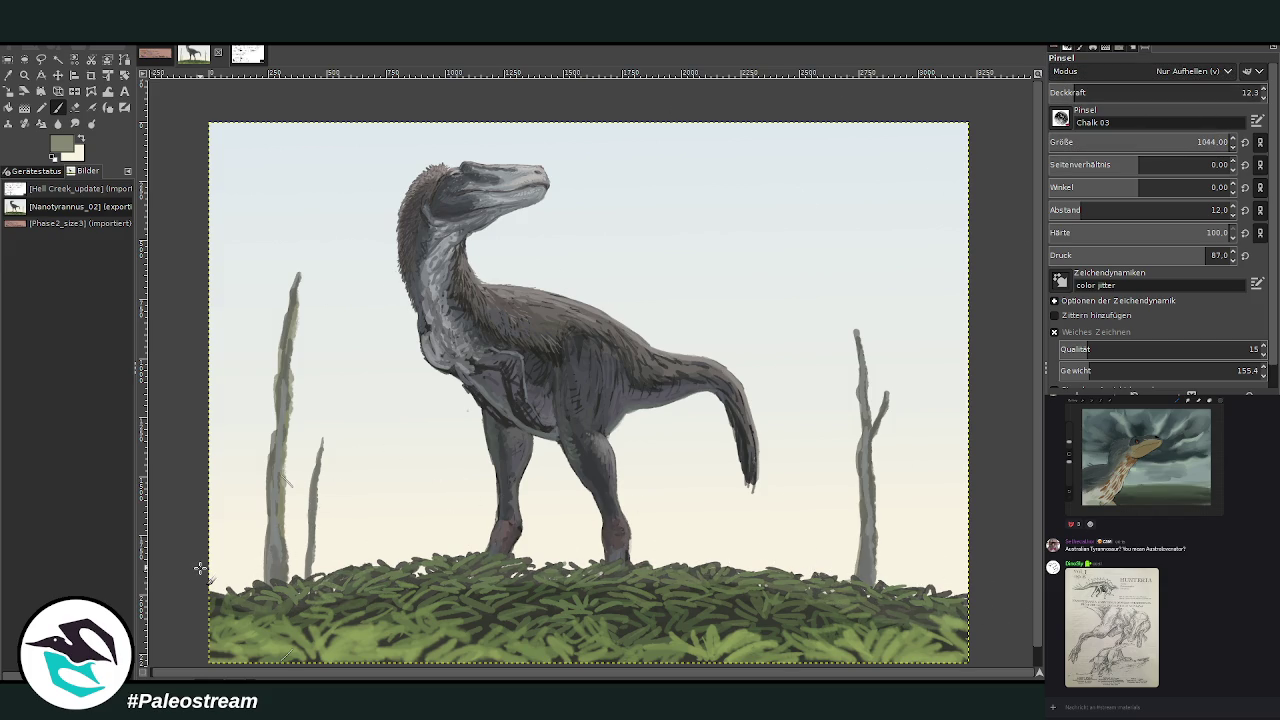
key(minus)
key(minus)
Drag the perspective handles, bottom corners outward and top corners inward, and apply the transform.
key(z)
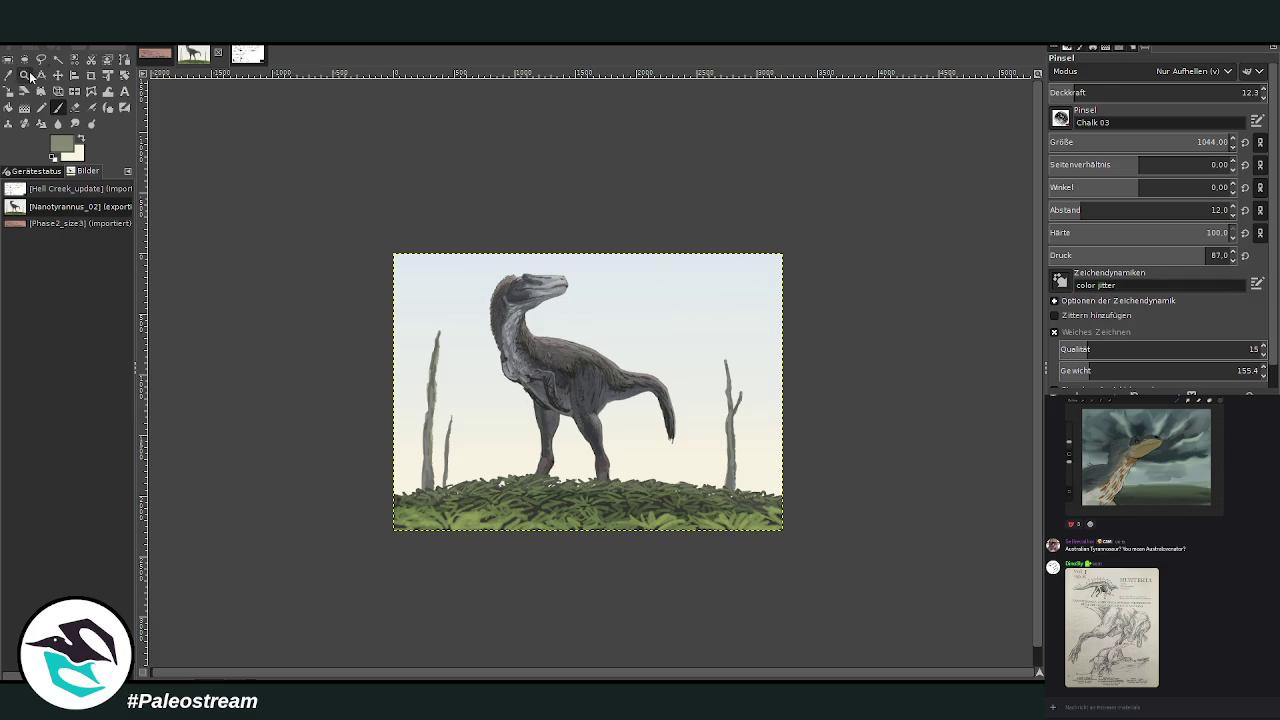
drag(363, 228, 806, 530)
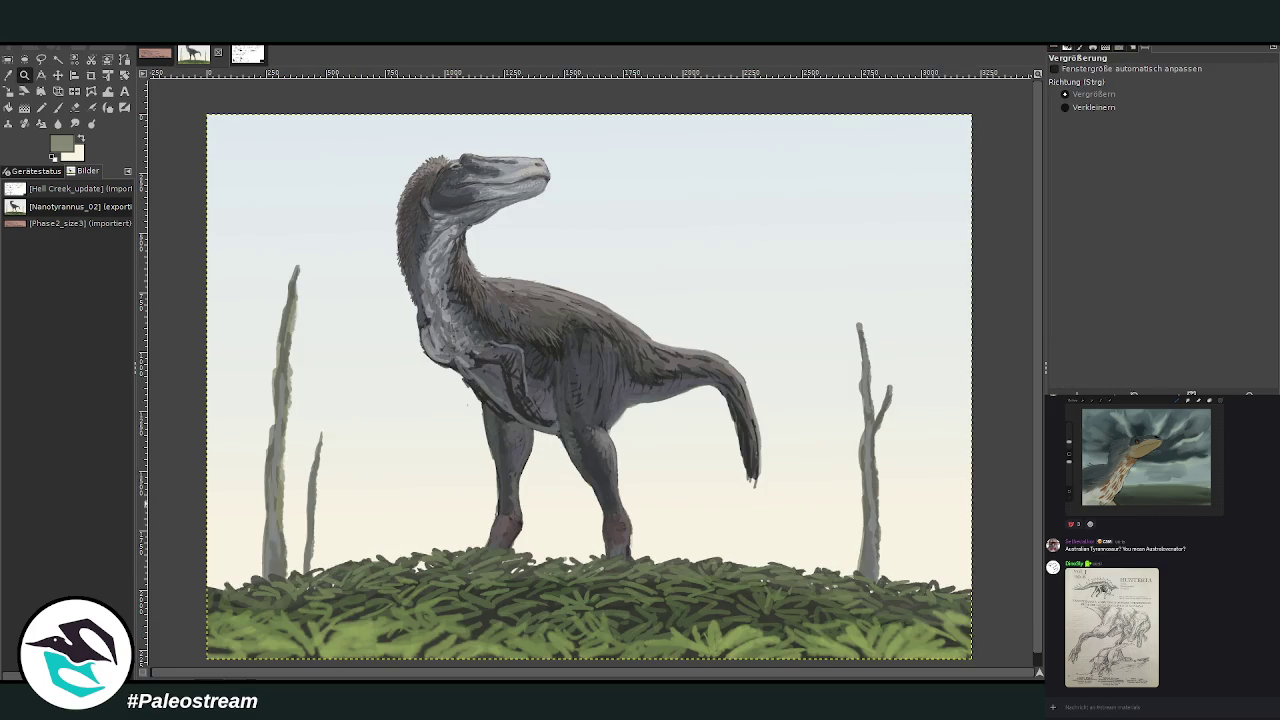
click(58, 90)
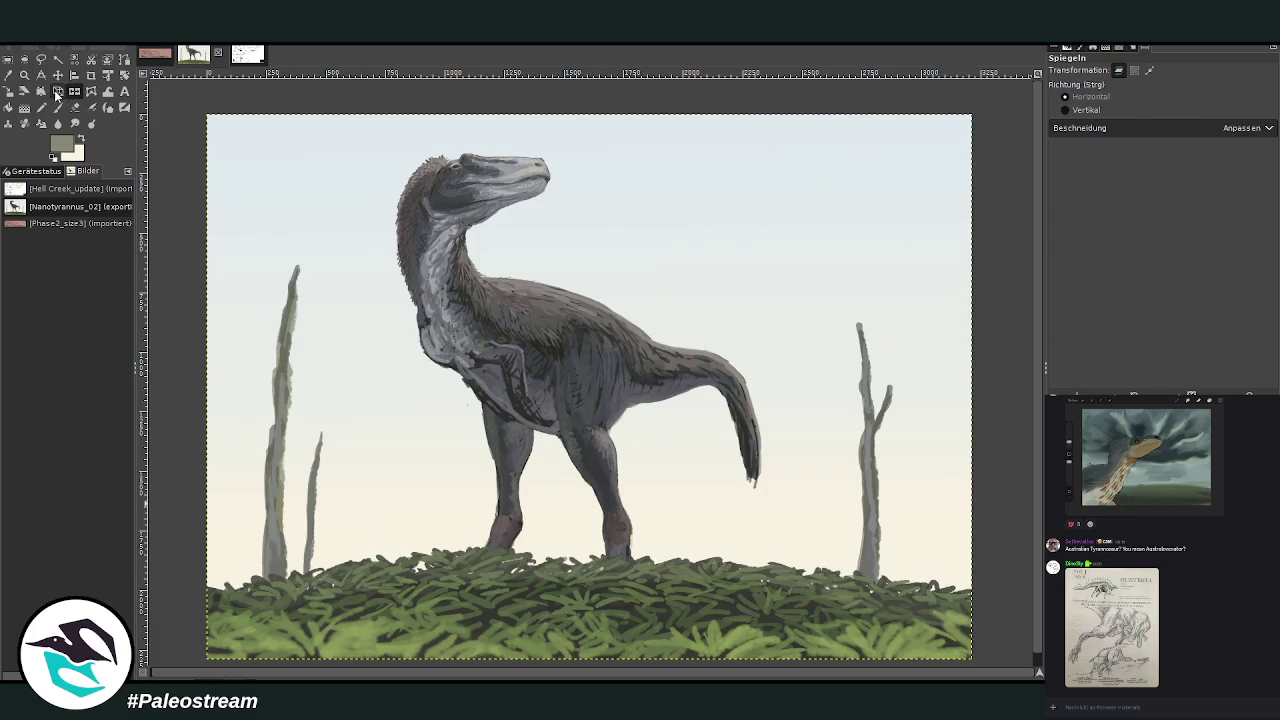
click(315, 256)
drag(238, 625, 222, 630)
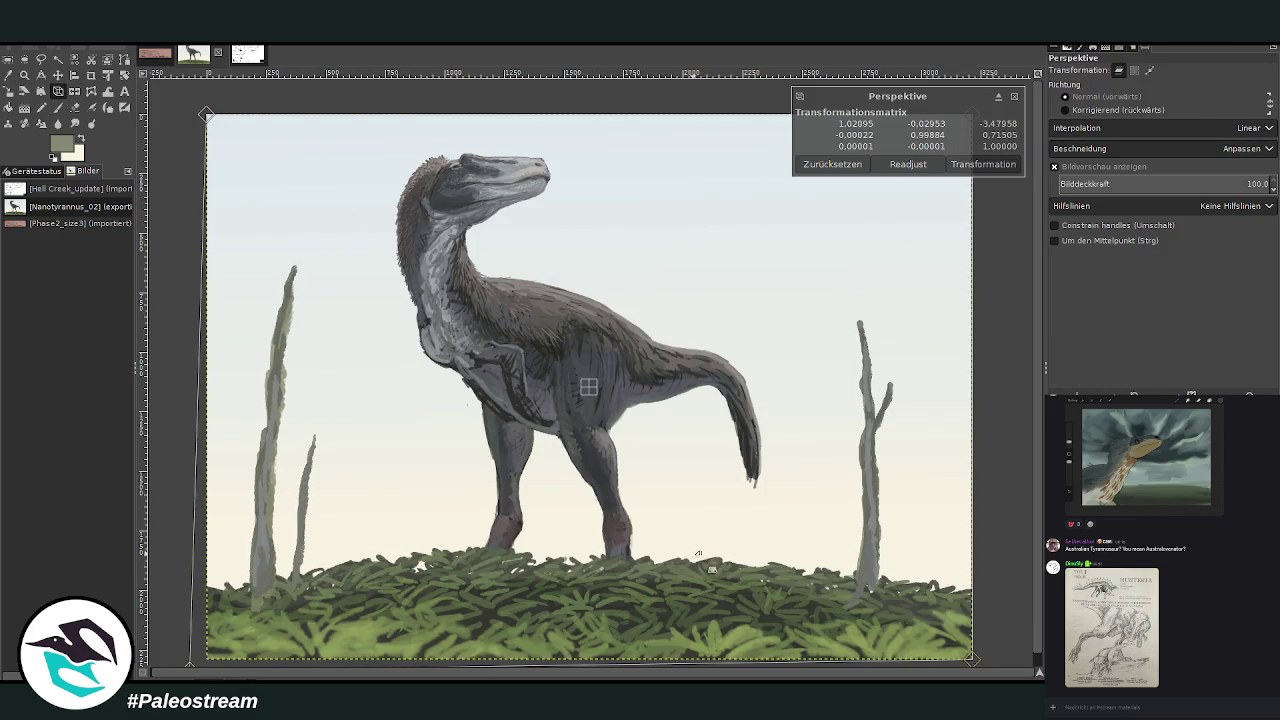
drag(905, 617, 960, 625)
drag(807, 302, 770, 330)
drag(301, 196, 329, 224)
drag(260, 478, 242, 480)
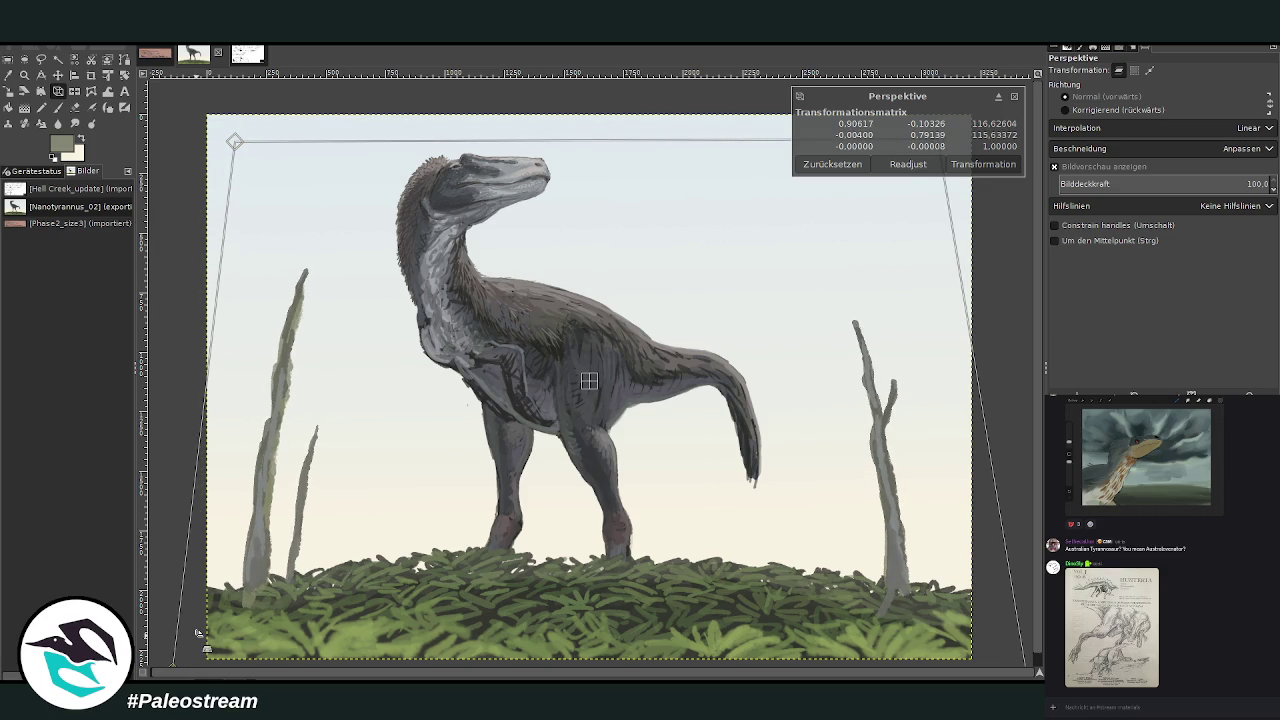
drag(908, 615, 934, 611)
click(984, 166)
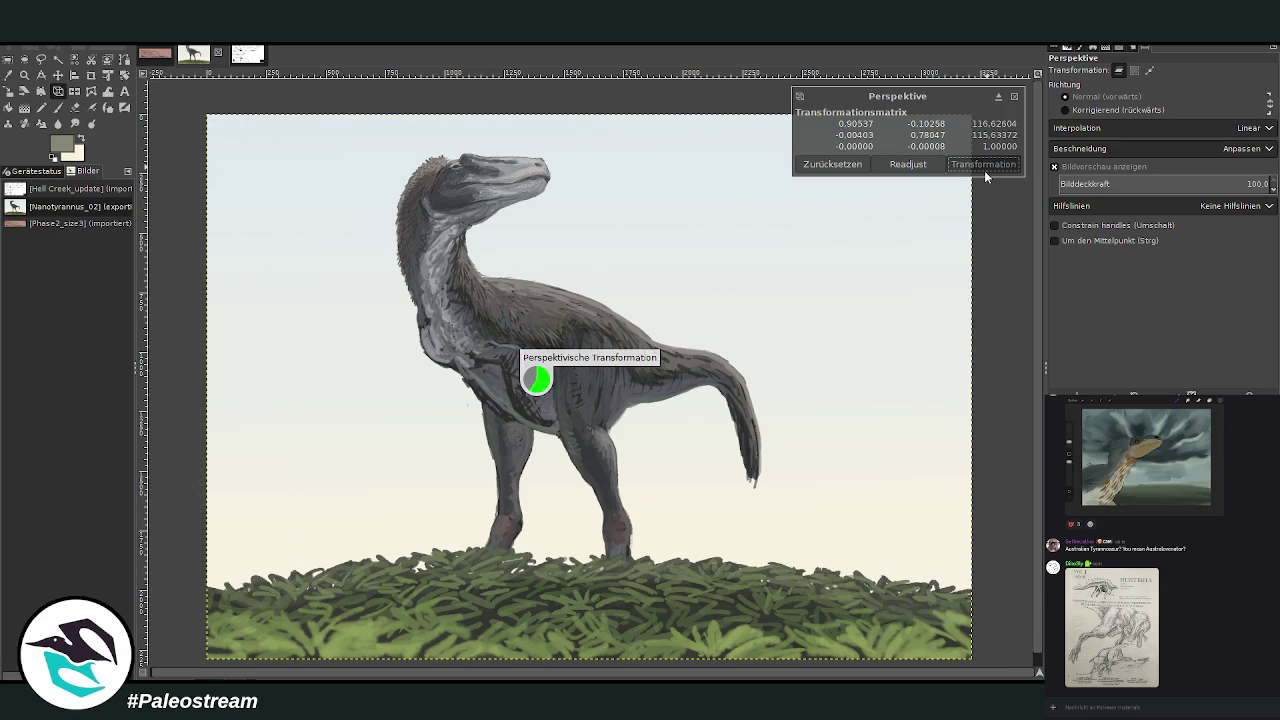
Switch briefly between the Scale and Perspective tools, then zoom in on the dinosaur's head.
key(shift+s)
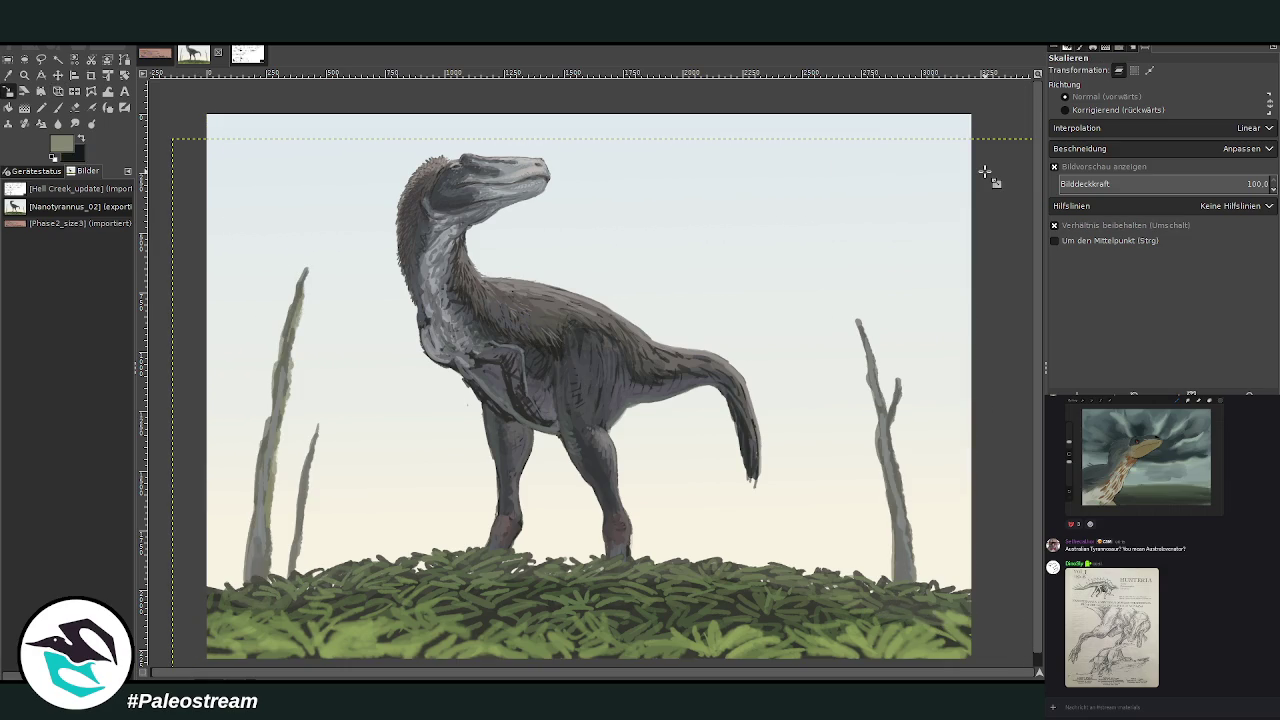
key(shift+p)
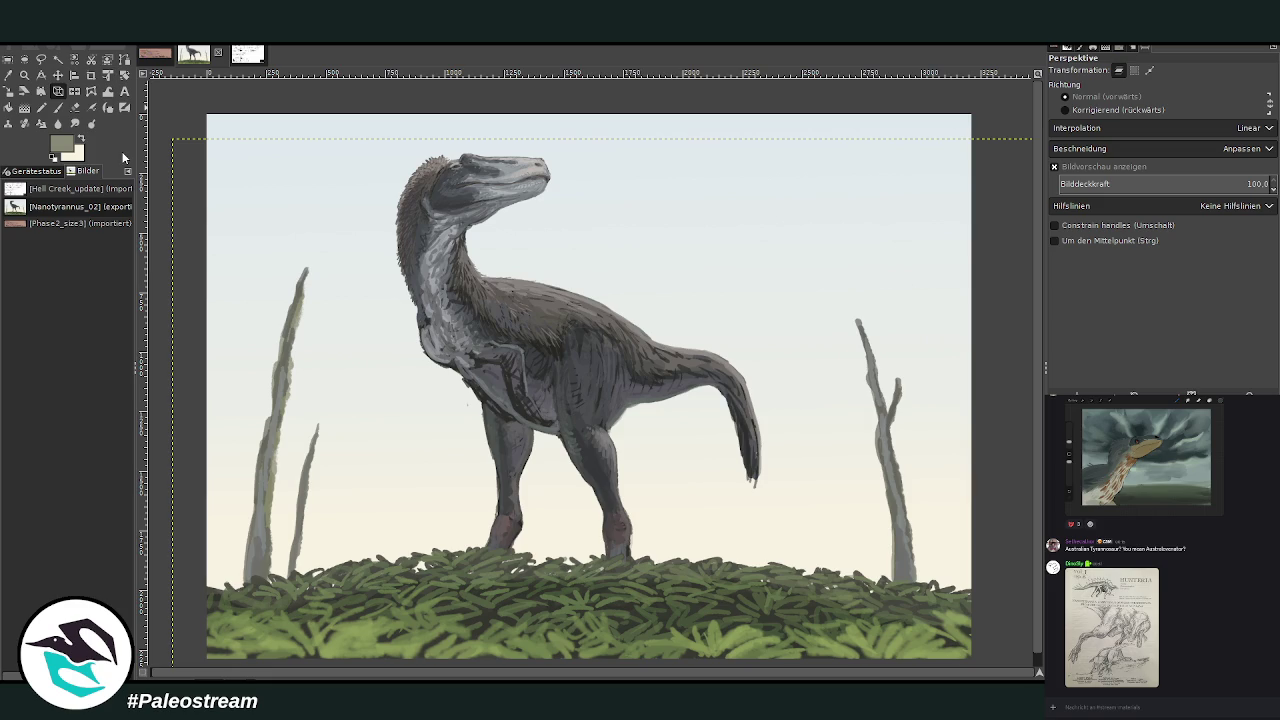
click(24, 75)
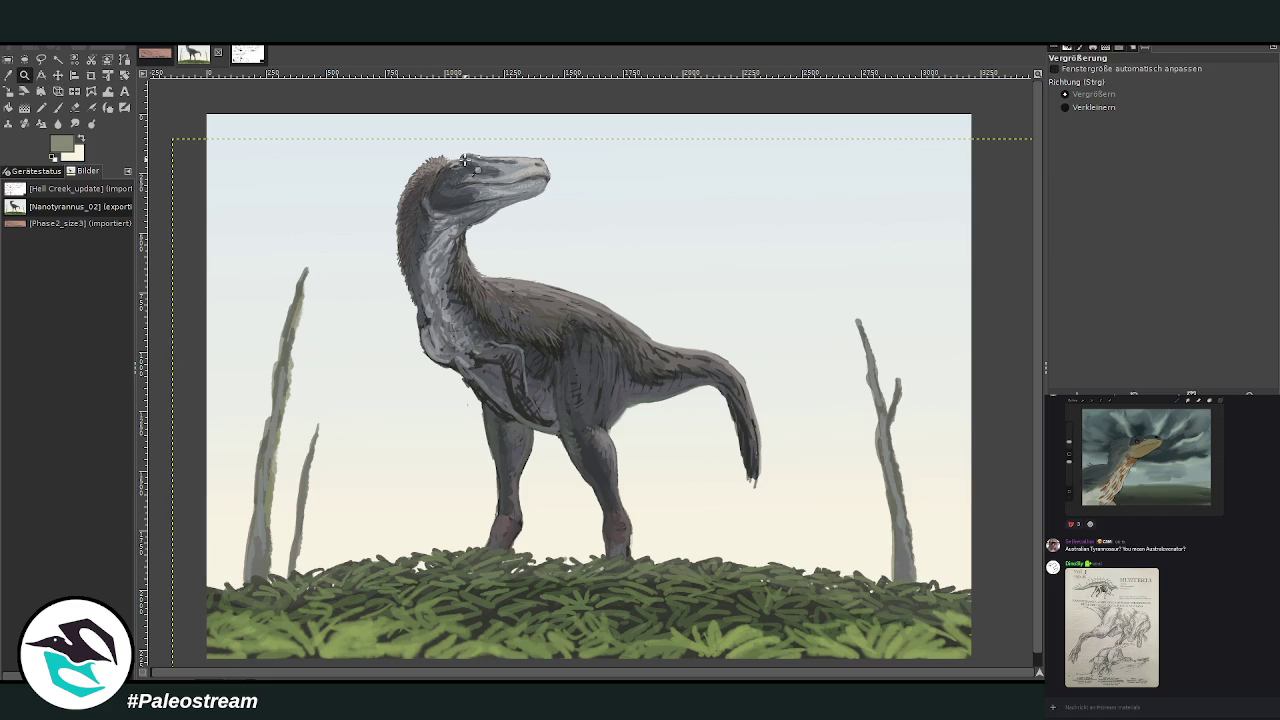
click(412, 155)
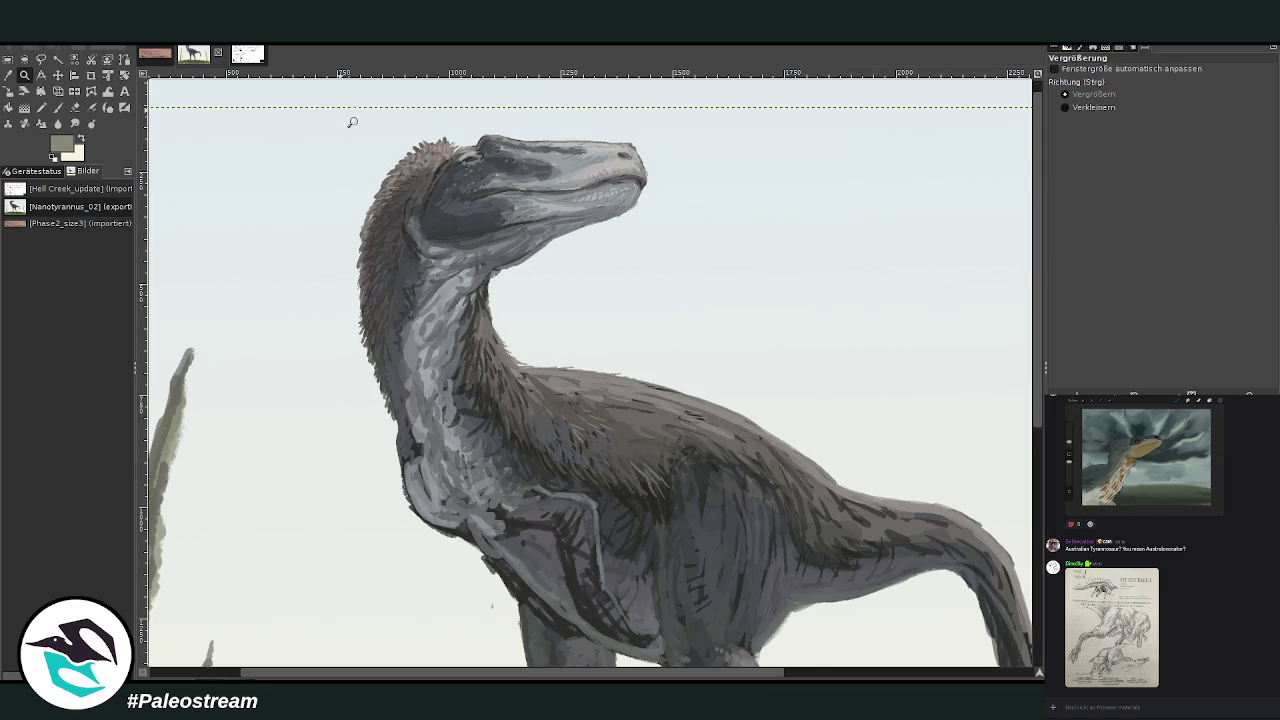
Zoom to the head and neck and paint small dark-grey marks around the eye with a fine Normal-mode brush.
drag(350, 112, 760, 360)
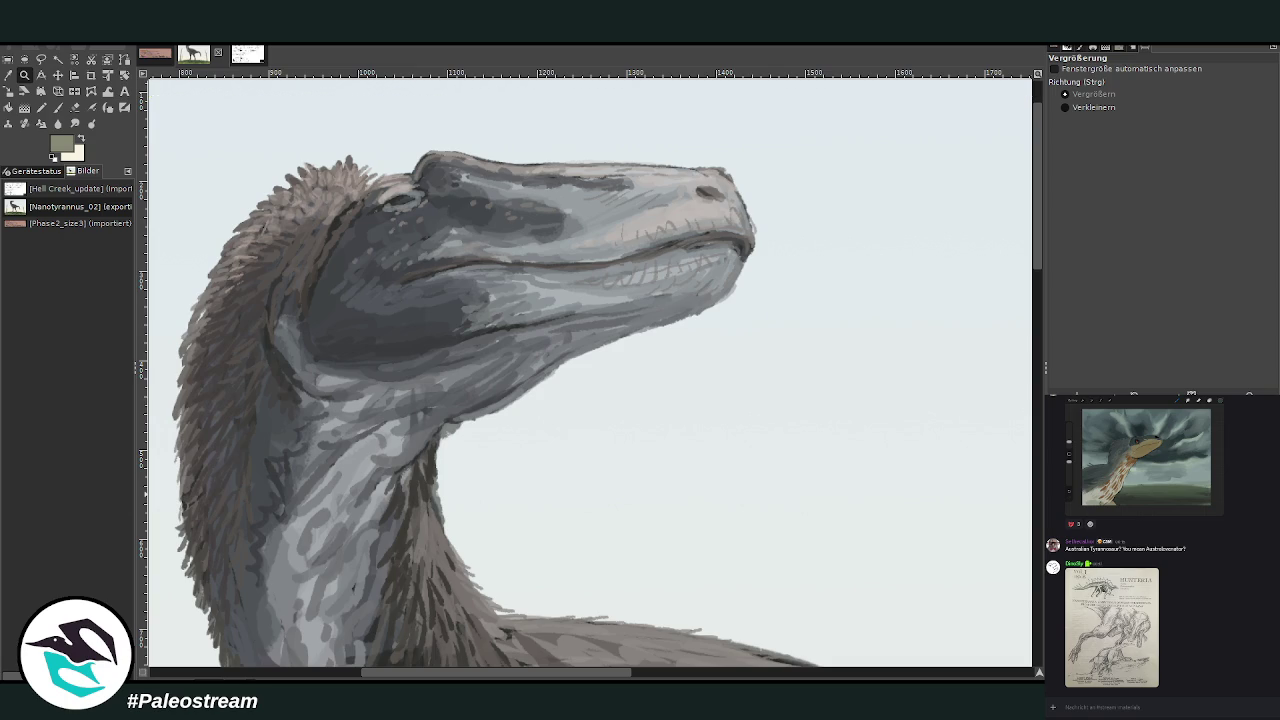
click(8, 75)
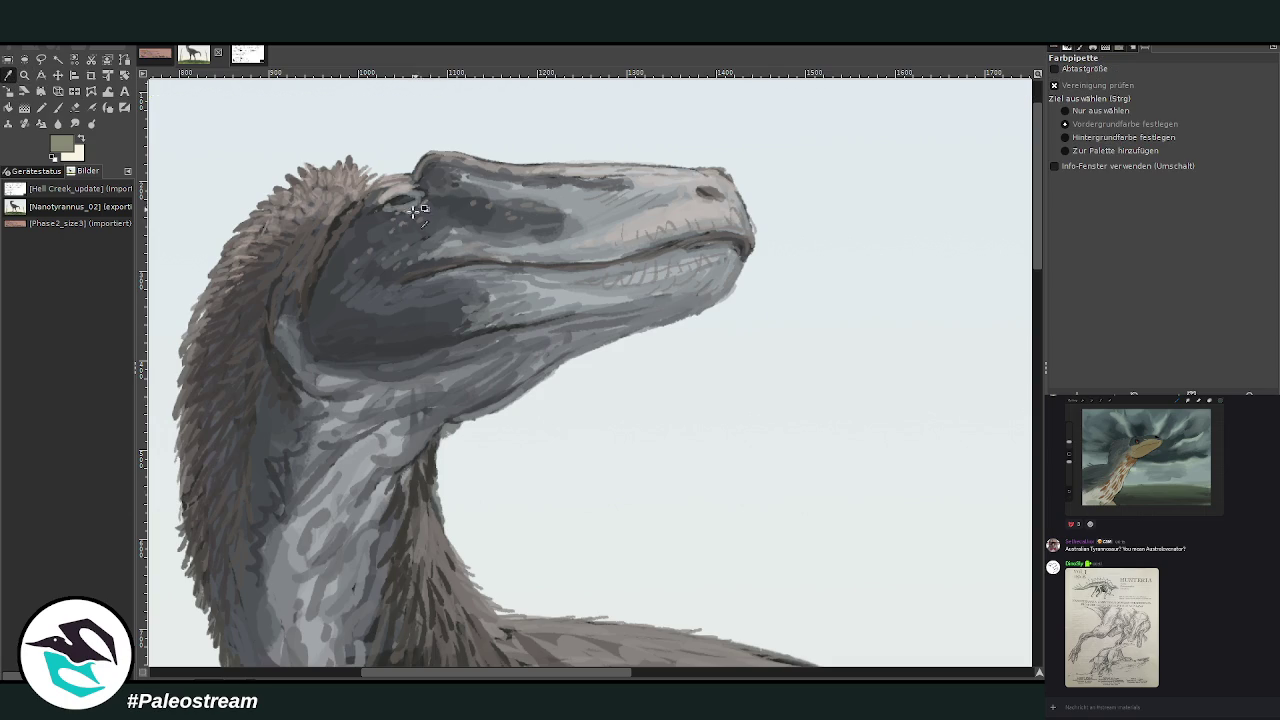
click(455, 208)
click(57, 107)
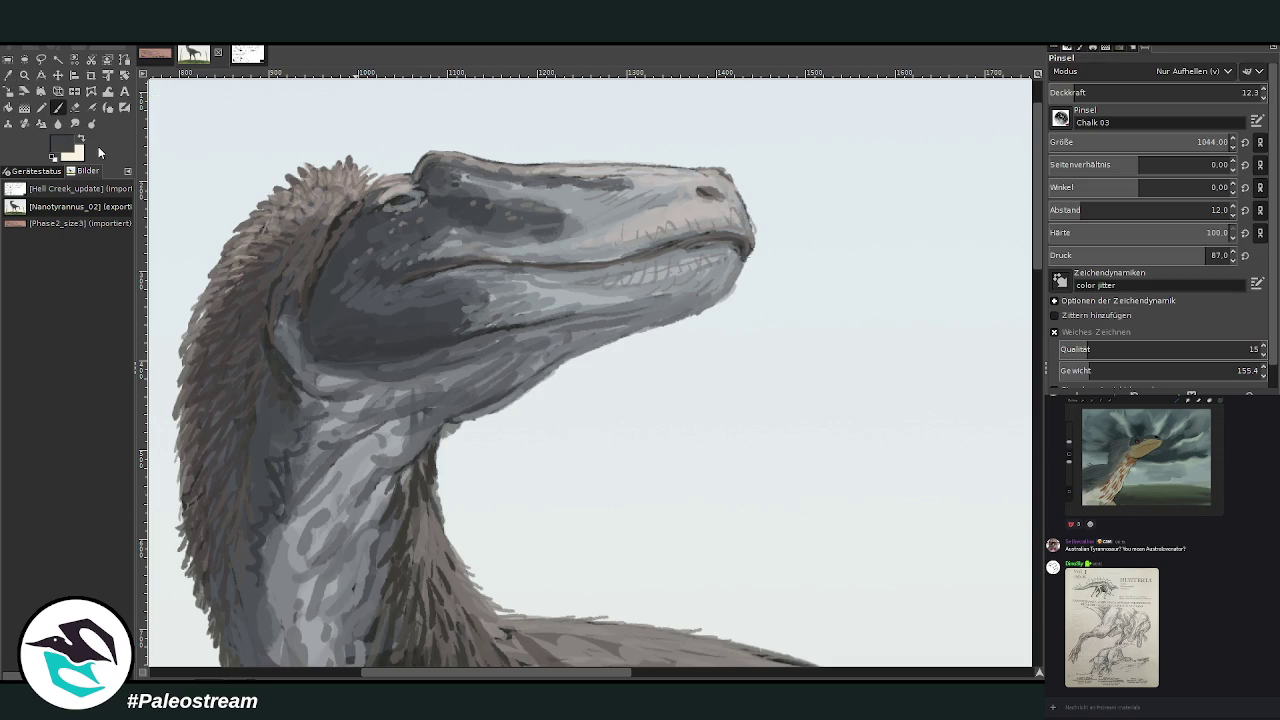
scroll(1200, 71, up, 3)
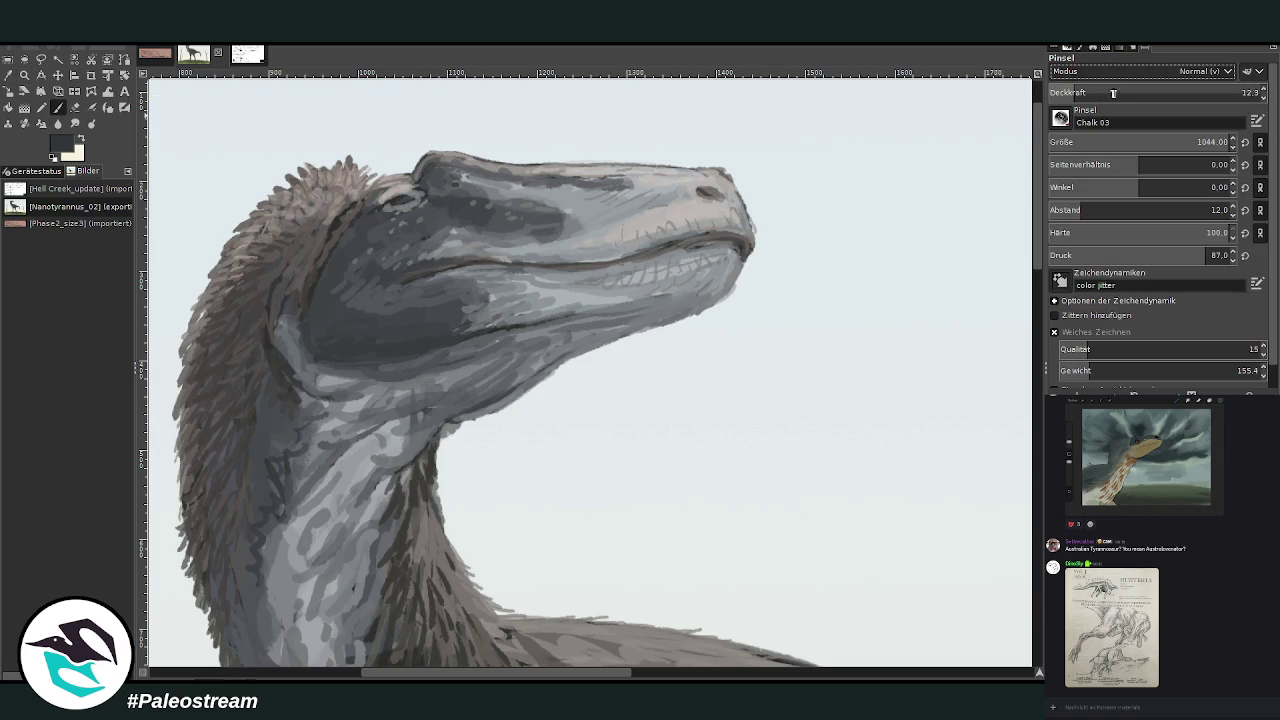
click(1210, 90)
click(1075, 141)
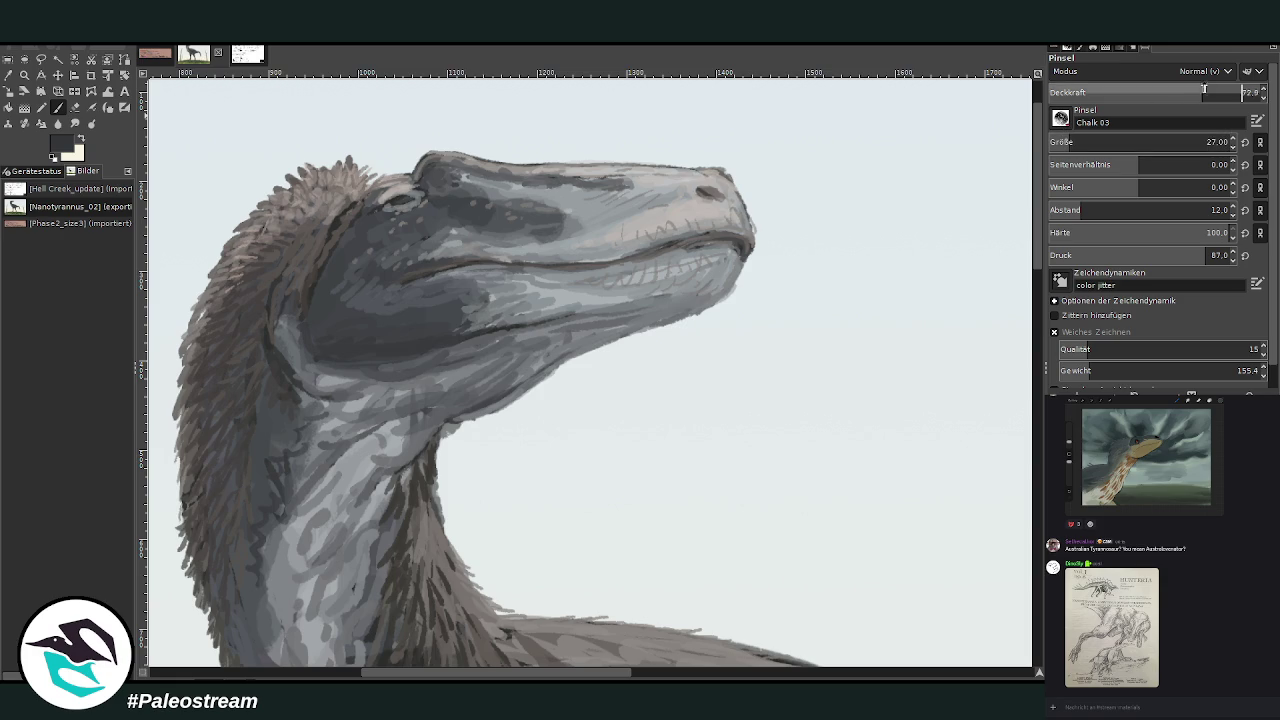
scroll(1100, 142, down, 2)
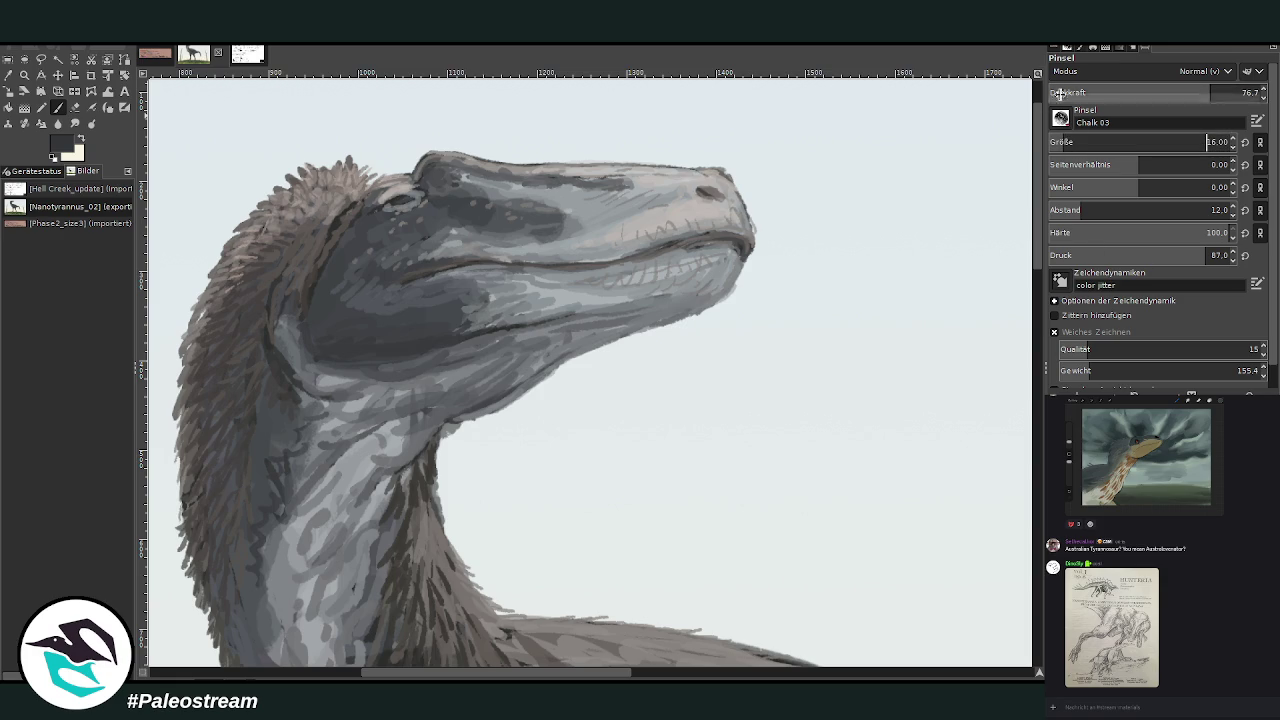
drag(408, 212, 400, 229)
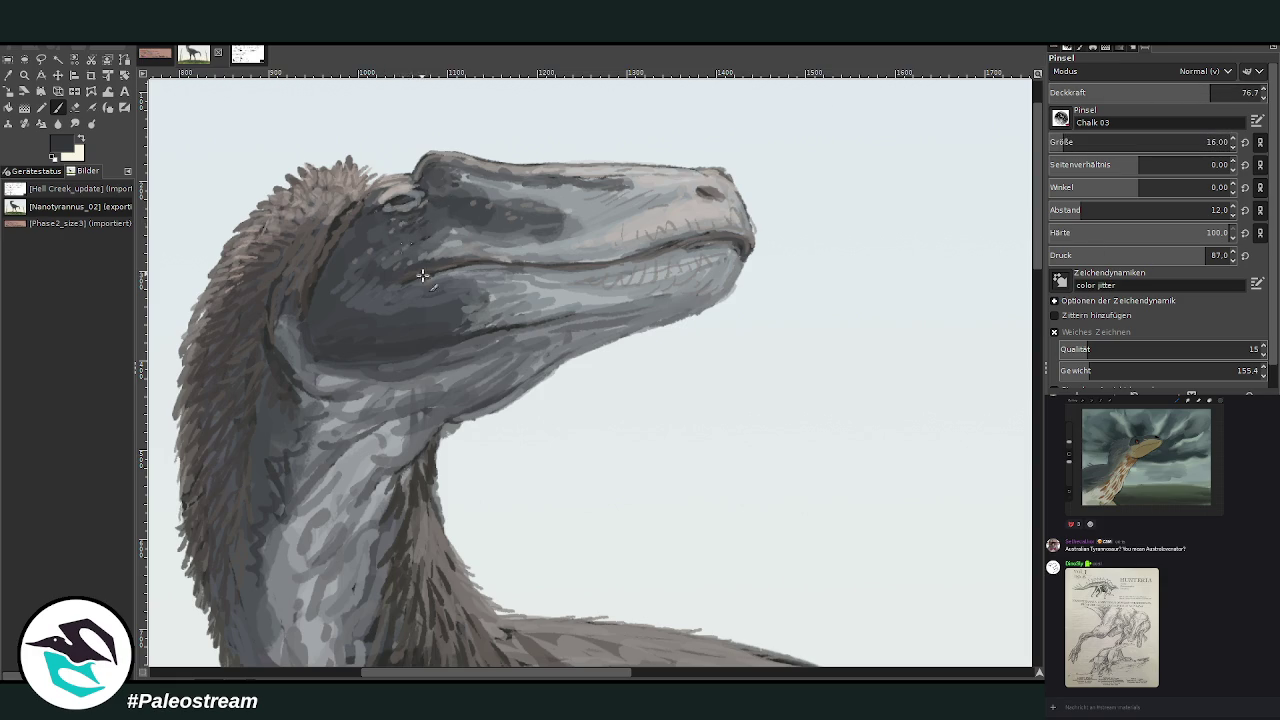
key(less)
key(less)
key(less)
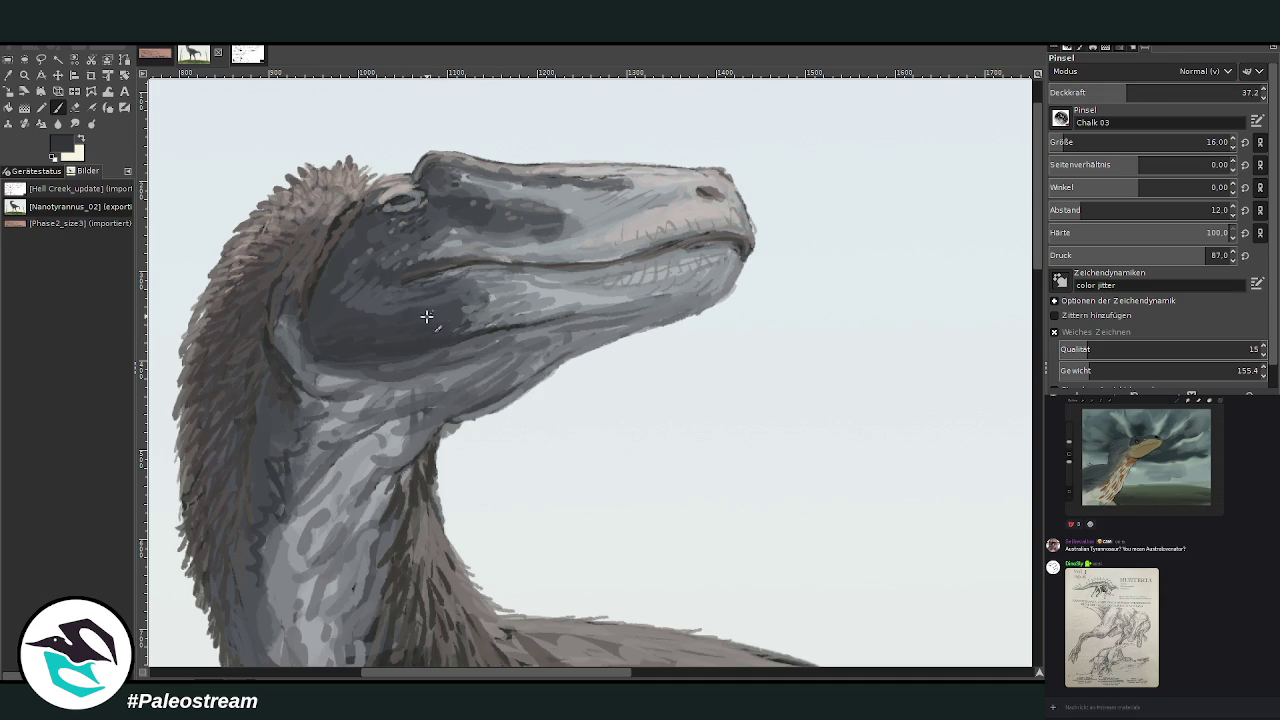
key(greater)
Paint light grey strokes down the throat and along the lower jaw, then darken the jaw edge.
key(o)
click(358, 468)
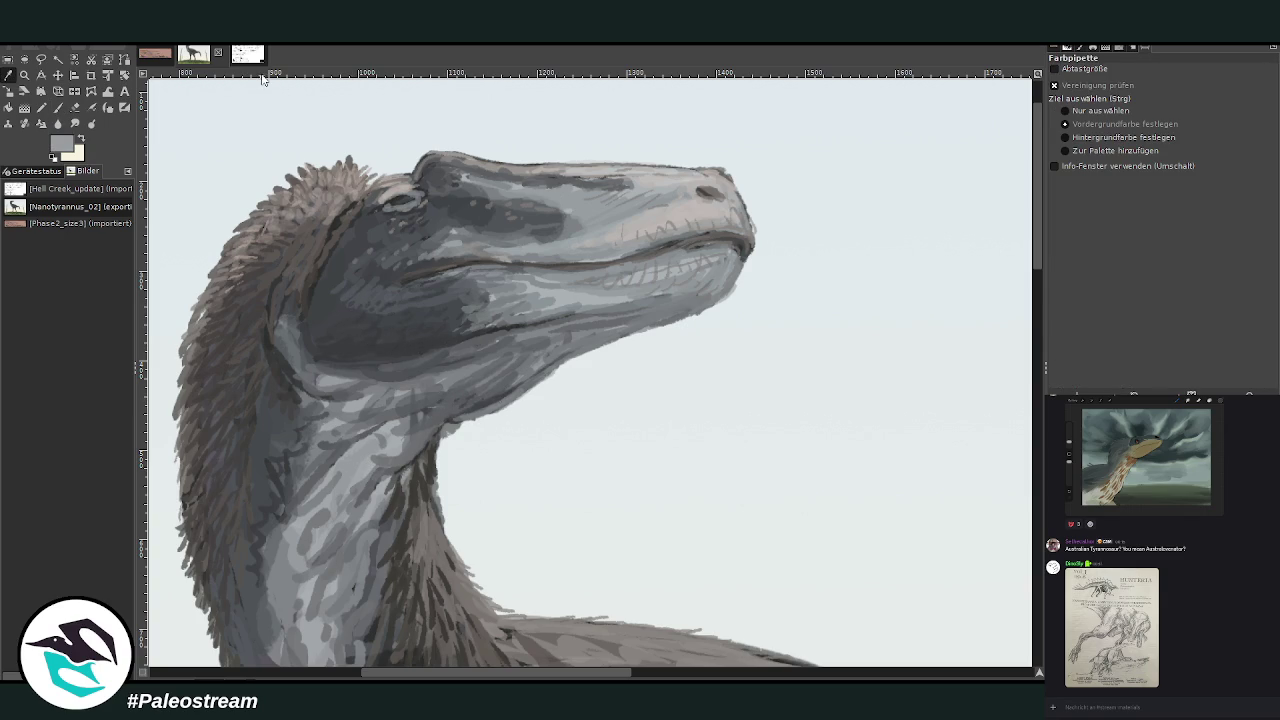
key(p)
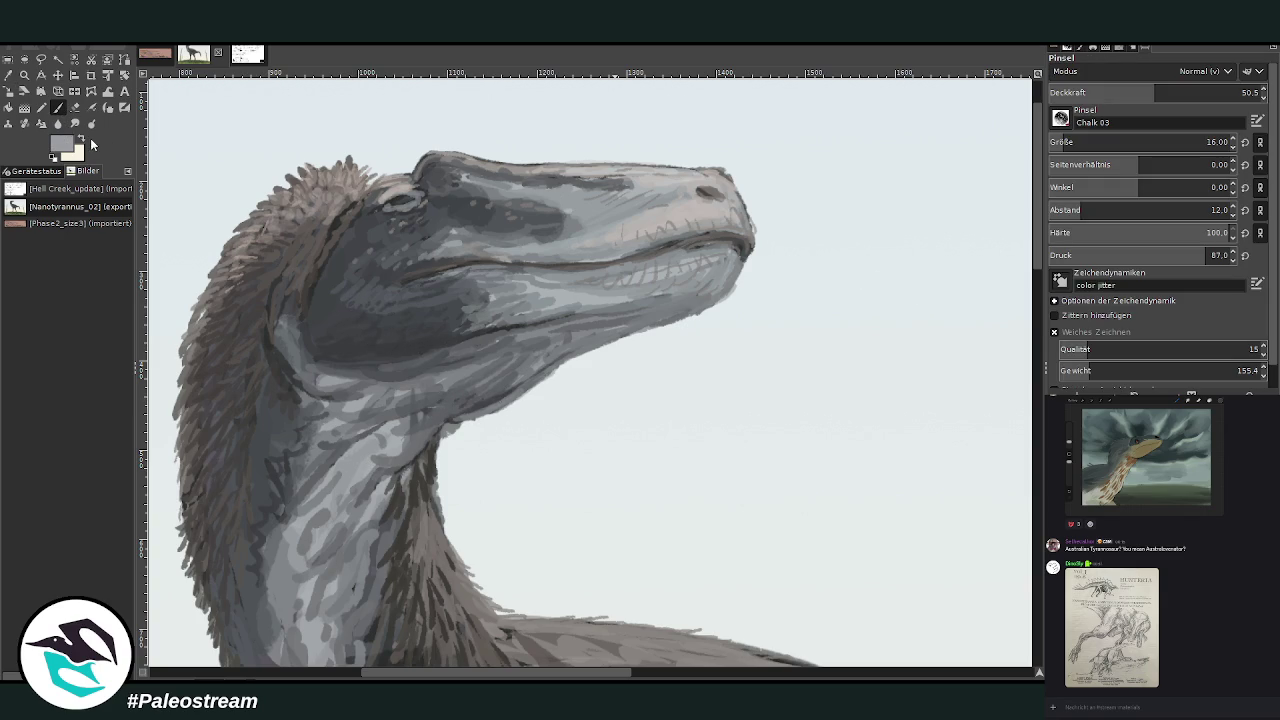
scroll(994, 366, down, 1)
click(1164, 92)
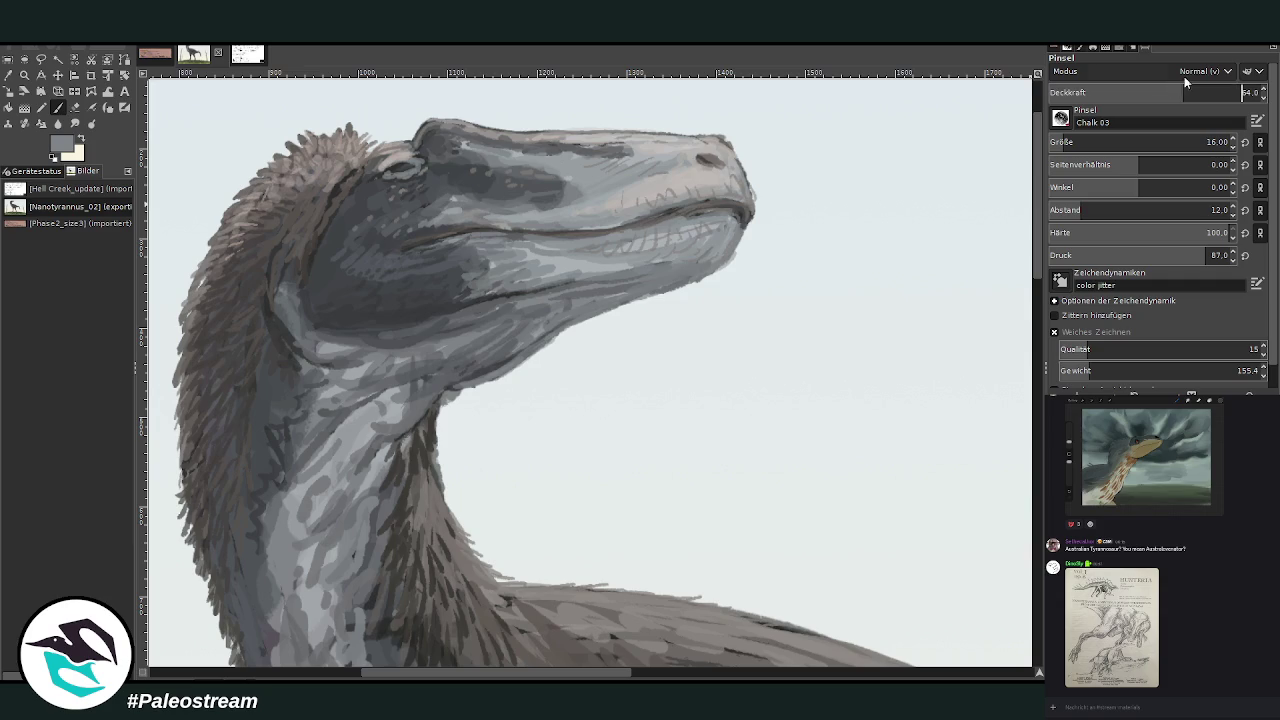
mouse_move(378, 432)
mouse_down()
mouse_move(350, 465)
mouse_move(345, 440)
mouse_move(376, 404)
mouse_up()
mouse_move(319, 497)
mouse_down()
mouse_move(376, 470)
mouse_move(345, 520)
mouse_move(355, 572)
mouse_up()
mouse_move(375, 525)
mouse_down()
mouse_move(352, 612)
mouse_move(380, 530)
mouse_up()
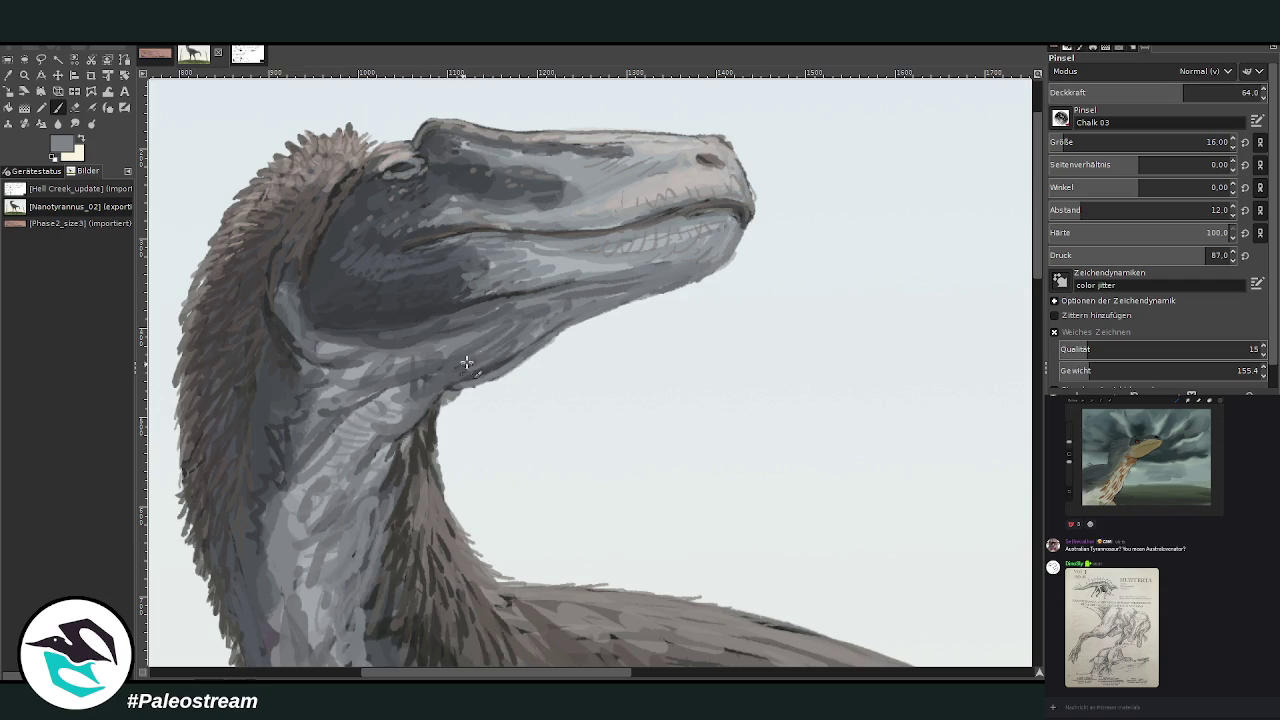
drag(550, 308, 330, 360)
ctrl+click(310, 342)
drag(323, 348, 290, 289)
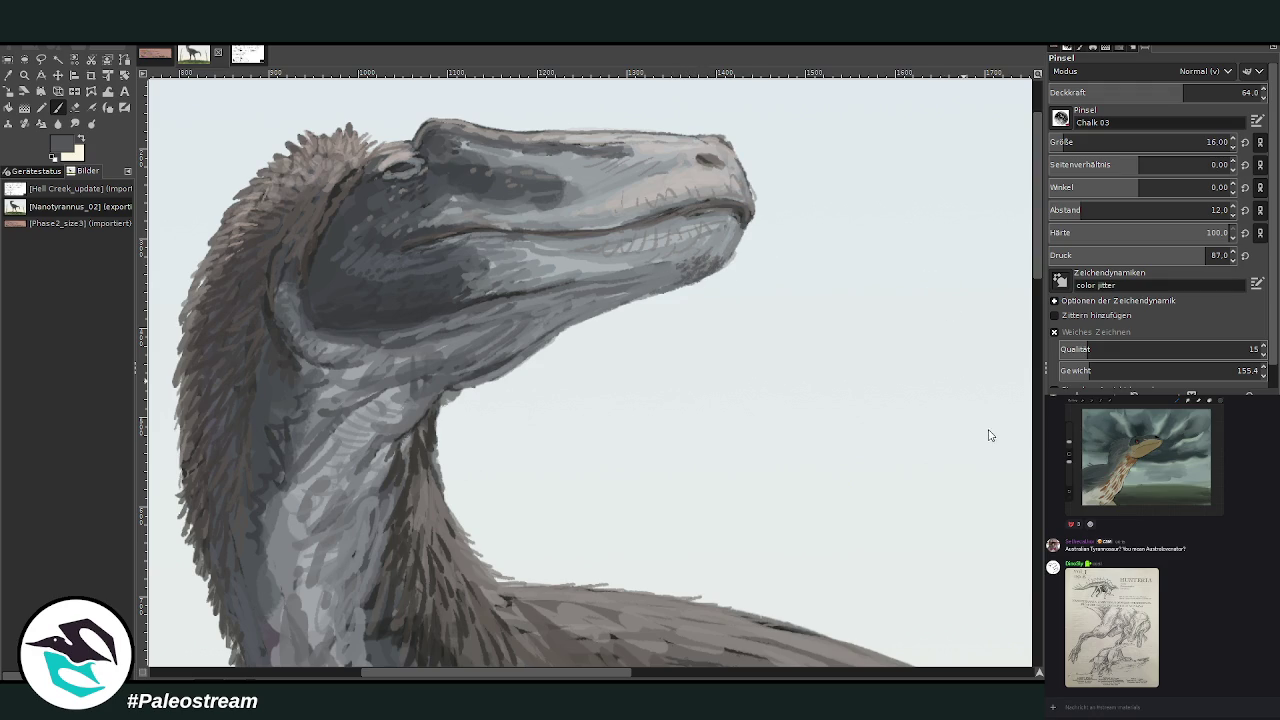
Hatch subtle dark strokes on the chin and stroke along the jaw line at brush size 23.
scroll(1060, 142, up, 5)
drag(690, 248, 689, 250)
ctrl+click(680, 270)
click(1063, 137)
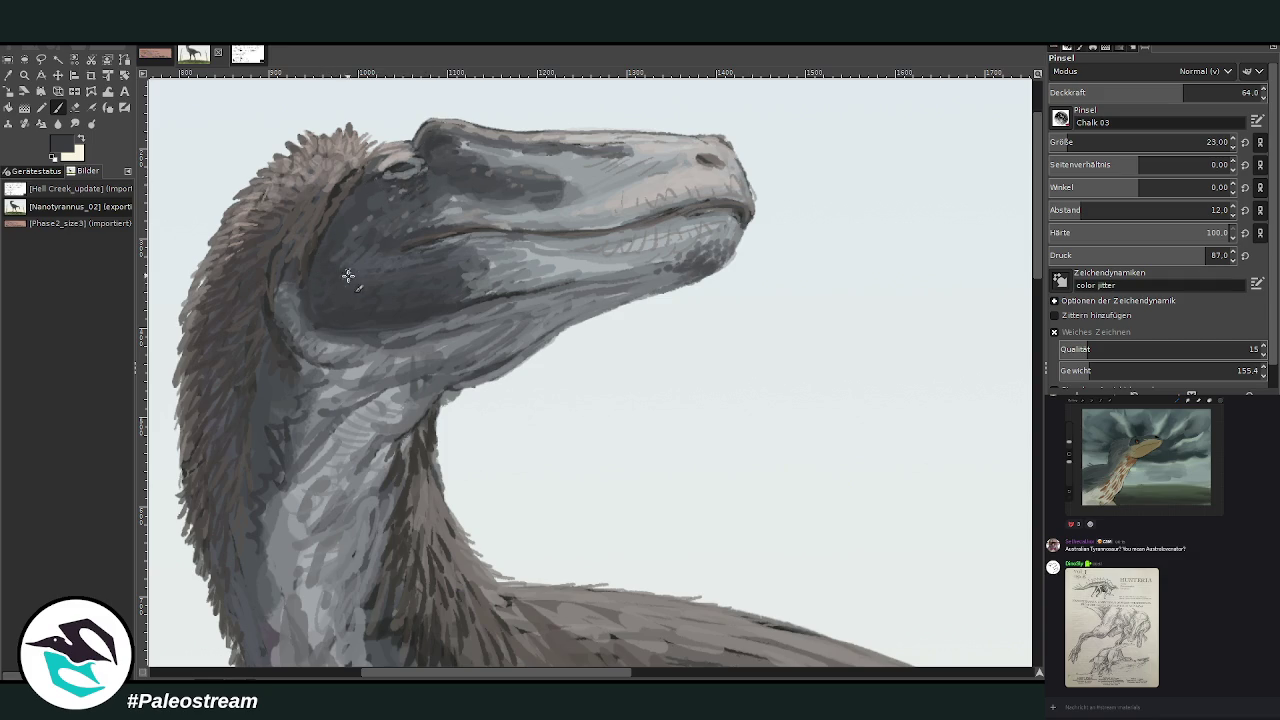
ctrl+click(909, 297)
drag(550, 277, 626, 270)
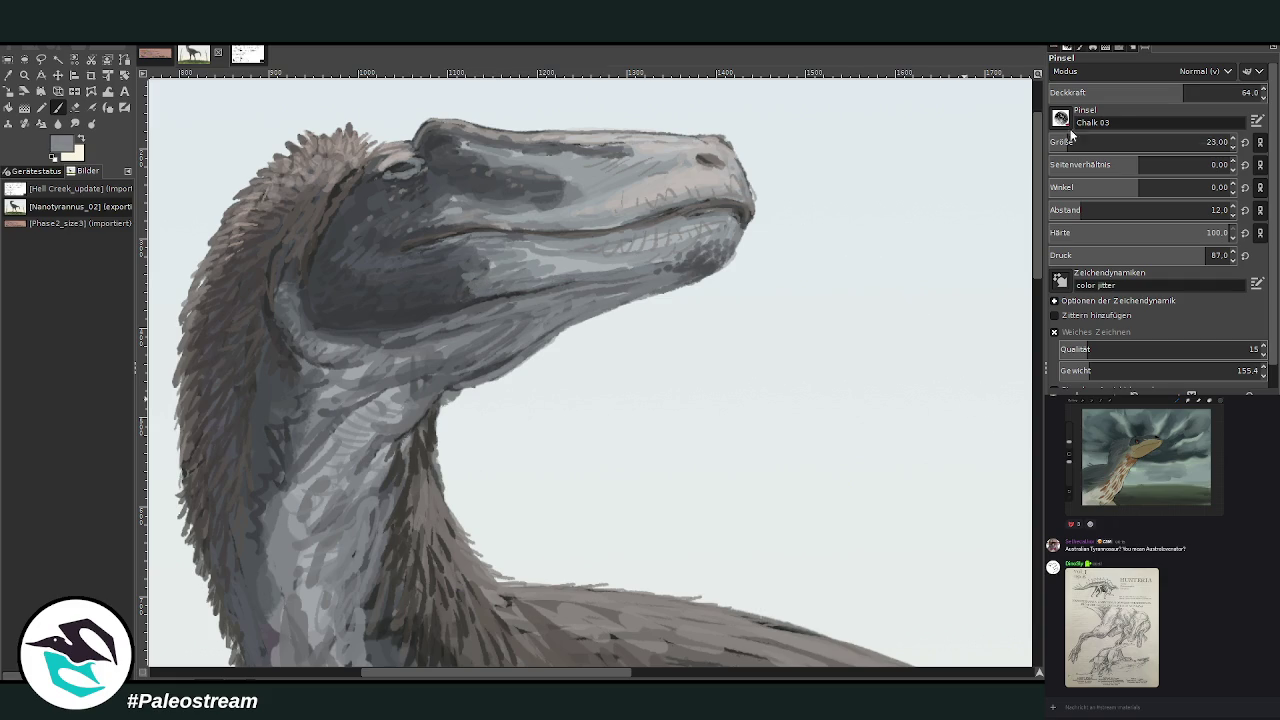
Set brush opacity to 35.3 and add faint light grey-blue strokes along the lower jaw.
click(1230, 90)
text(35.3)
key(Return)
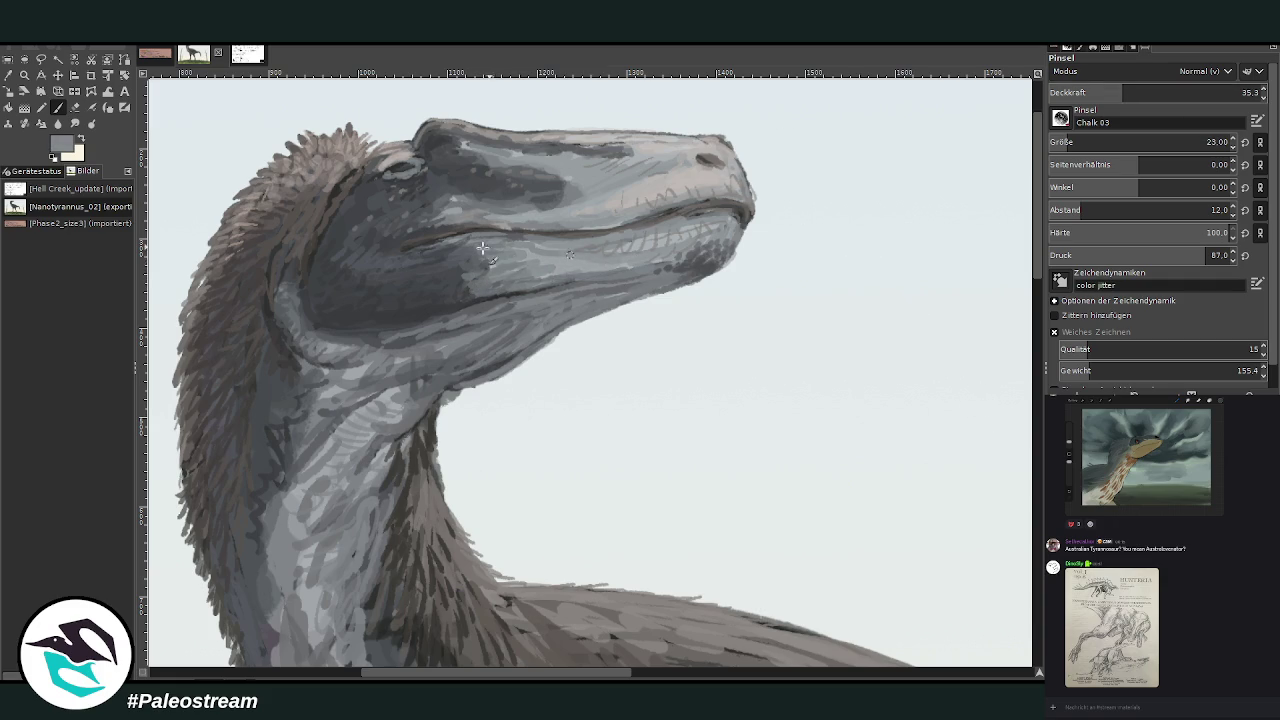
ctrl+click(966, 300)
mouse_move(630, 242)
mouse_down()
mouse_move(718, 206)
mouse_move(626, 209)
mouse_move(700, 186)
mouse_move(745, 190)
mouse_up()
Erase stray marks at the snout tip and fit the whole image in the window.
key(shift+e)
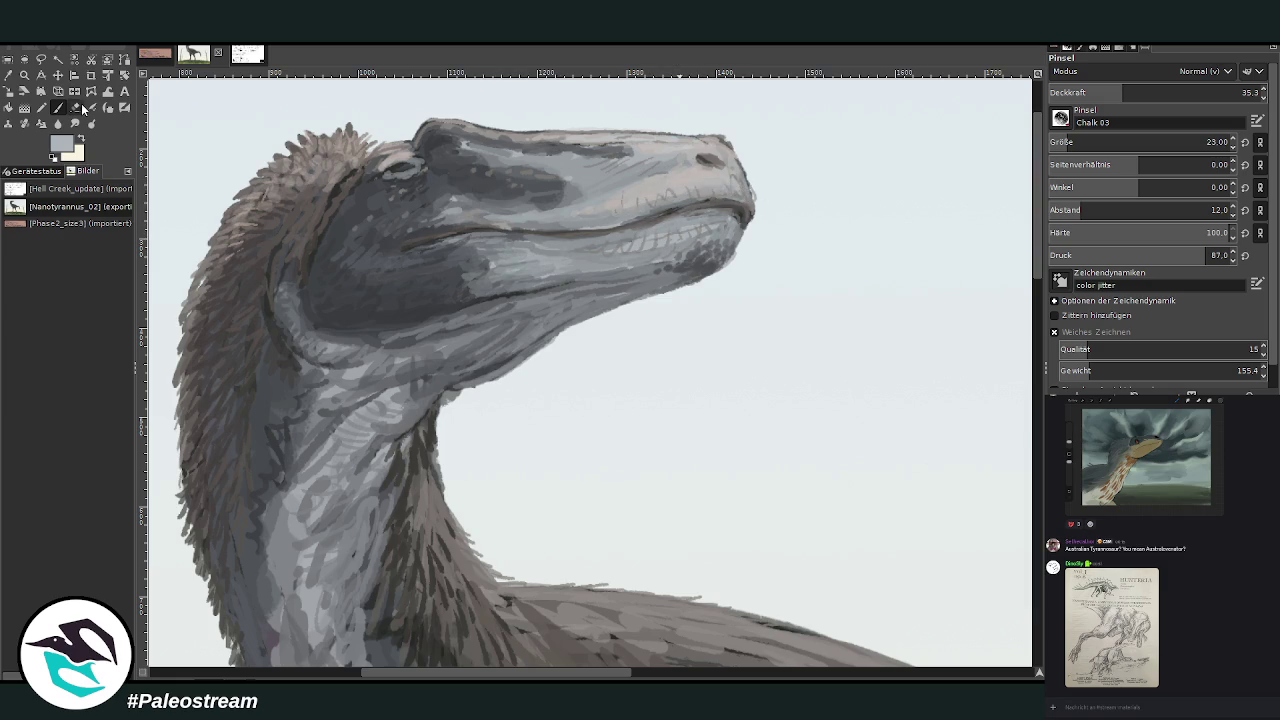
drag(760, 164, 713, 128)
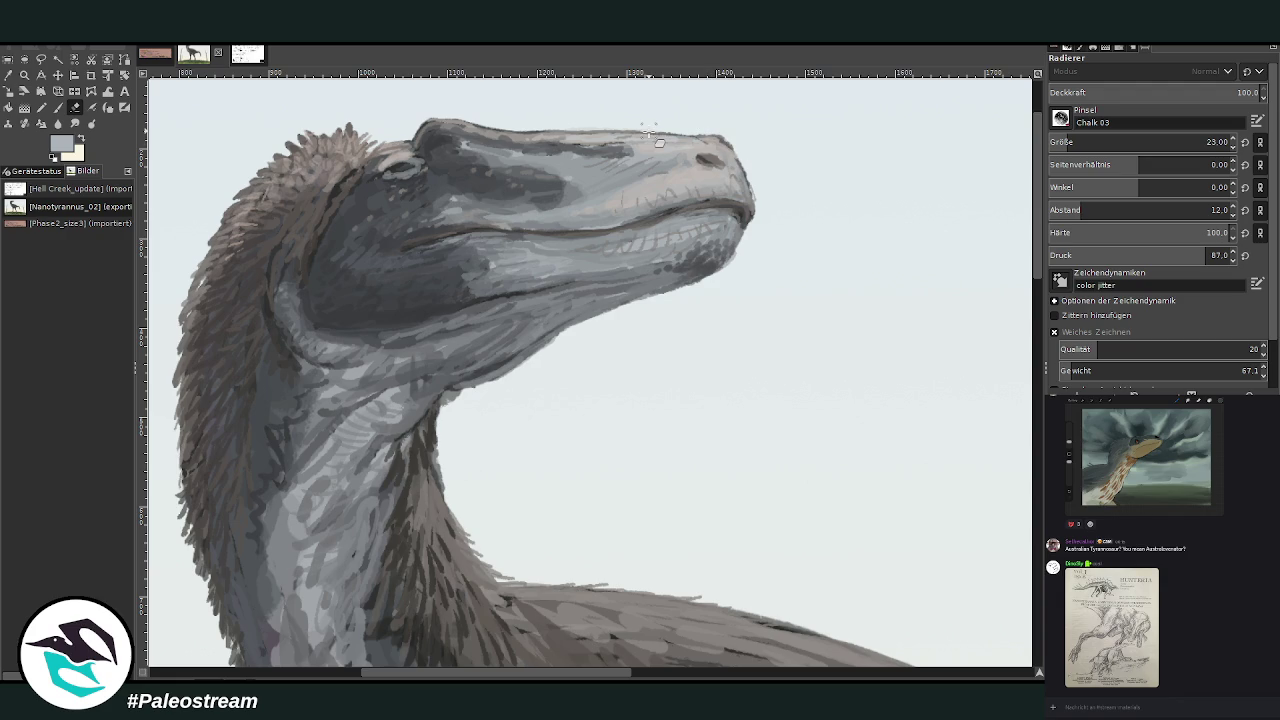
key(shift+ctrl+j)
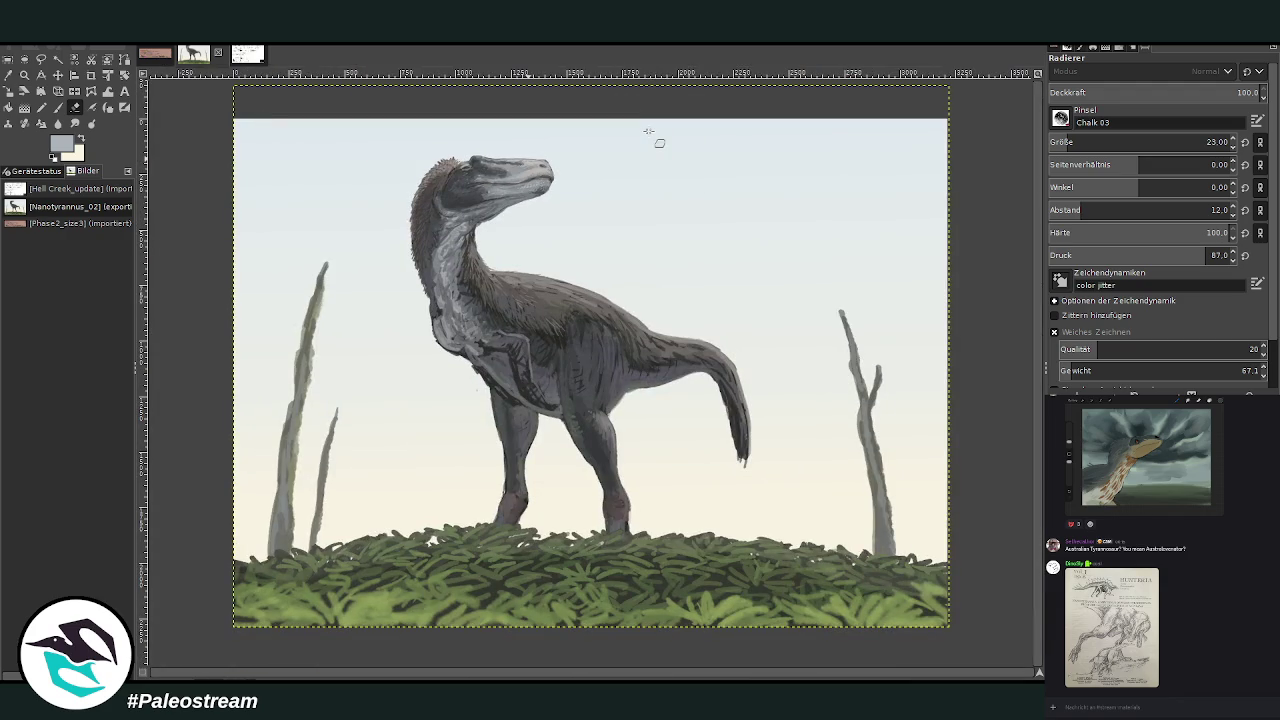
Zoom into the body and paint light grey on the leg outline and upper arm at size 59, opacity 55.8.
click(25, 75)
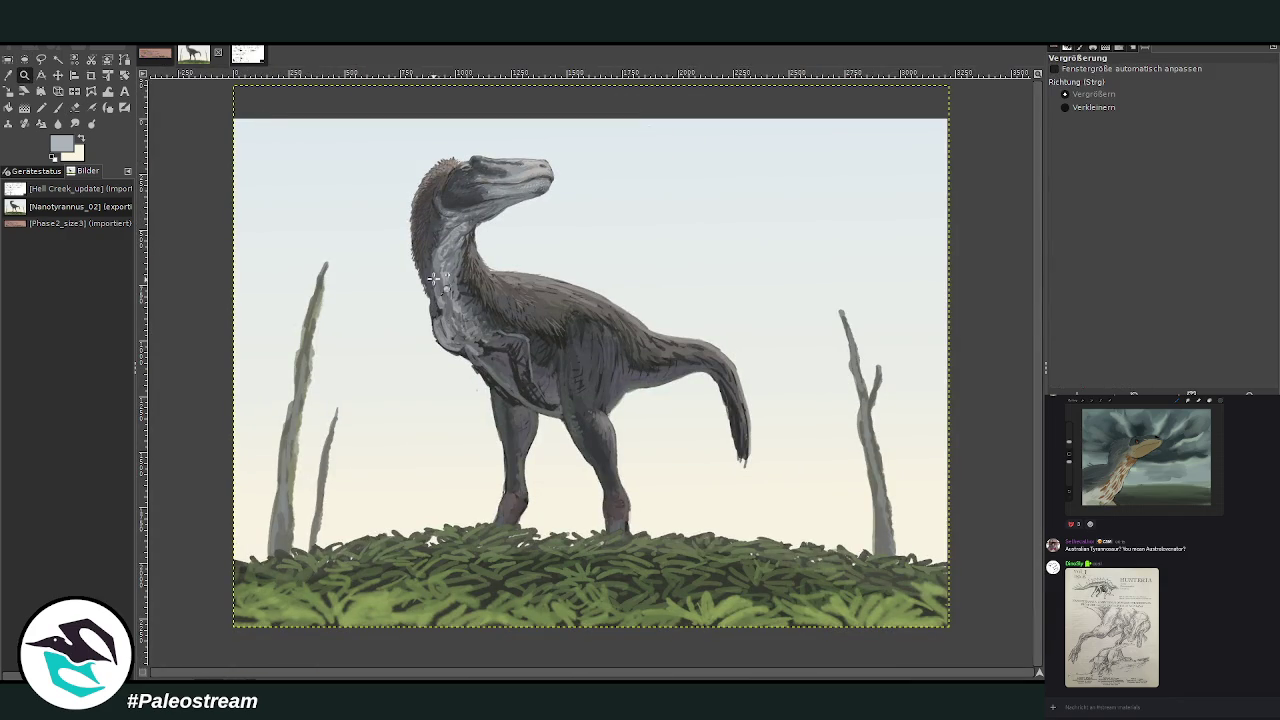
drag(437, 290, 642, 517)
click(8, 75)
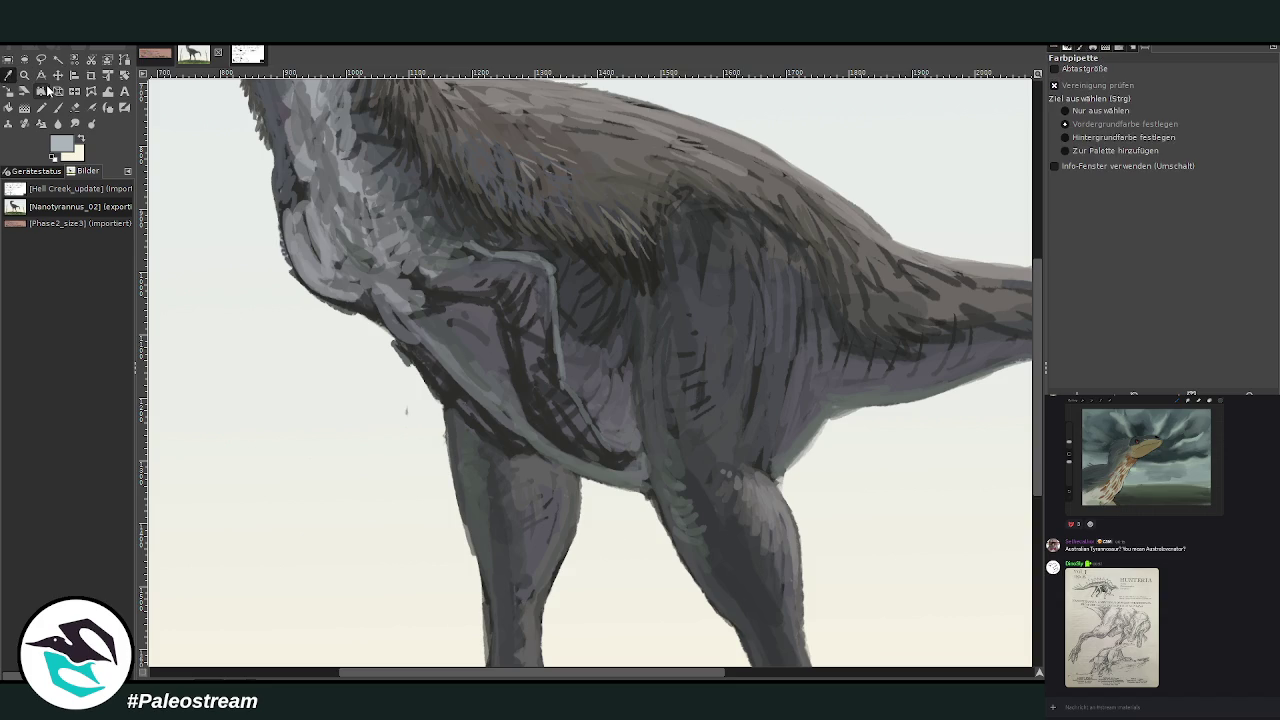
click(535, 350)
click(985, 418)
click(1081, 140)
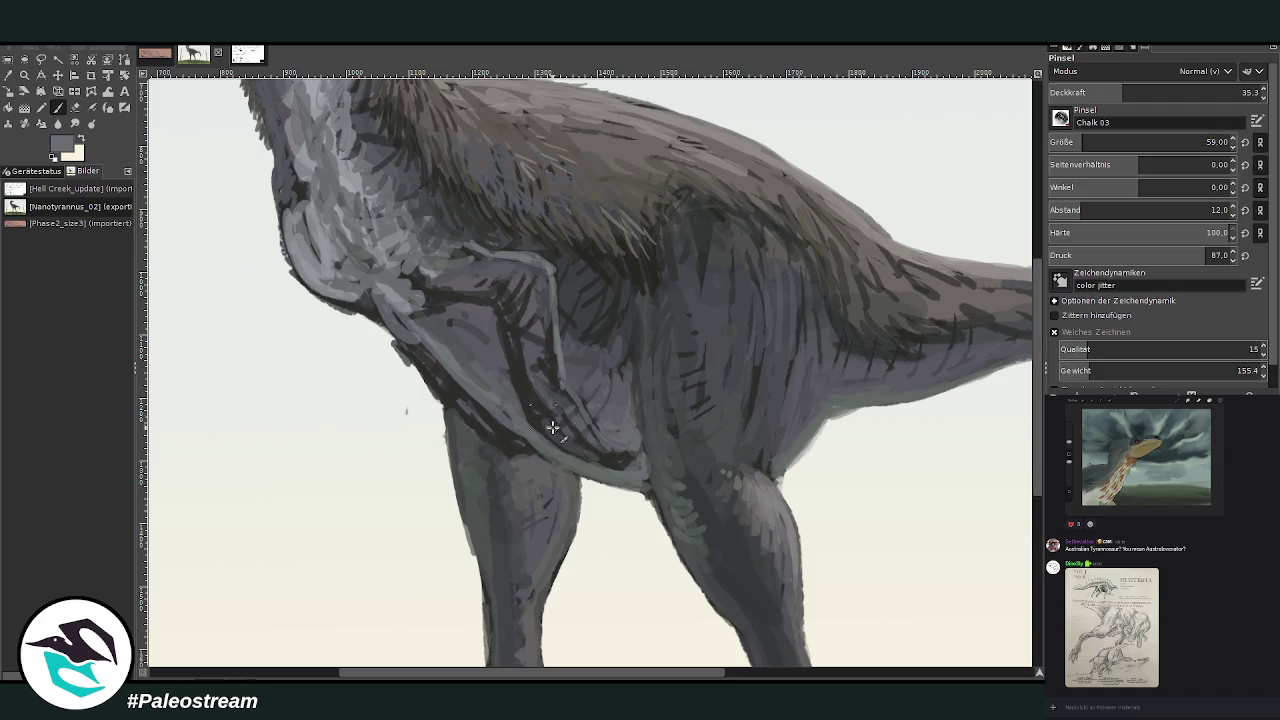
mouse_move(550, 332)
mouse_down()
mouse_move(552, 392)
mouse_move(525, 315)
mouse_move(530, 390)
mouse_up()
mouse_move(537, 296)
mouse_down()
mouse_move(528, 392)
mouse_move(532, 298)
mouse_up()
click(1166, 95)
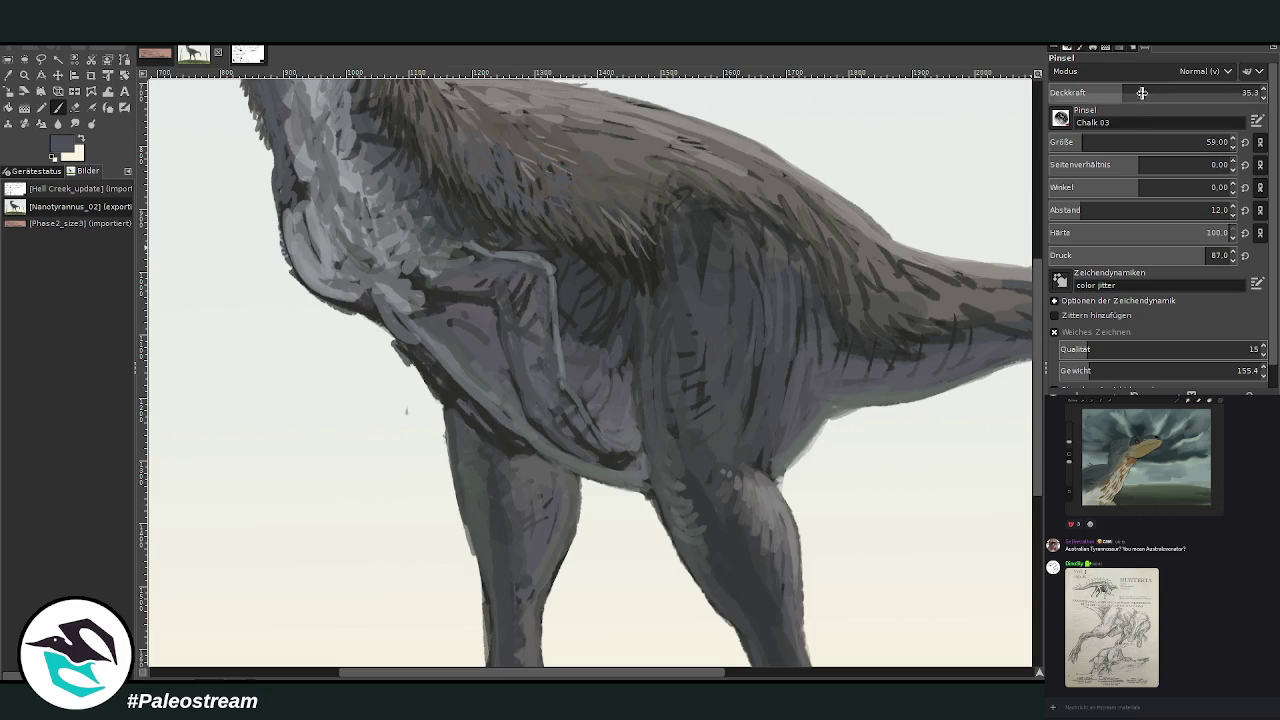
mouse_move(526, 283)
mouse_down()
mouse_move(428, 305)
mouse_move(375, 248)
mouse_up()
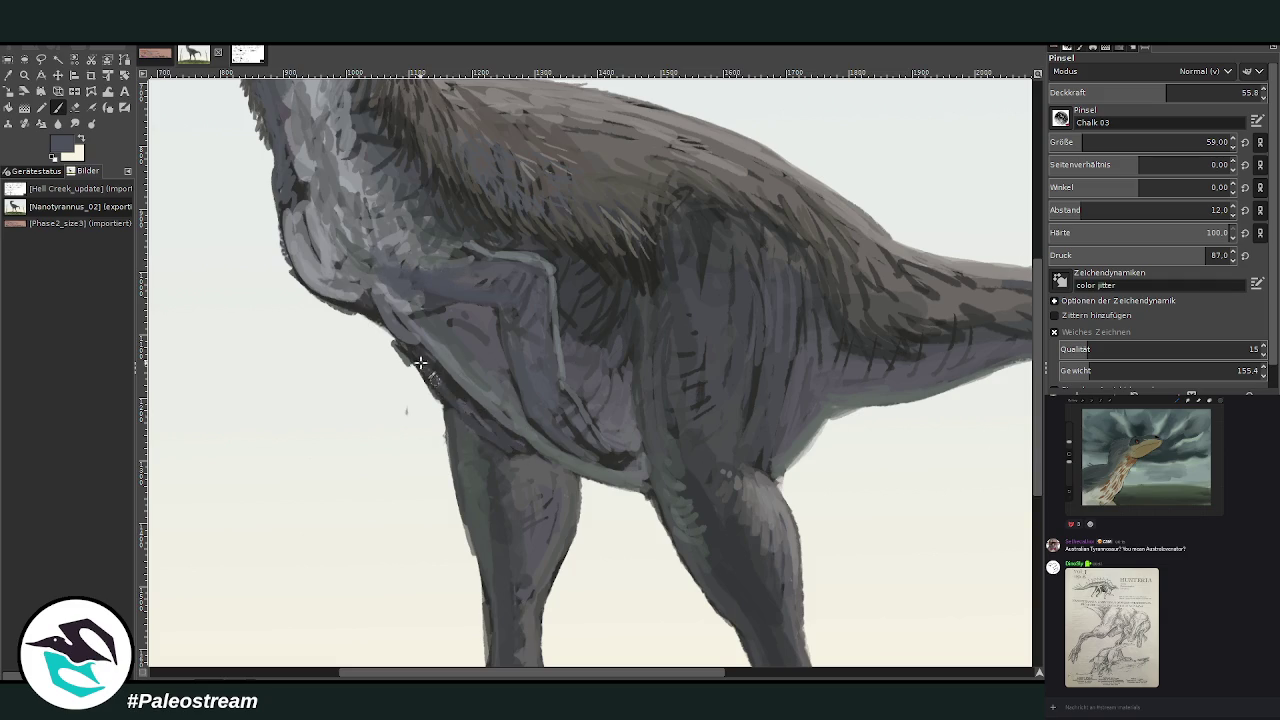
Erase stray dark strokes beside the chest, then paint the neck's left edge light grey at size 33.
key(shift+e)
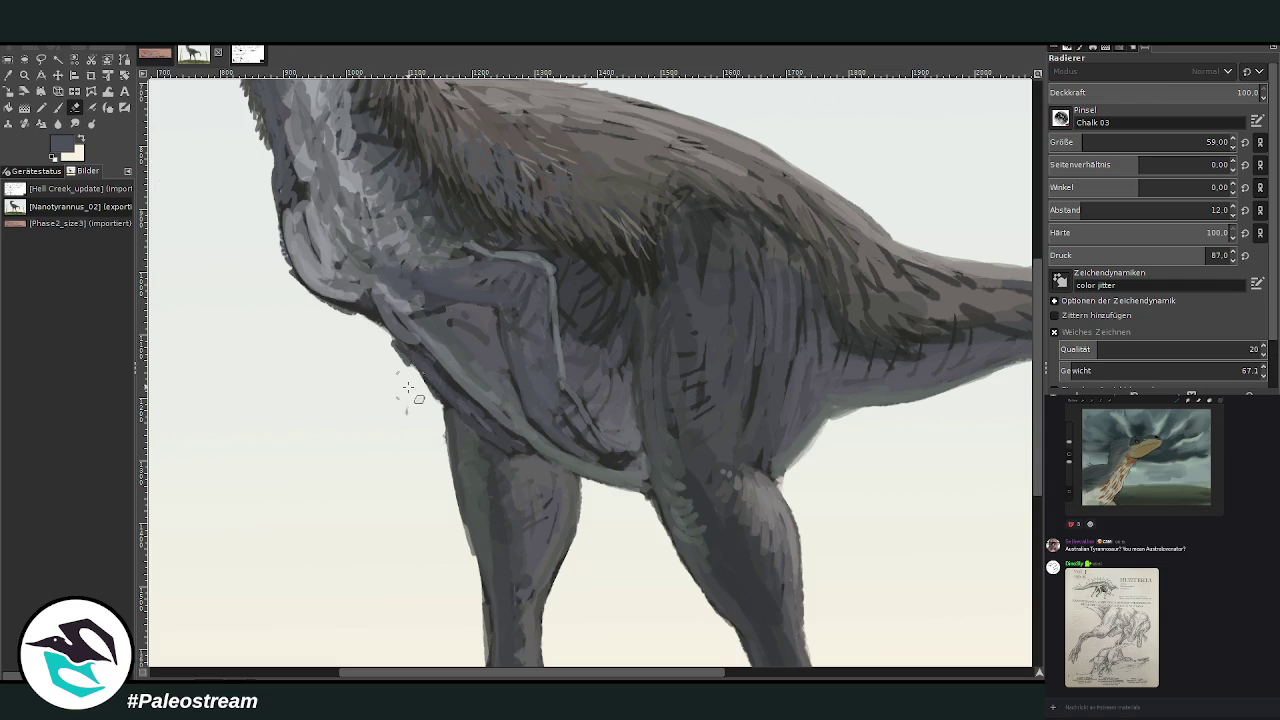
mouse_move(437, 402)
mouse_down()
mouse_move(390, 350)
mouse_move(302, 296)
mouse_move(270, 242)
mouse_move(277, 185)
mouse_up()
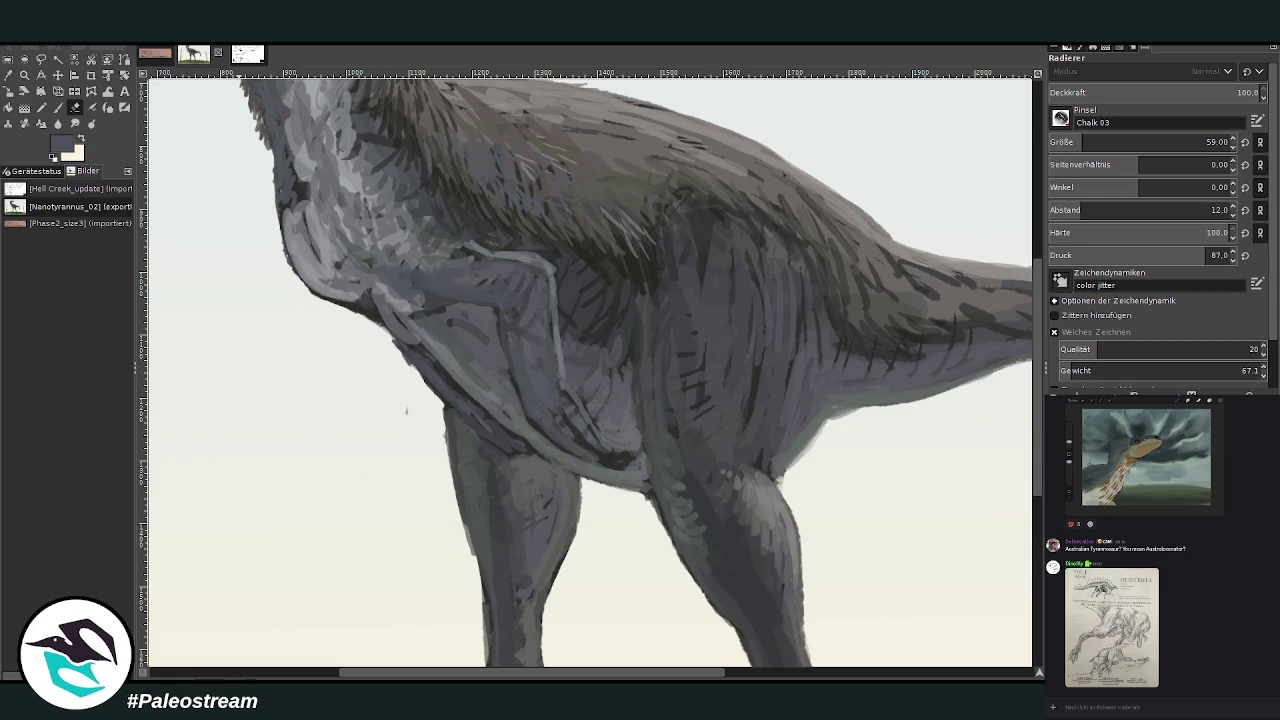
click(9, 75)
click(336, 250)
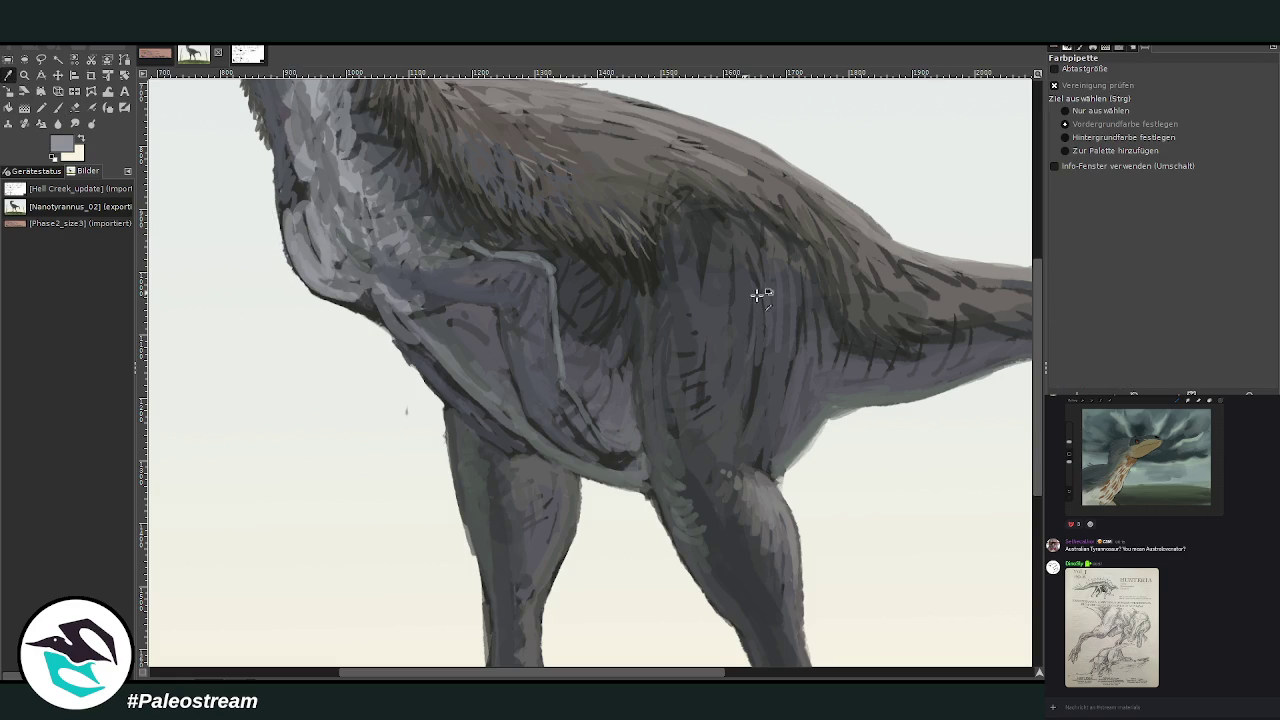
key(p)
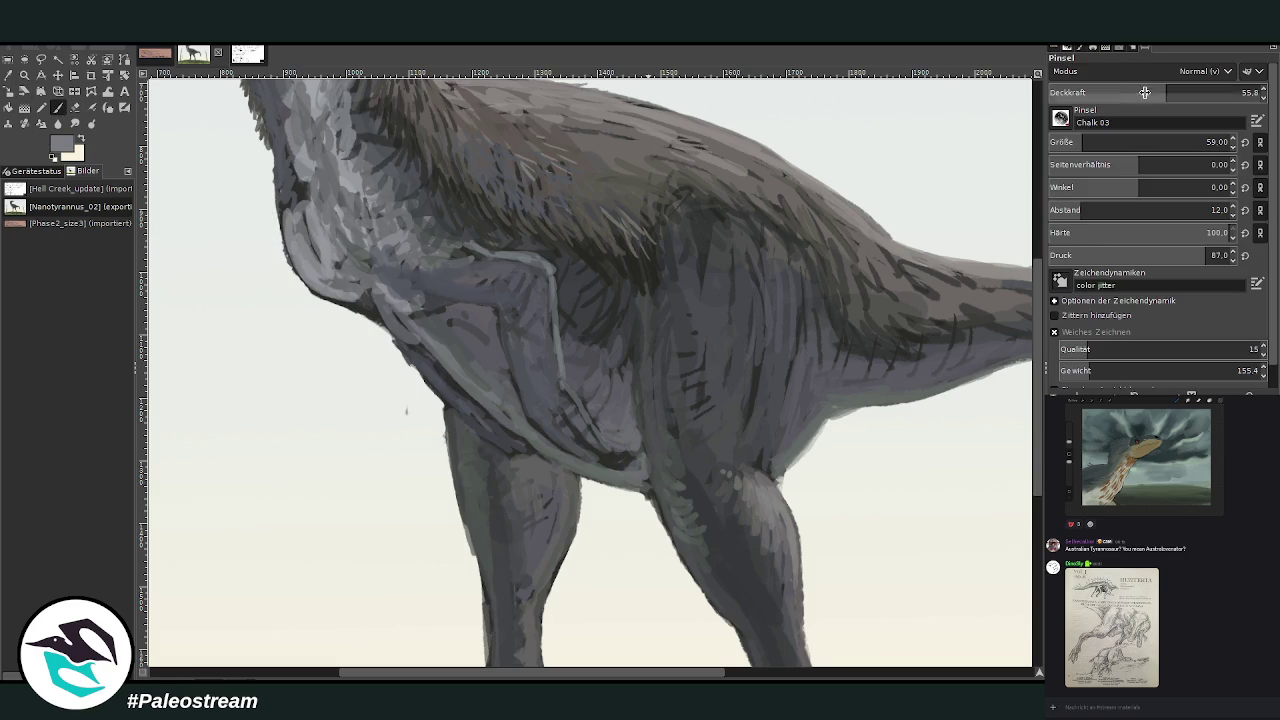
click(1207, 142)
drag(301, 217, 287, 127)
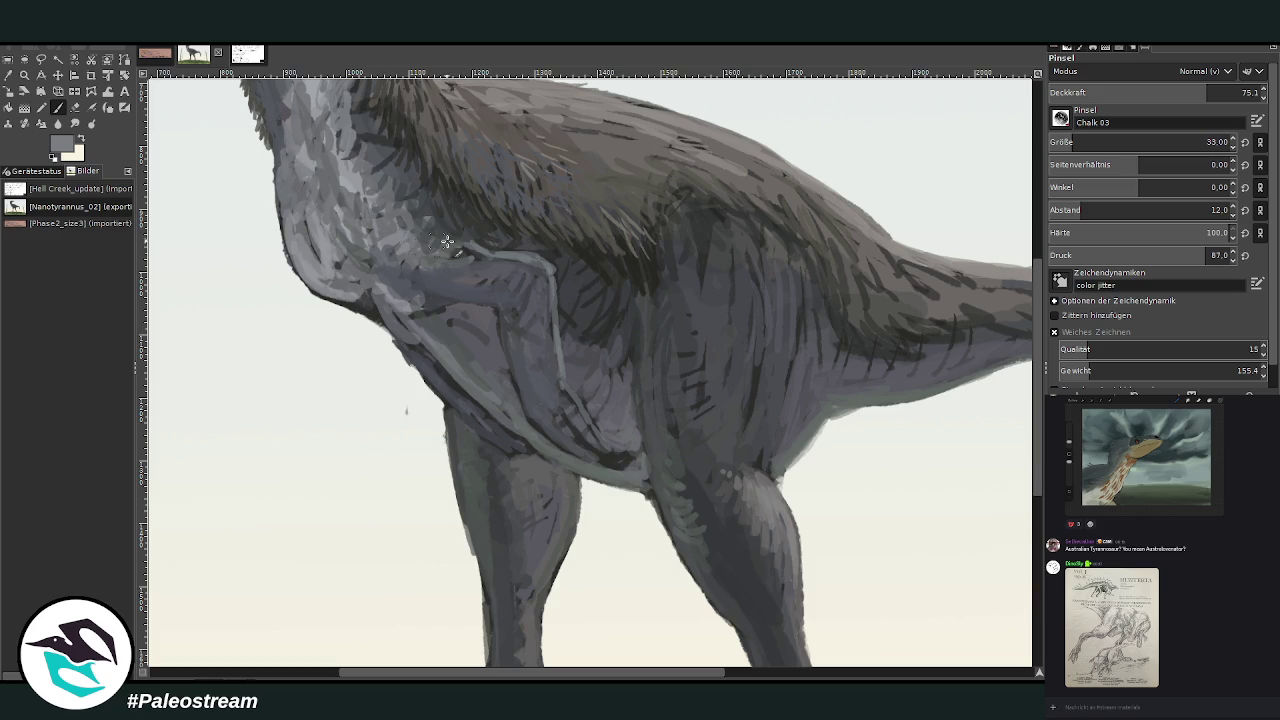
Paint grey strokes along the thigh's front edge and the lower thigh.
ctrl+click(960, 385)
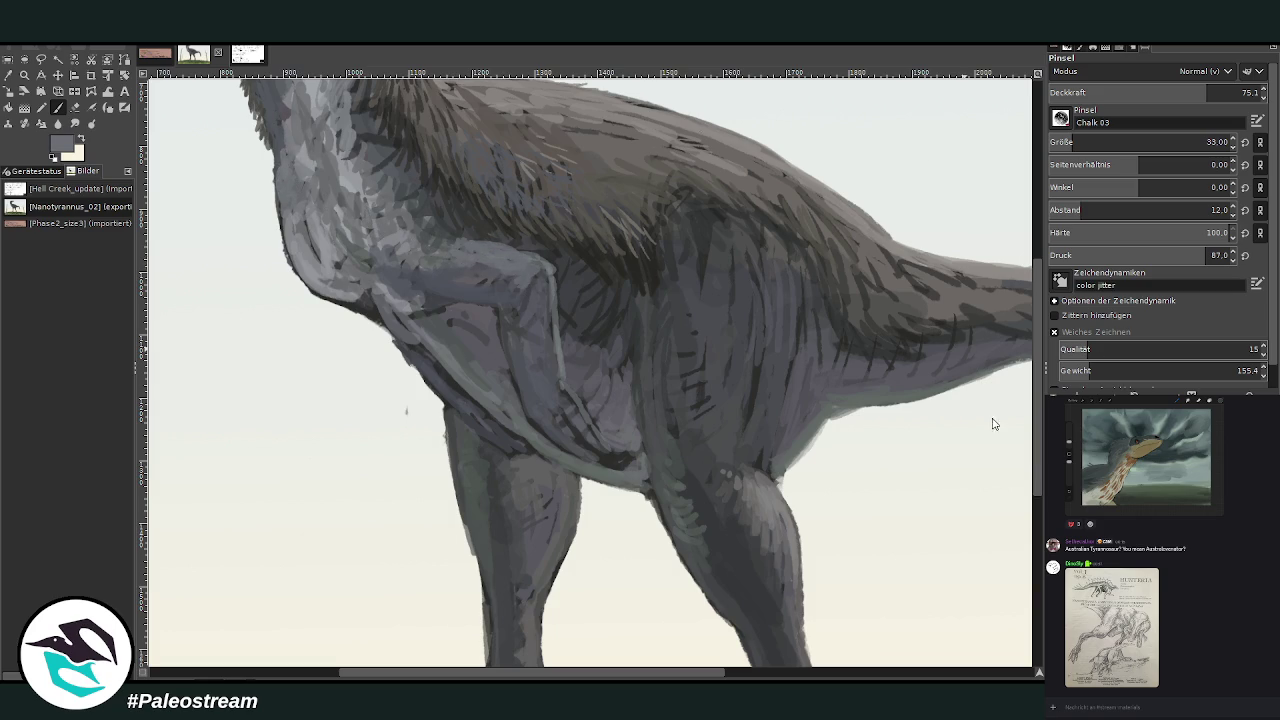
drag(525, 304, 620, 451)
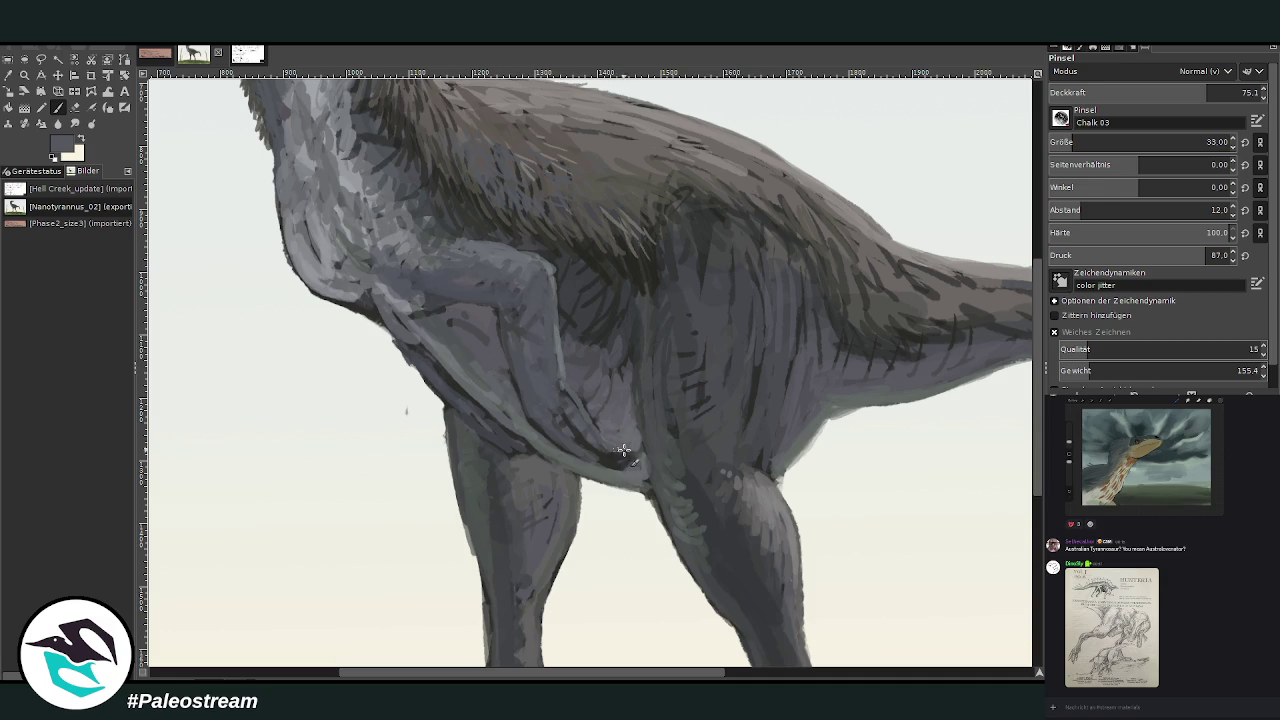
ctrl+click(820, 350)
drag(607, 464, 560, 443)
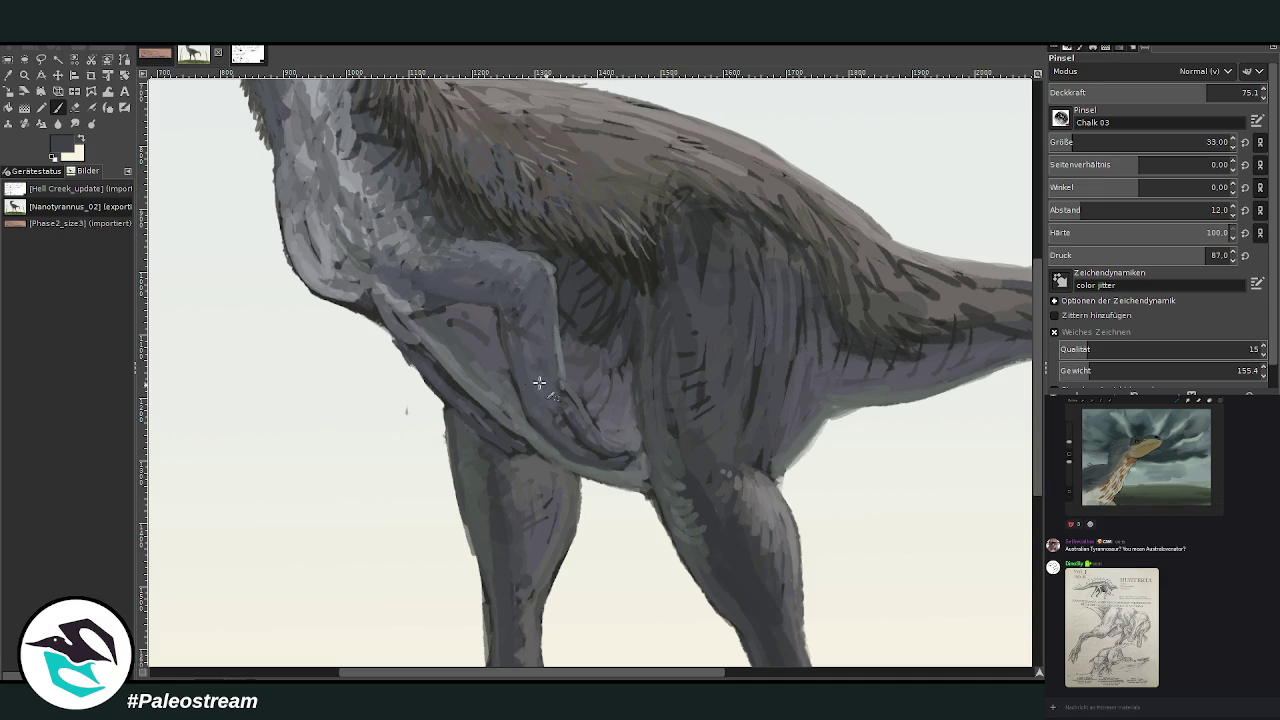
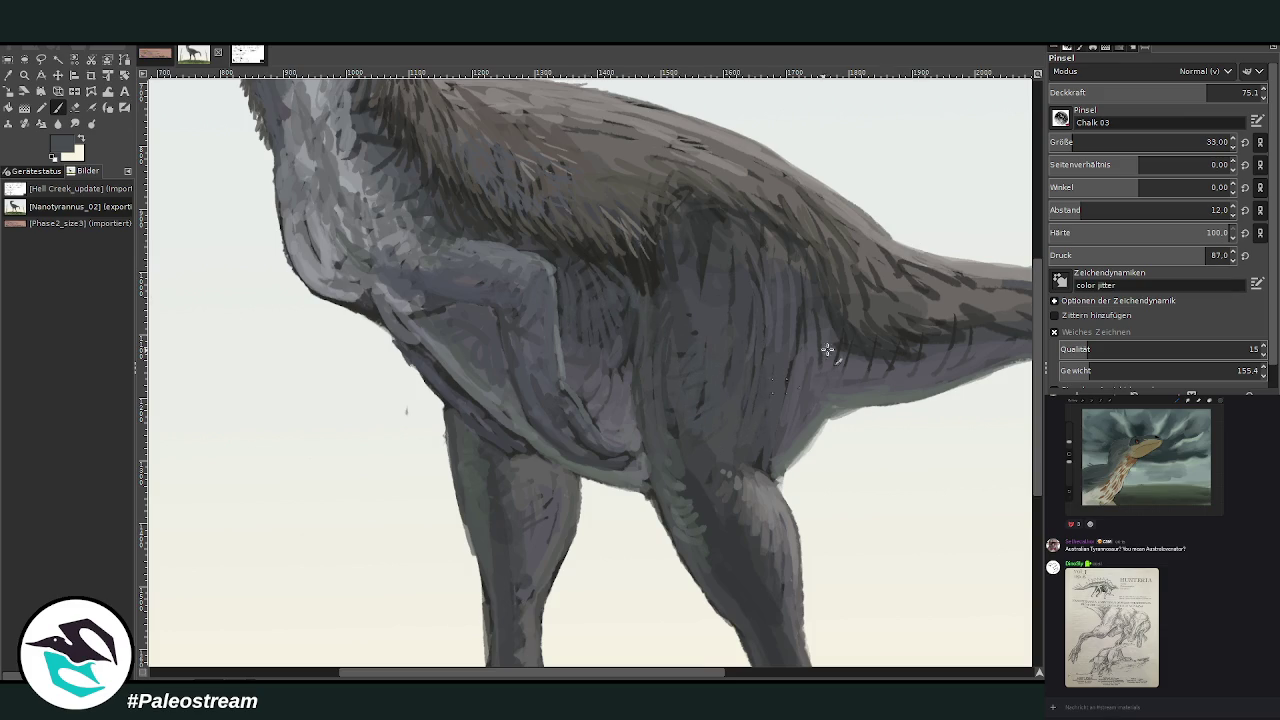
Paint a faint darker-grey stroke along the tail's underside.
ctrl+click(888, 322)
drag(571, 673, 686, 673)
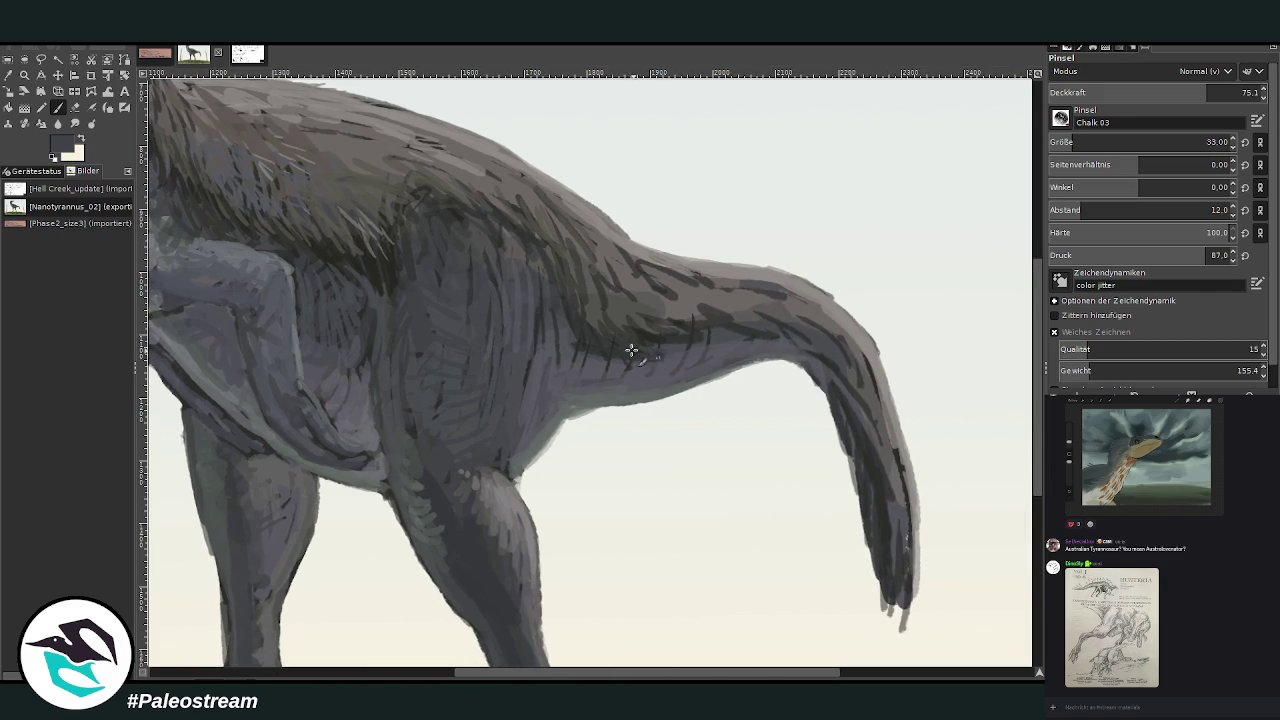
mouse_move(740, 333)
mouse_down()
mouse_move(829, 366)
mouse_move(891, 477)
mouse_up()
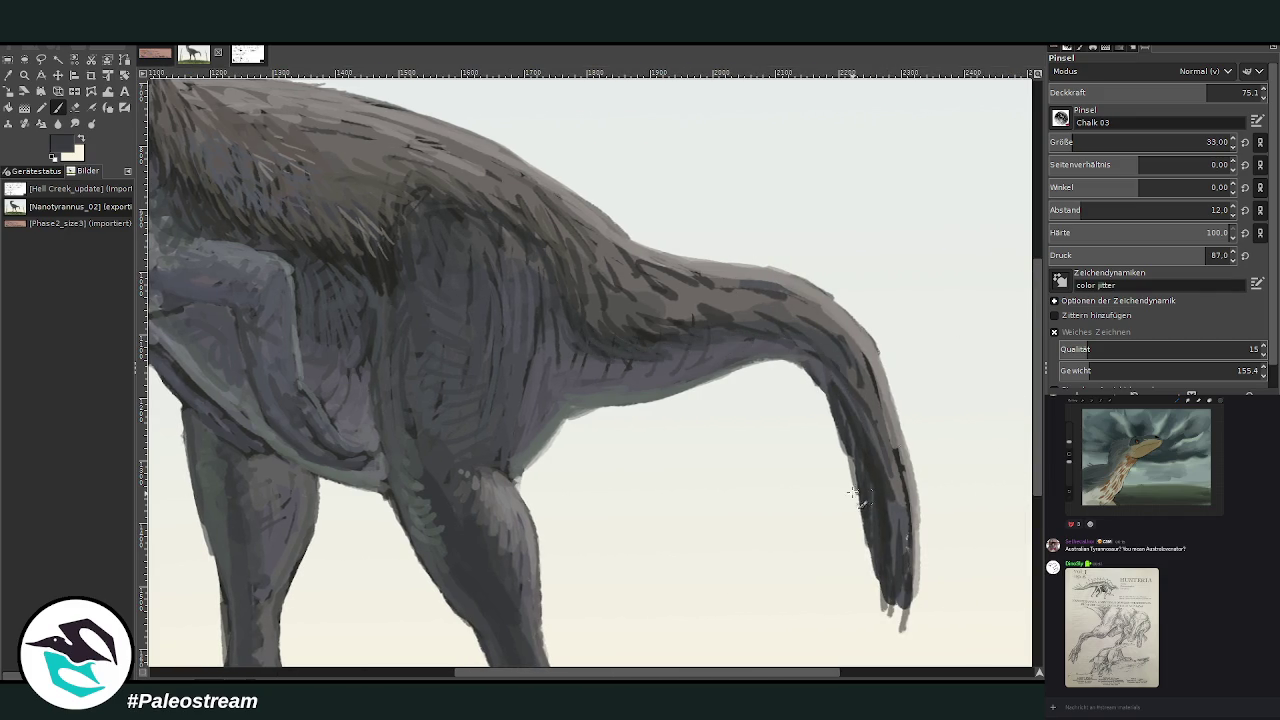
With higher opacity and brush size 21, darken and lengthen the tail tip, then show the reference sheet.
click(1225, 88)
drag(1225, 88, 1242, 88)
scroll(1190, 142, down, 12)
mouse_move(882, 603)
mouse_down()
mouse_move(872, 560)
mouse_move(900, 580)
mouse_move(906, 530)
mouse_move(890, 430)
mouse_up()
mouse_move(905, 490)
mouse_down()
mouse_move(885, 410)
mouse_move(822, 340)
mouse_move(740, 297)
mouse_move(737, 314)
mouse_move(657, 323)
mouse_move(659, 292)
mouse_up()
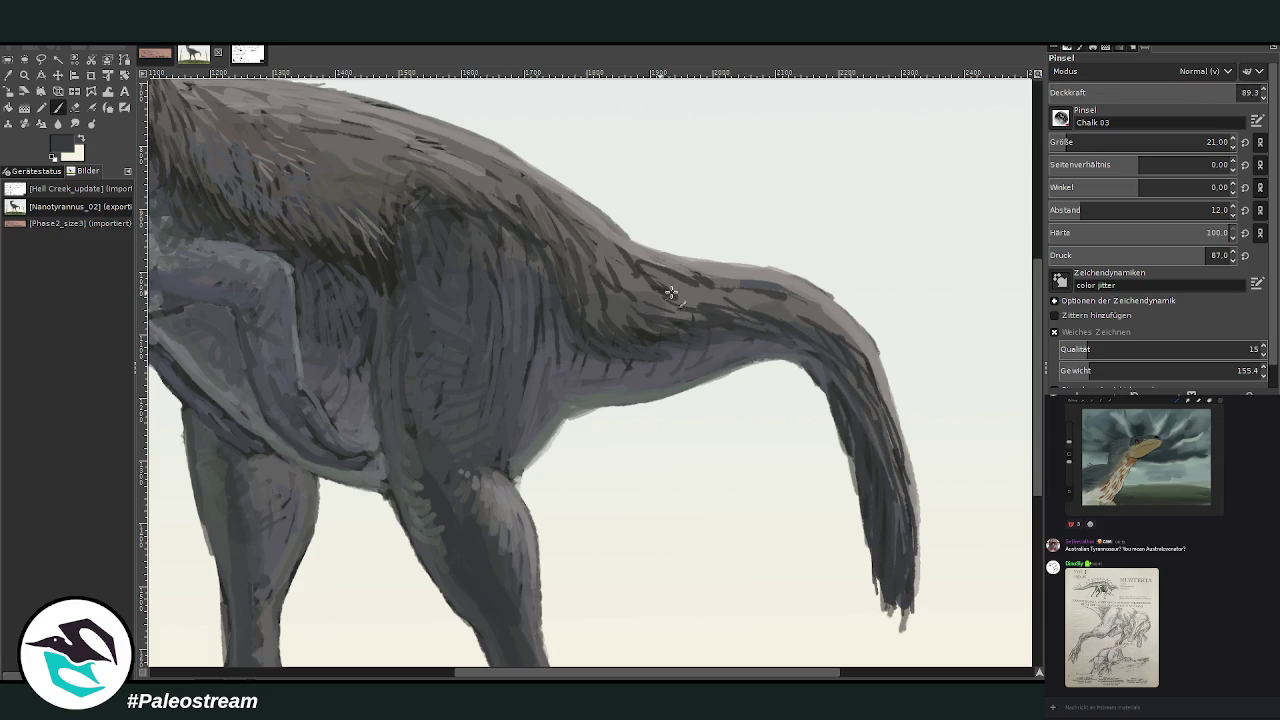
click(243, 57)
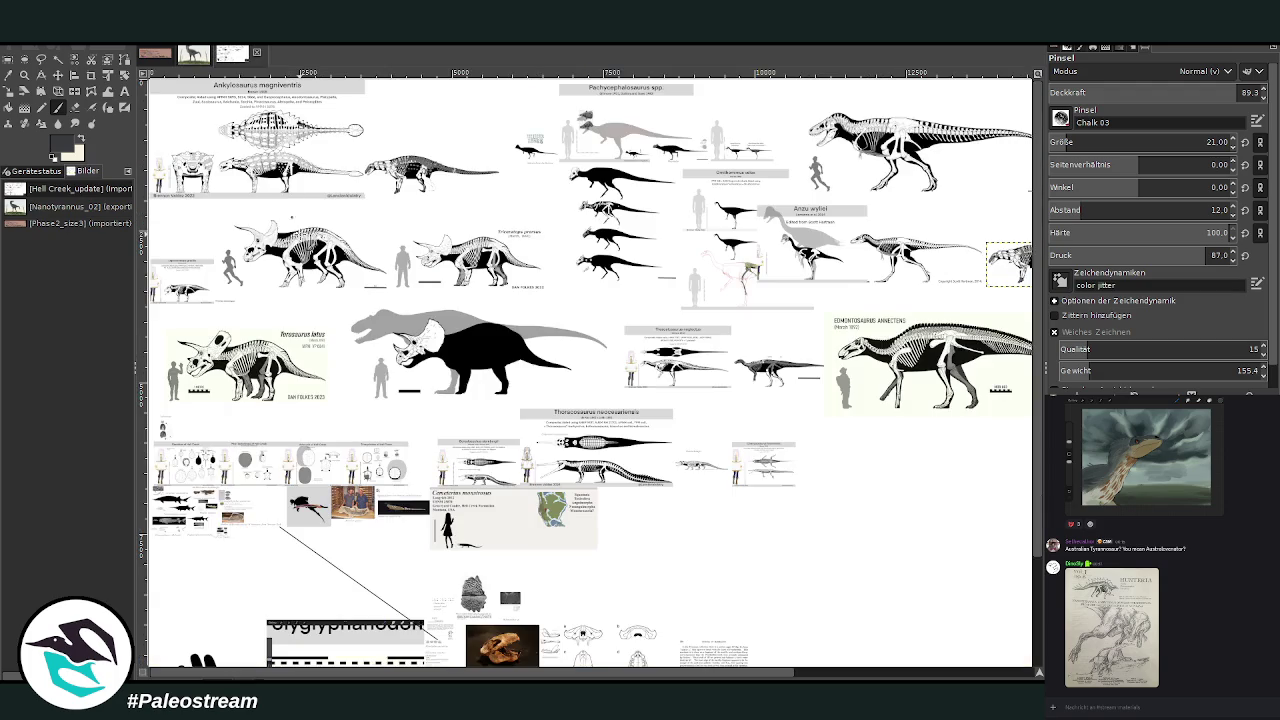
Zoom in on the Anzu wyliei skeletons, scroll to the T. rex, then return to painting.
key(z)
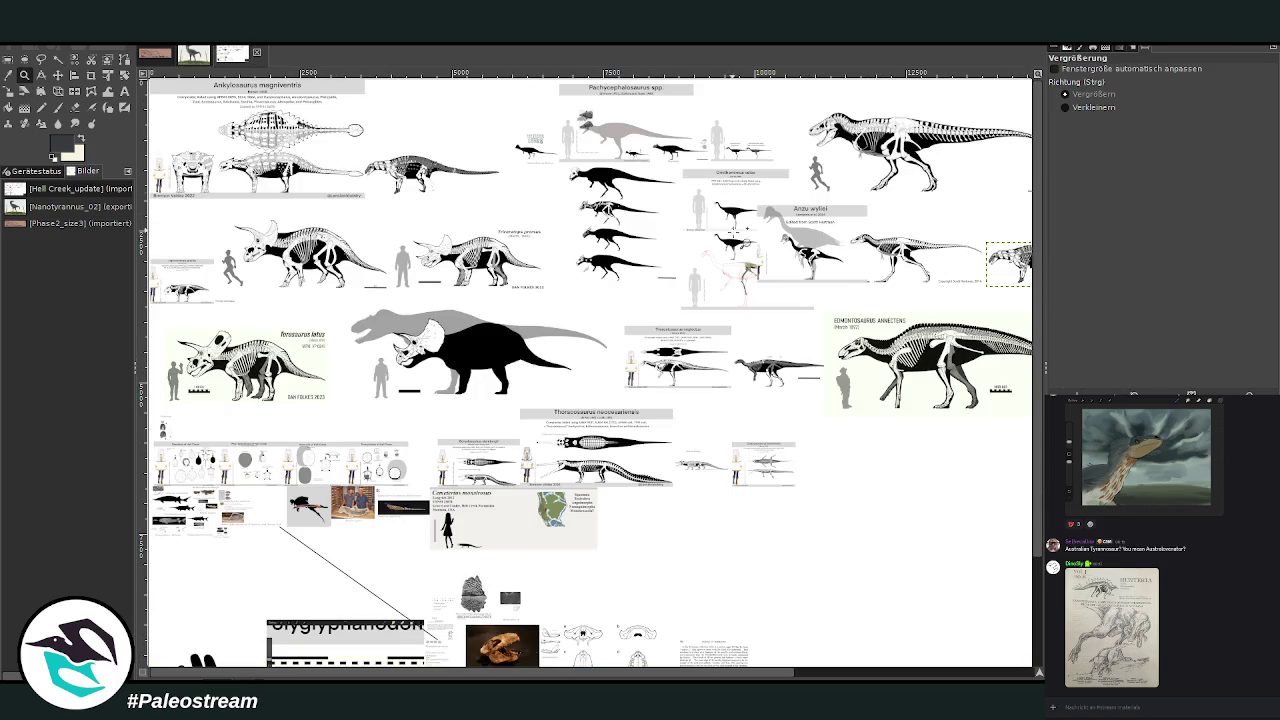
drag(766, 174, 950, 352)
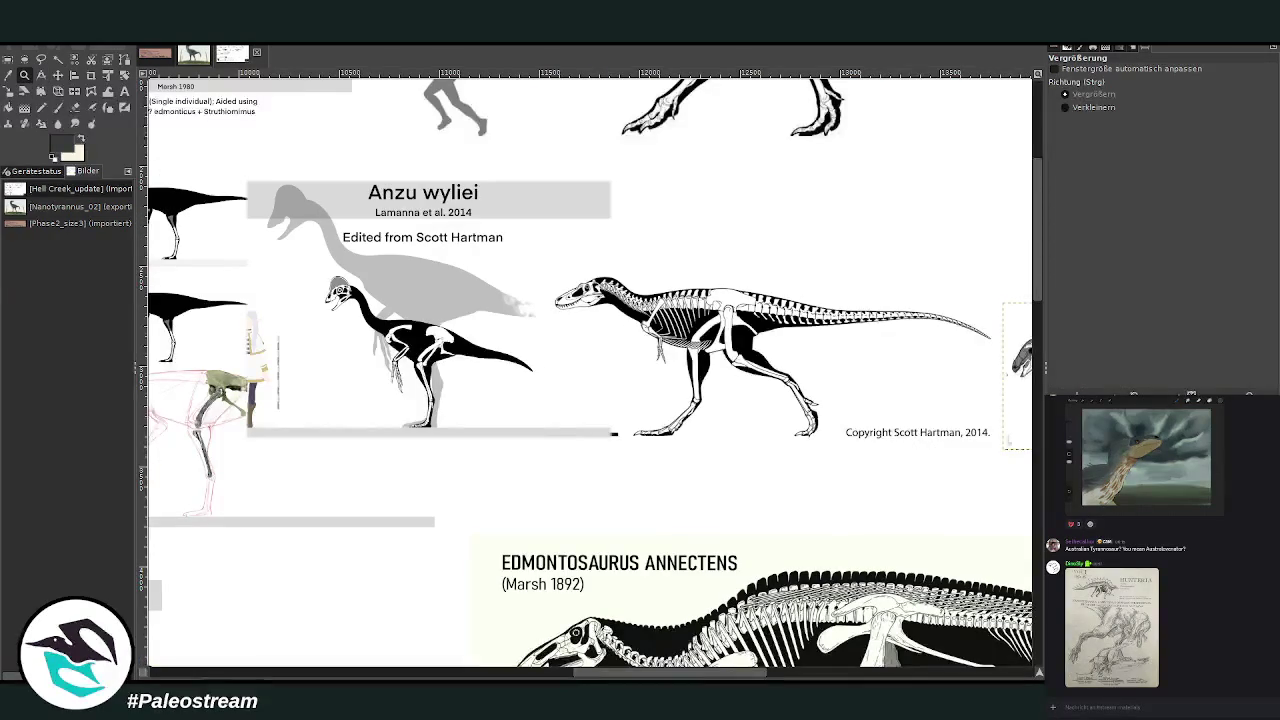
click(59, 74)
drag(420, 350, 282, 349)
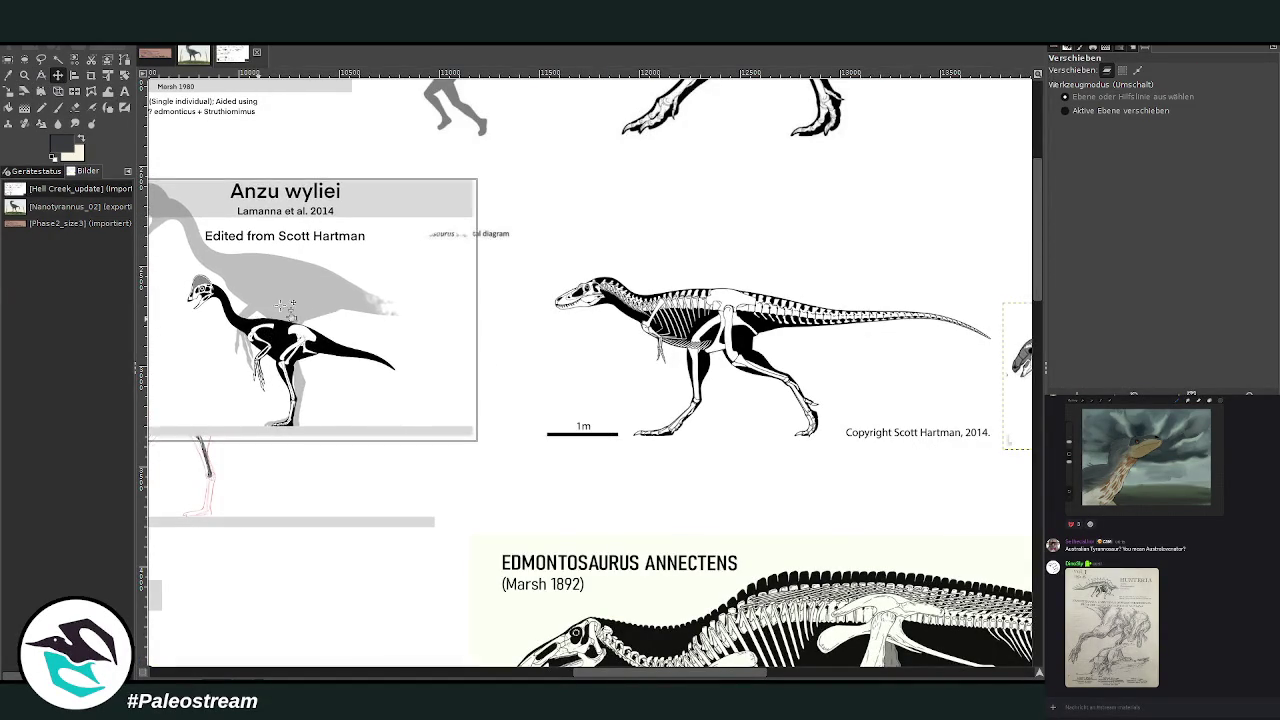
scroll(1027, 256, up, 5)
scroll(1030, 228, down, 2)
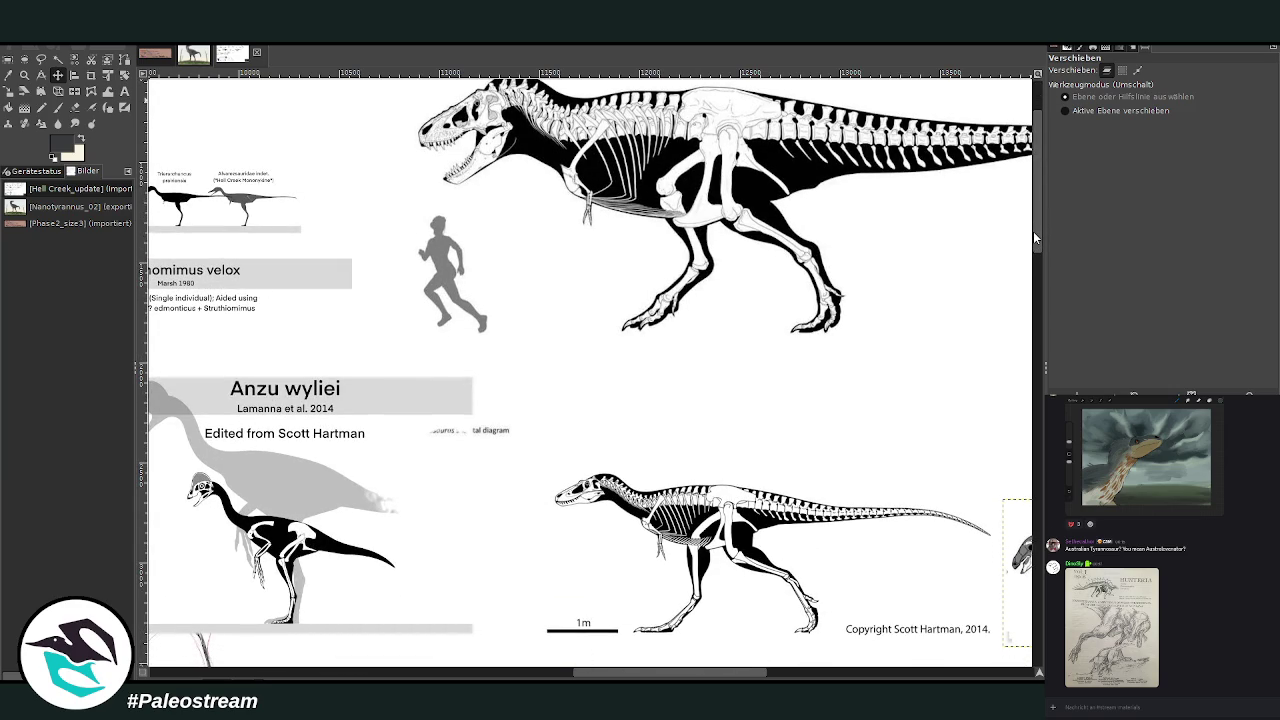
click(158, 56)
key(p)
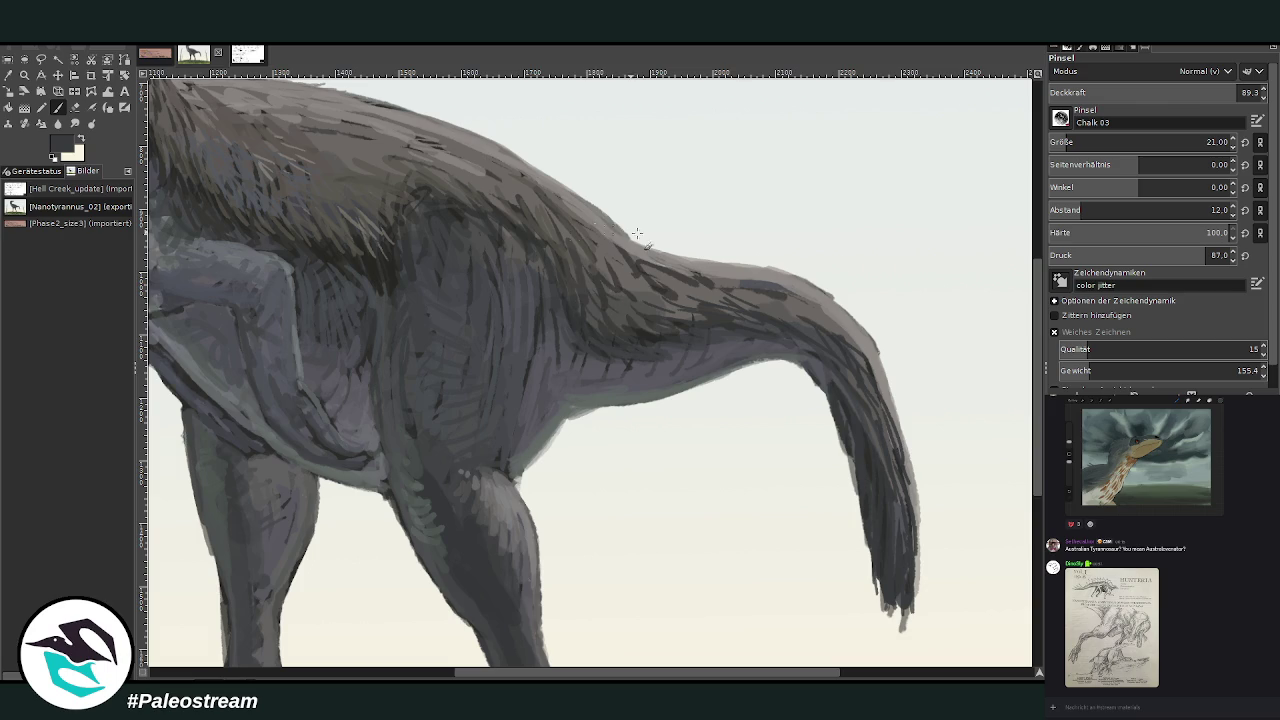
Pick lighter greys and highlight the tail base and the tail's upper edge.
ctrl+click(987, 438)
ctrl+click(989, 414)
mouse_move(628, 263)
mouse_down()
mouse_move(663, 291)
mouse_move(650, 262)
mouse_up()
ctrl+click(987, 394)
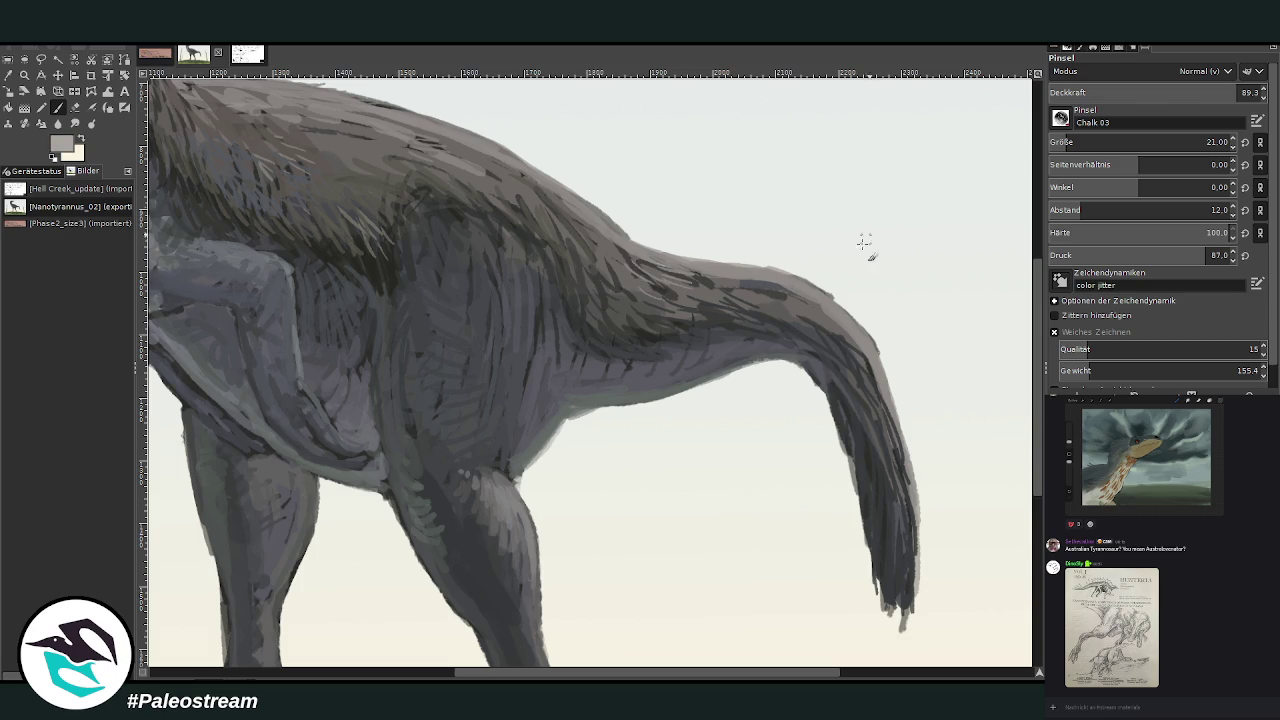
ctrl+click(992, 328)
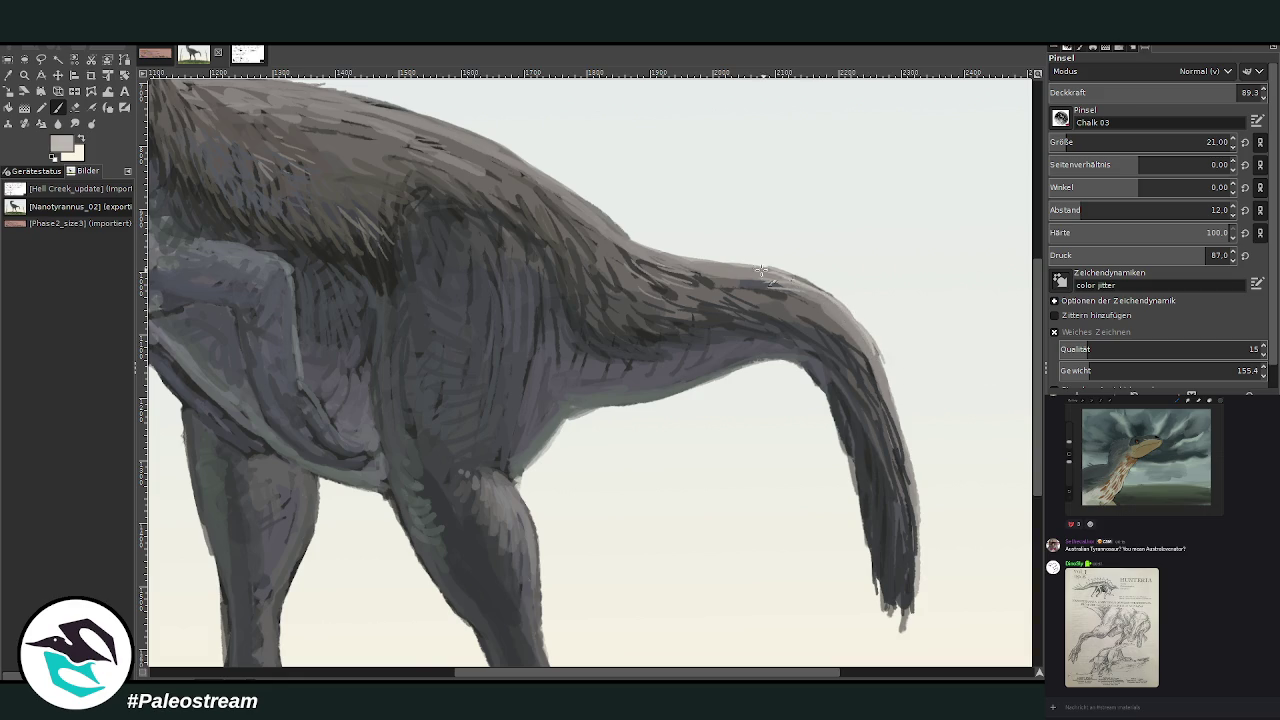
mouse_move(758, 276)
mouse_down()
mouse_move(845, 318)
mouse_move(880, 362)
mouse_move(921, 522)
mouse_up()
Add faint light marks along the tail top and back, plus short darker-grey back strokes.
mouse_move(697, 265)
mouse_down()
mouse_move(648, 252)
mouse_move(530, 165)
mouse_move(415, 120)
mouse_up()
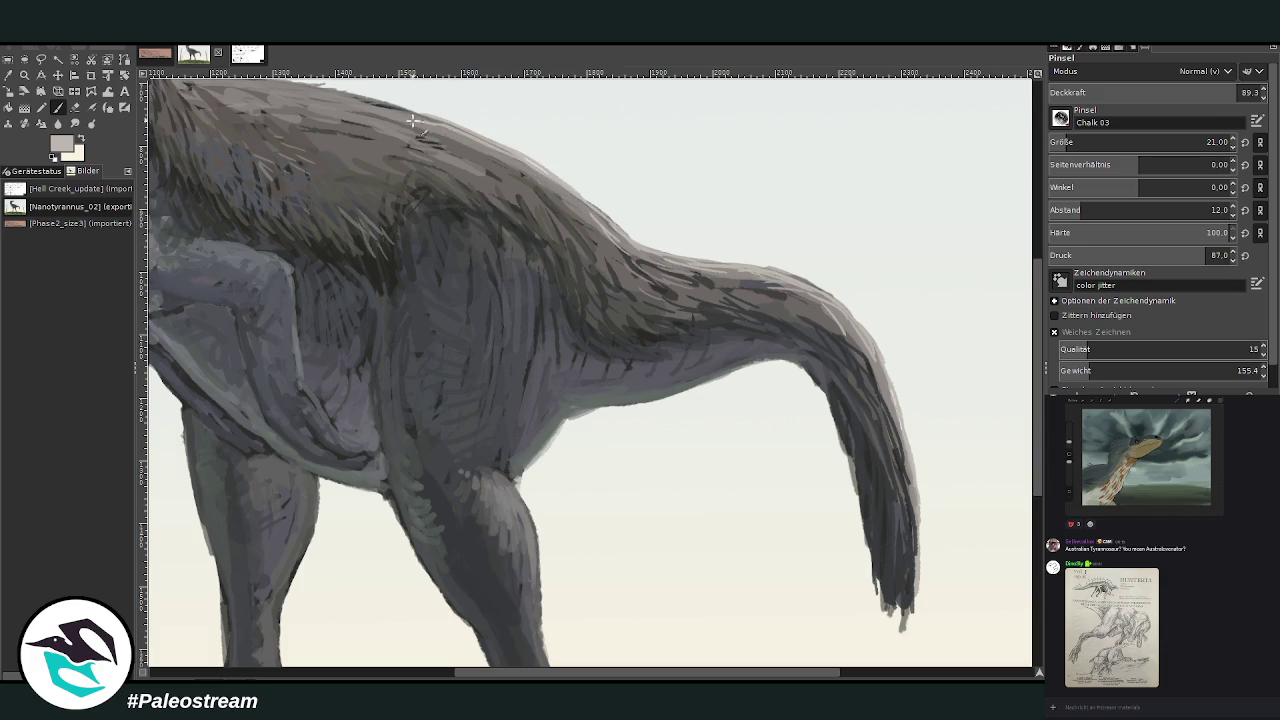
mouse_move(495, 152)
mouse_down()
mouse_move(635, 253)
mouse_move(640, 280)
mouse_move(766, 293)
mouse_up()
ctrl+click(783, 237)
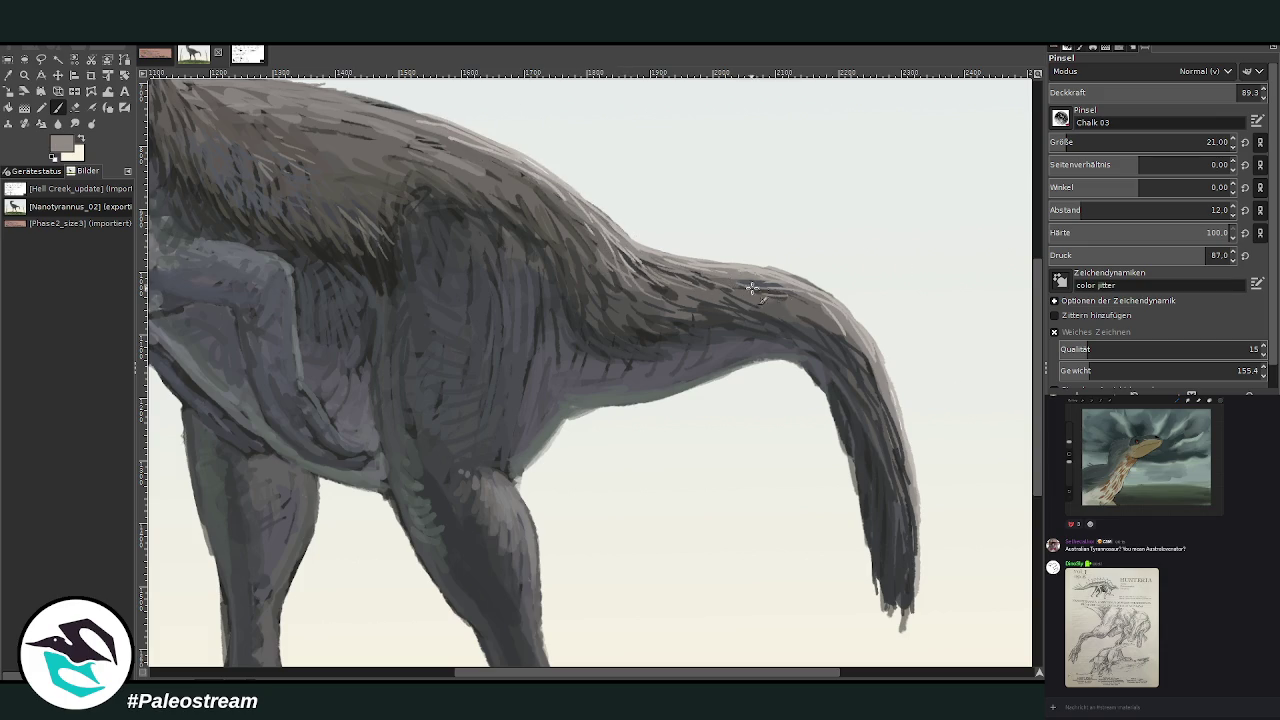
mouse_move(583, 223)
mouse_down()
mouse_move(528, 158)
mouse_move(352, 94)
mouse_up()
drag(460, 470, 738, 563)
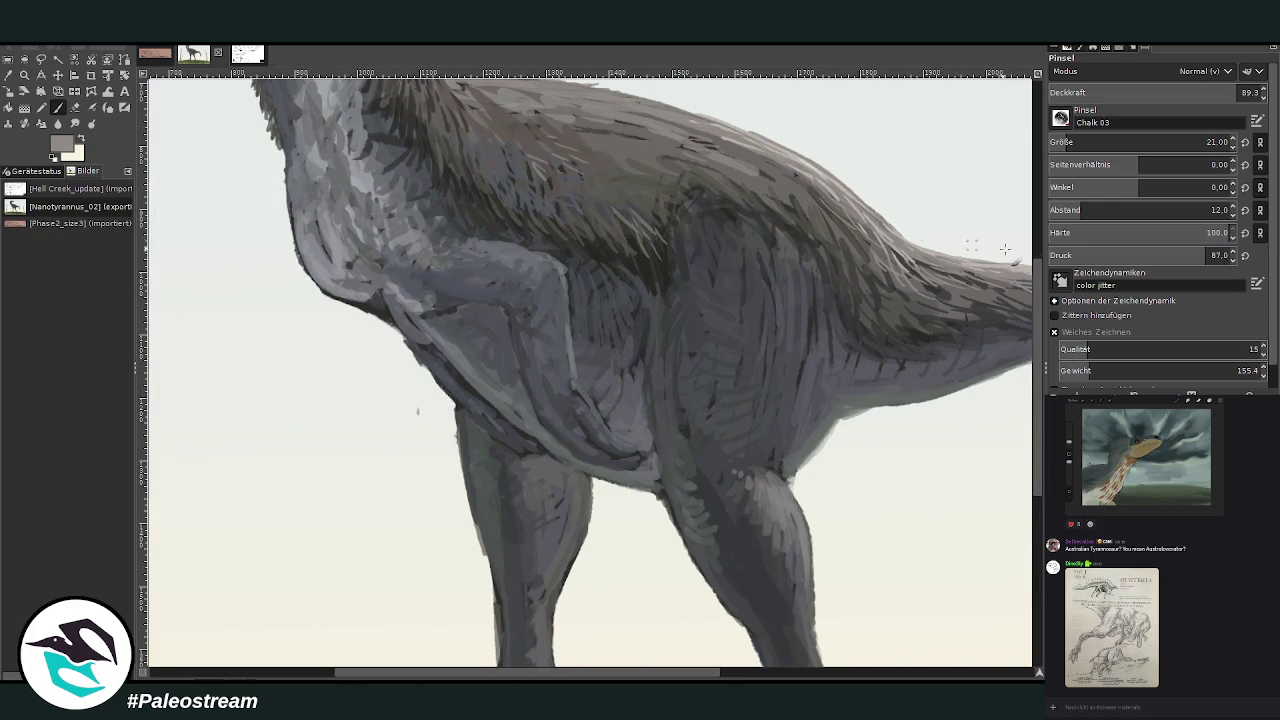
Refine the forearm with light strokes at about 46 opacity and sample a brighter grey.
drag(555, 357, 545, 375)
drag(1177, 93, 1137, 93)
mouse_move(533, 362)
mouse_down()
mouse_move(568, 405)
mouse_move(560, 430)
mouse_move(544, 346)
mouse_move(528, 340)
mouse_up()
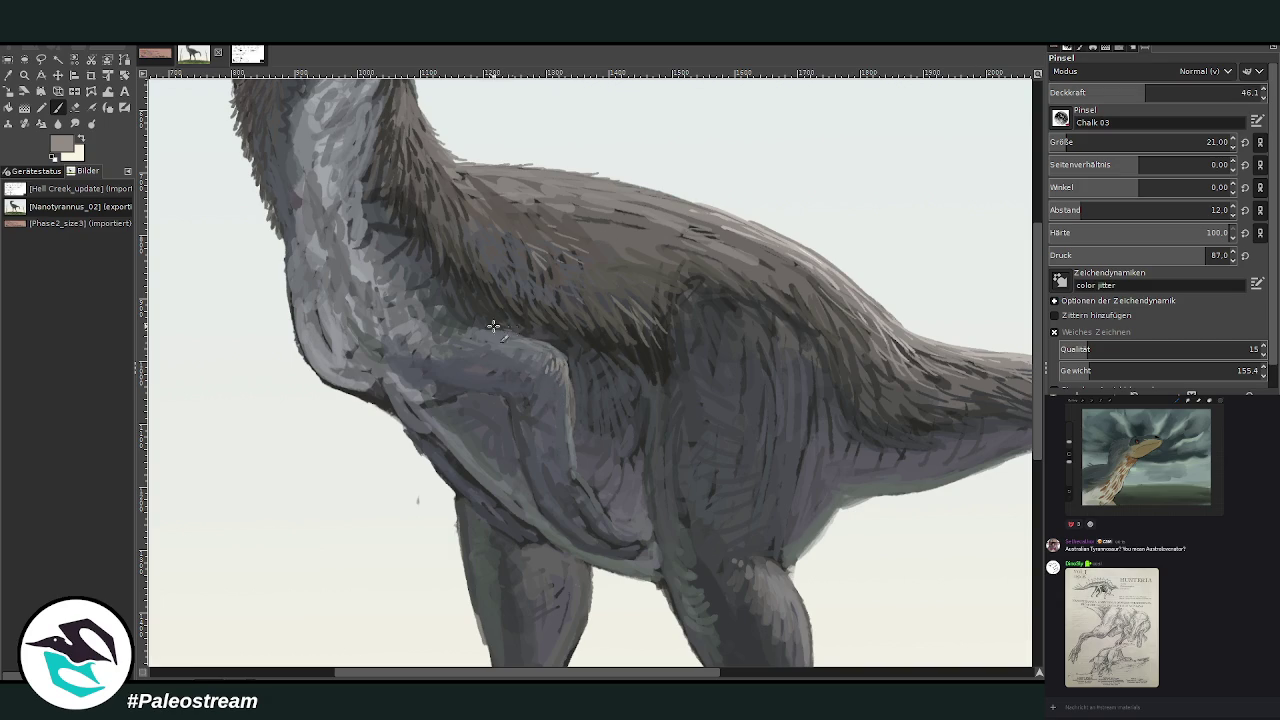
click(9, 75)
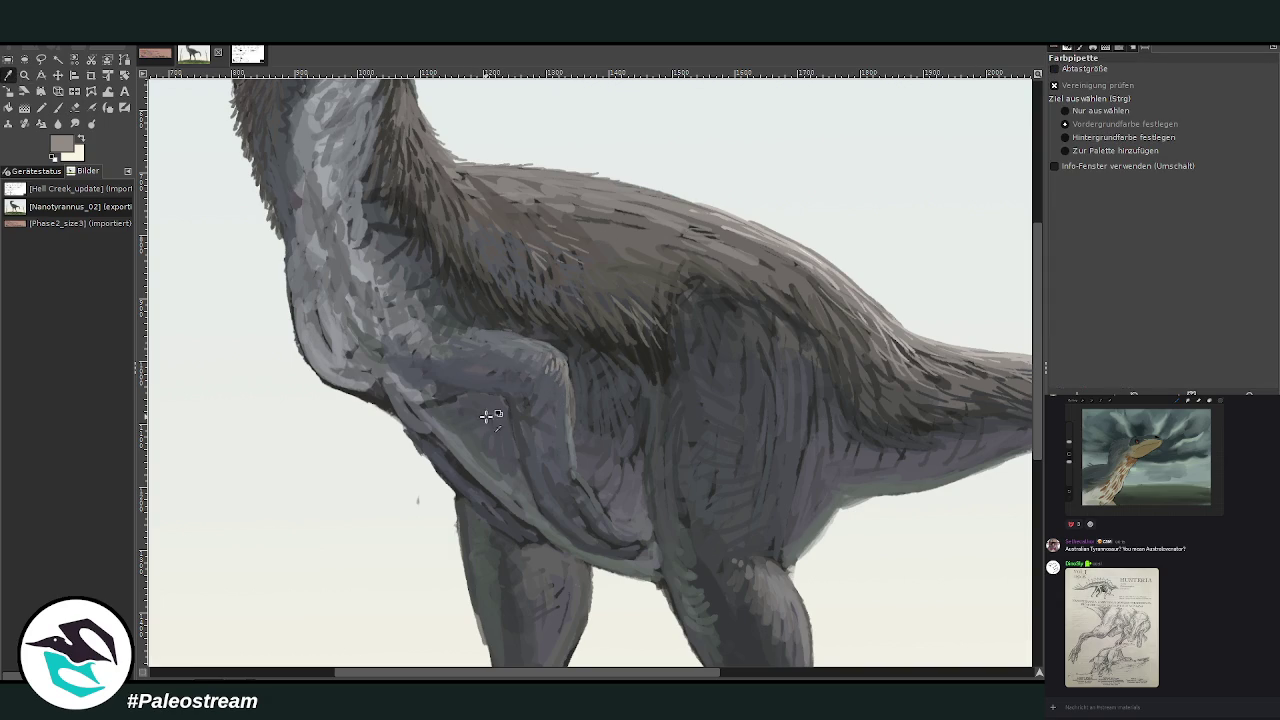
click(57, 108)
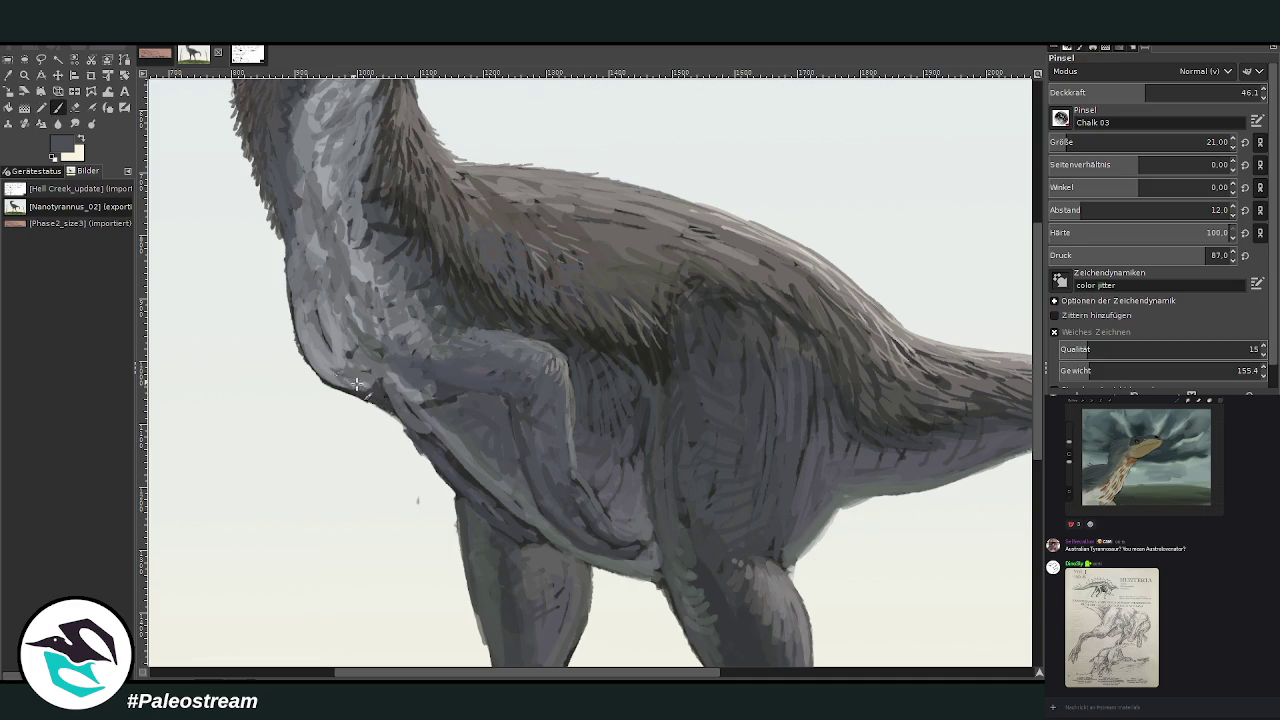
ctrl+click(980, 347)
At about 71 opacity, paint a lighter chest edge and darker strokes on the neck and chest.
drag(1090, 96, 1126, 96)
drag(461, 467, 399, 395)
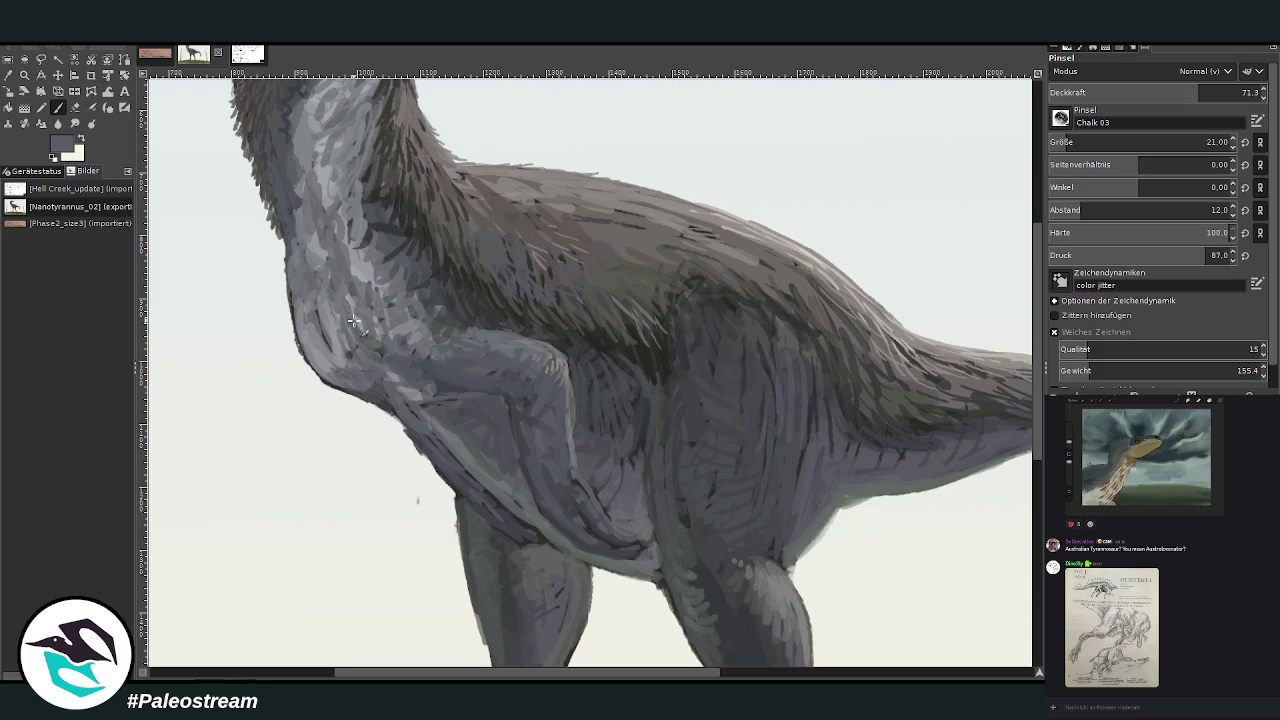
ctrl+click(896, 363)
drag(352, 380, 341, 278)
Pick lighter greys at 42 opacity and deepen the belly and leg shading.
ctrl+click(950, 395)
ctrl+click(975, 352)
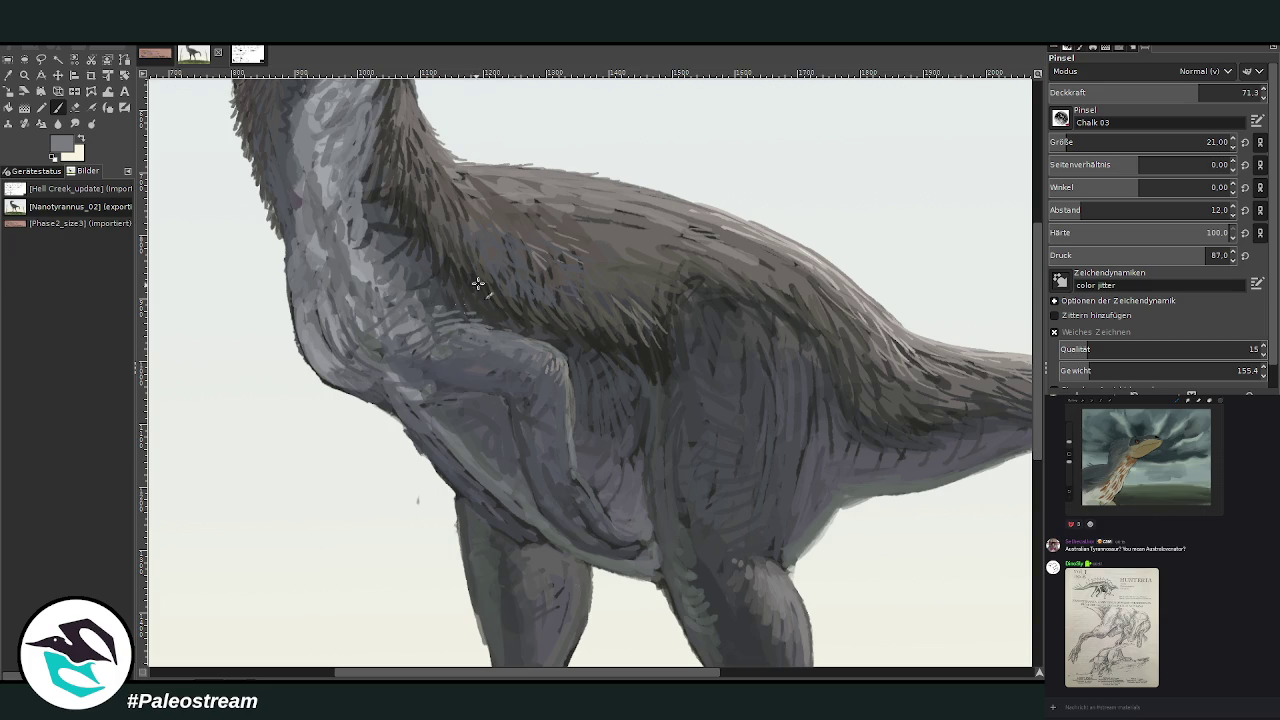
drag(1098, 96, 1098, 72)
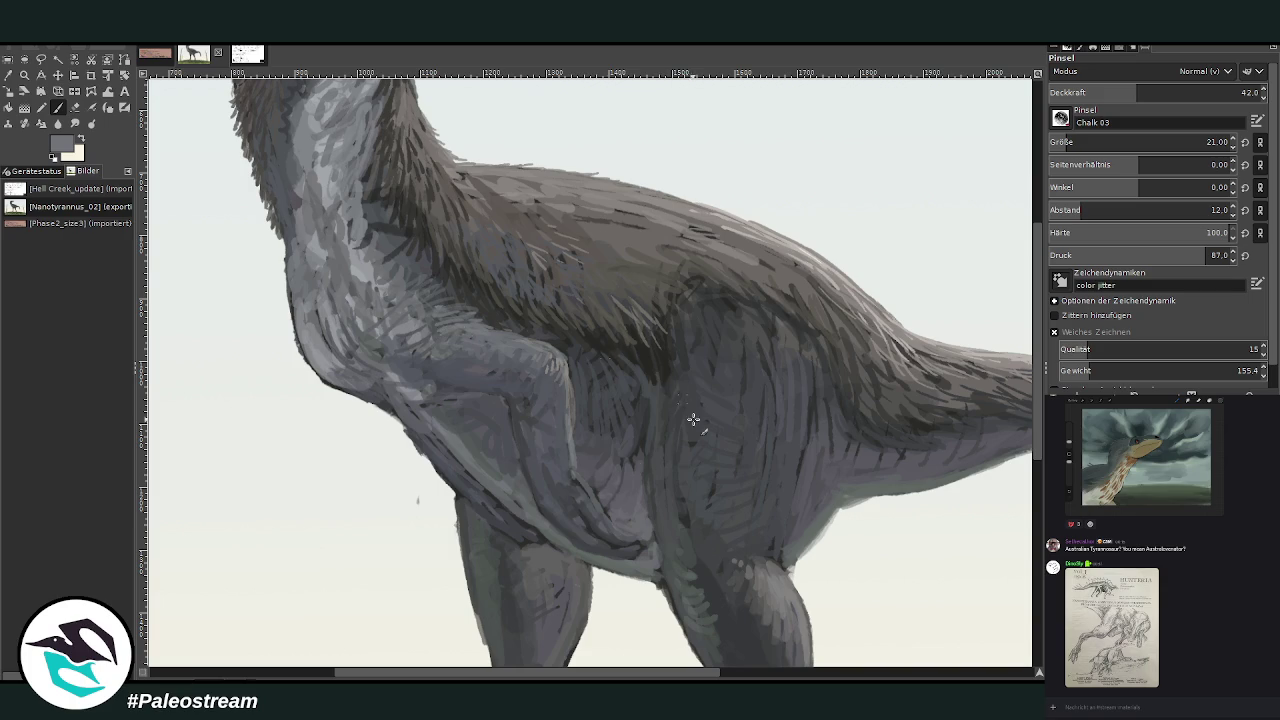
ctrl+click(984, 418)
key(o)
click(60, 109)
mouse_move(646, 541)
mouse_down()
mouse_move(623, 537)
mouse_move(637, 531)
mouse_move(625, 535)
mouse_move(651, 551)
mouse_move(606, 543)
mouse_move(640, 530)
mouse_move(573, 494)
mouse_up()
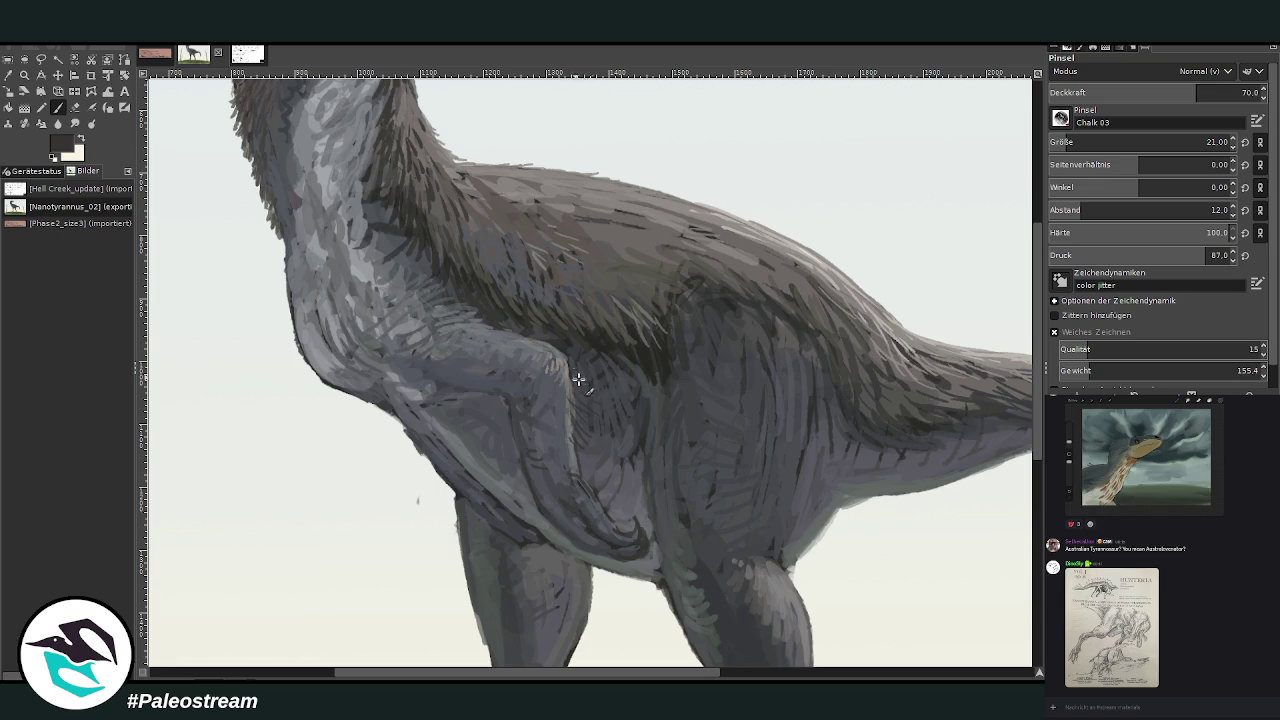
Paint fine light-grey feather strokes near the arm and along the upper back edge.
ctrl+click(986, 407)
mouse_move(573, 397)
mouse_down()
mouse_move(603, 394)
mouse_move(571, 371)
mouse_move(591, 400)
mouse_move(578, 449)
mouse_move(556, 396)
mouse_move(555, 418)
mouse_move(556, 382)
mouse_up()
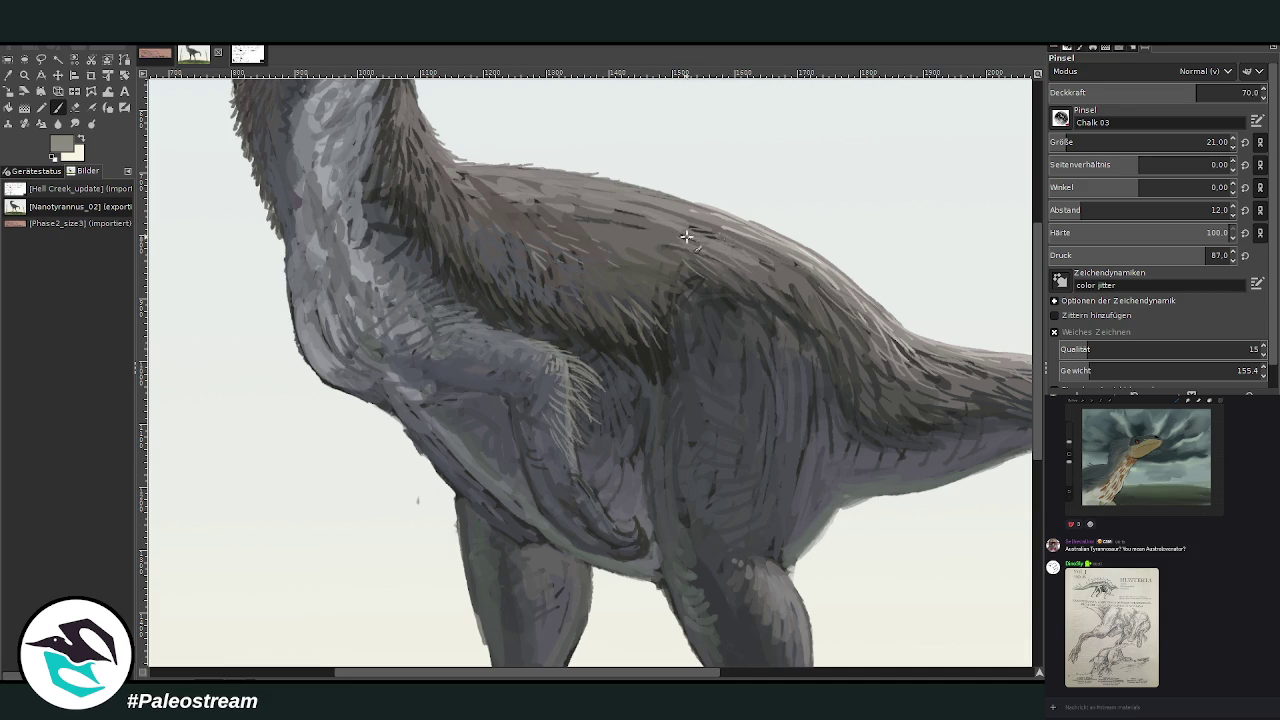
ctrl+click(975, 335)
ctrl+click(984, 380)
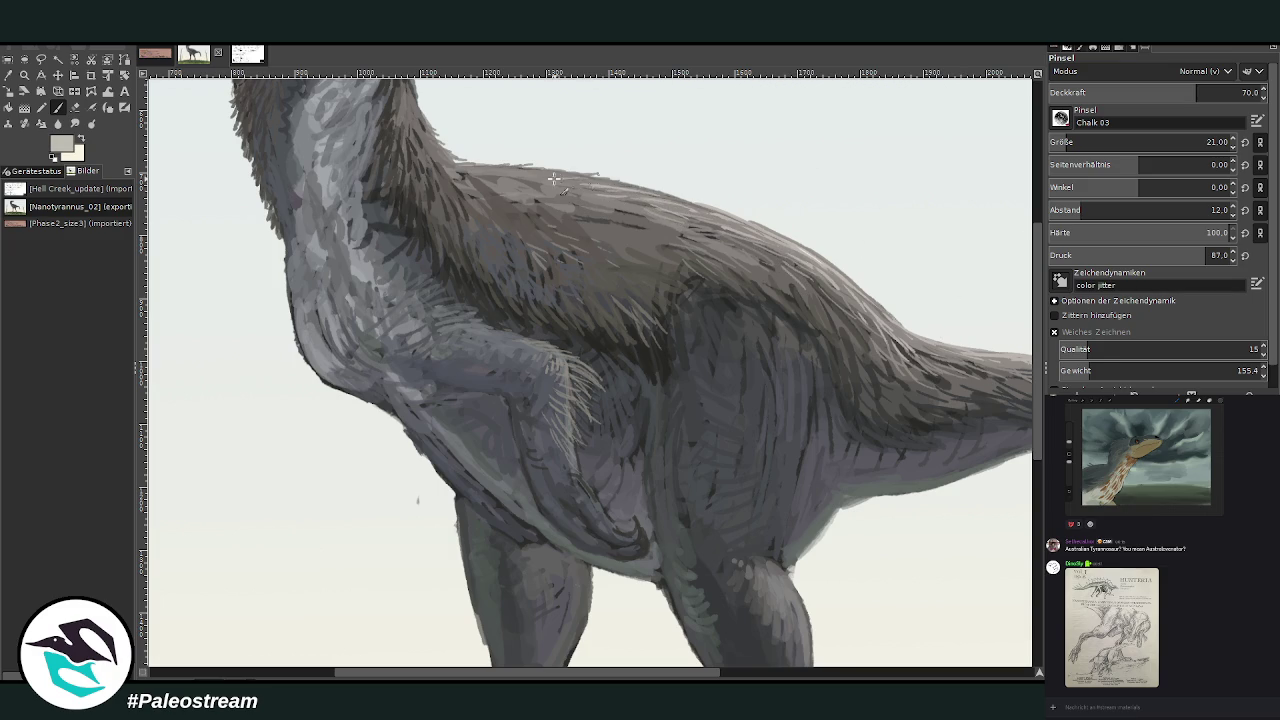
drag(571, 188, 490, 172)
drag(530, 188, 458, 172)
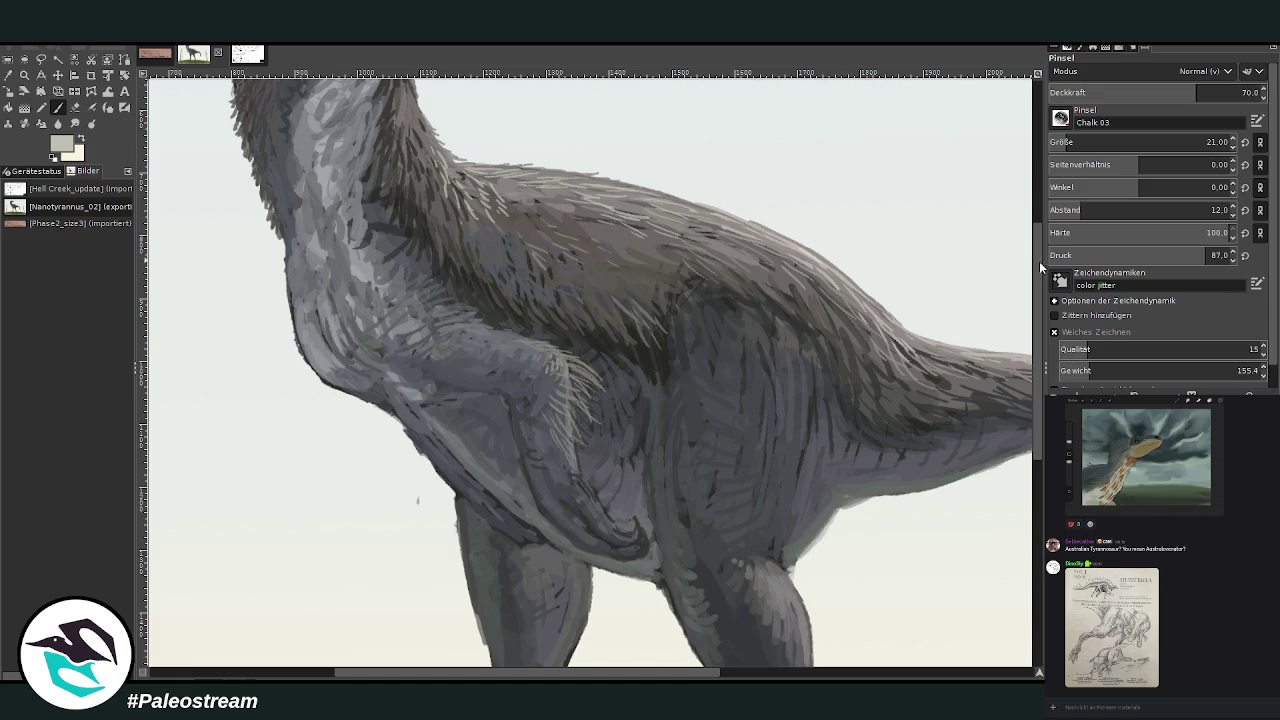
drag(1034, 258, 1034, 213)
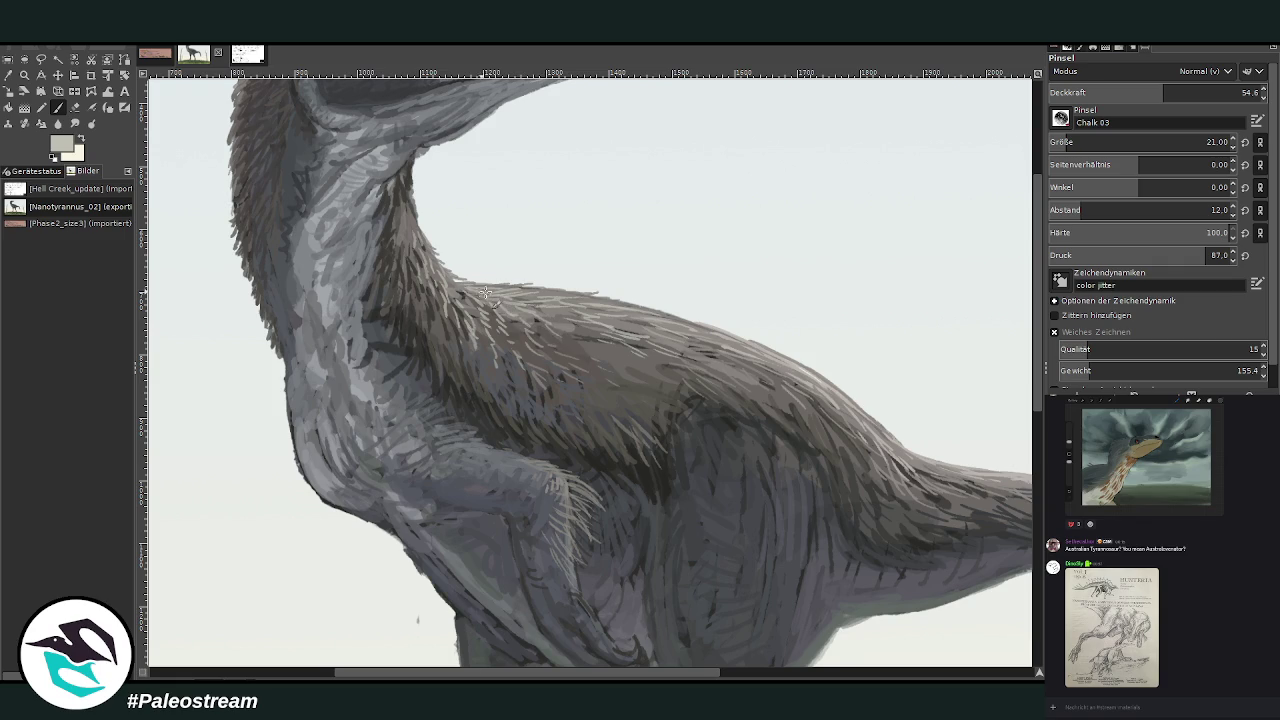
Add a faint light stroke to the head feathers, then pick darker face greys at opacity 36 and 58.
drag(1039, 266, 1042, 208)
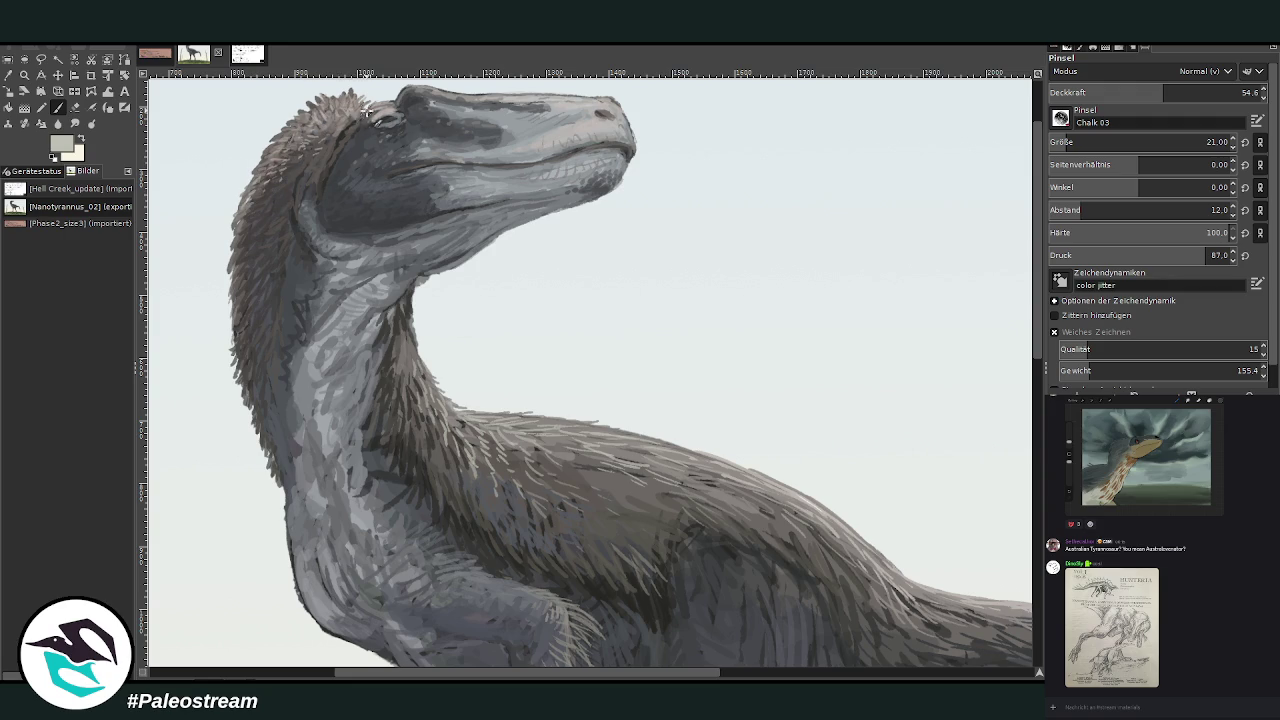
drag(317, 149, 319, 146)
click(1125, 88)
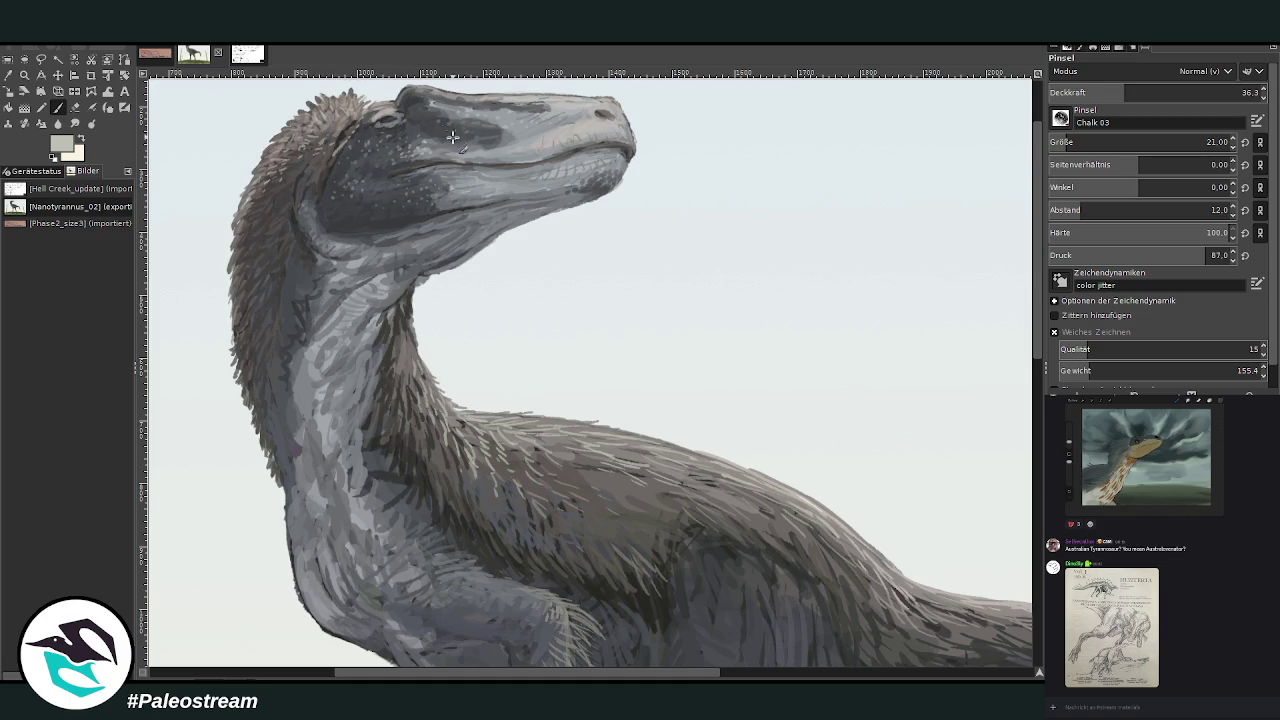
ctrl+click(984, 392)
click(1170, 90)
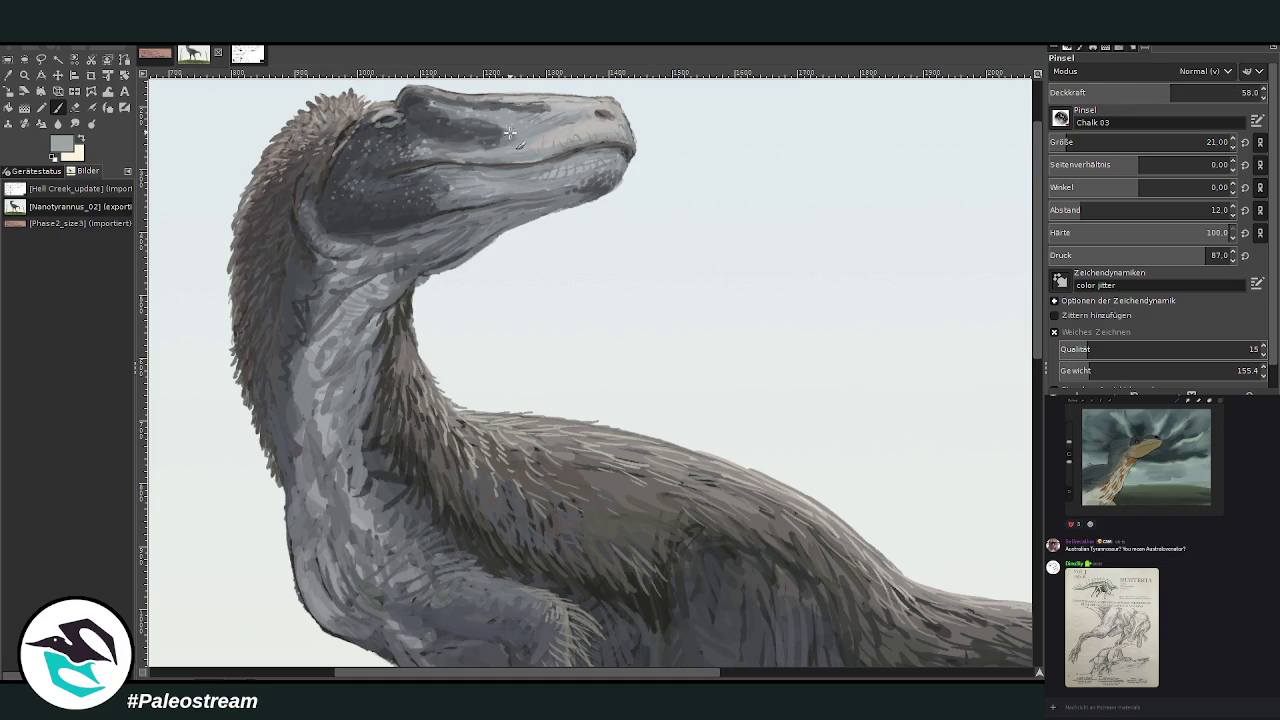
ctrl+click(986, 410)
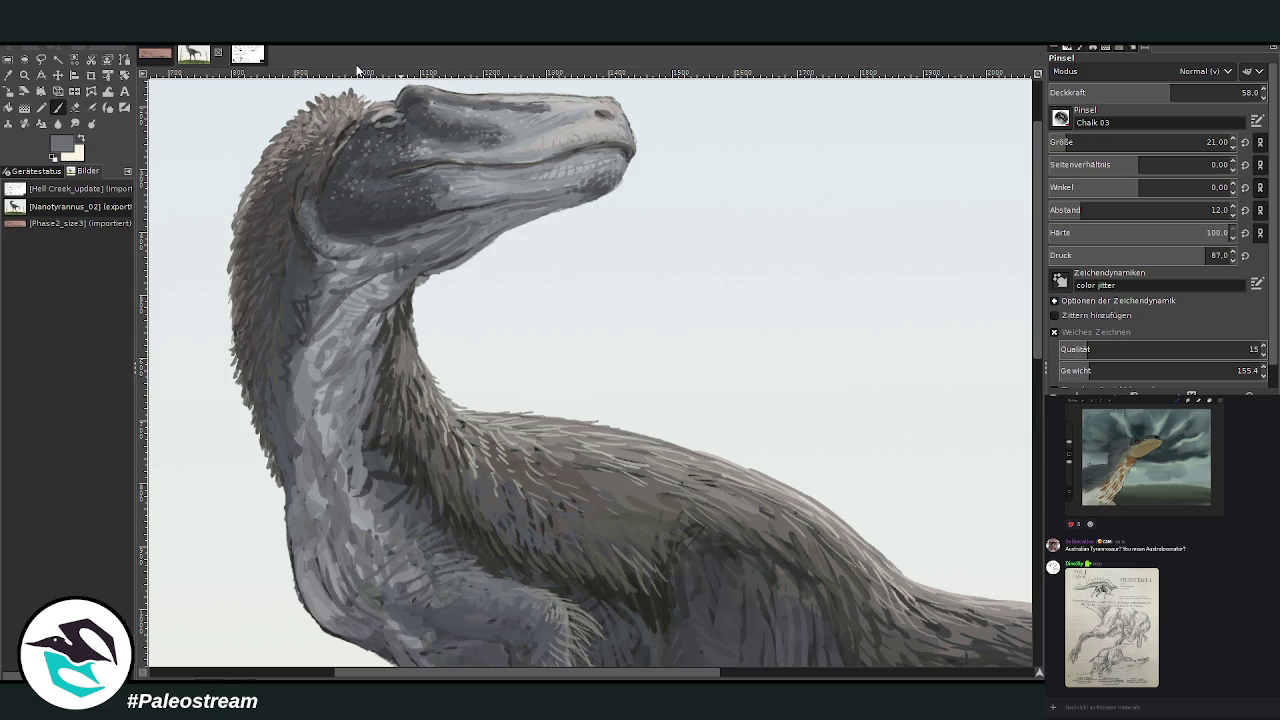
key(minus)
key(minus)
key(minus)
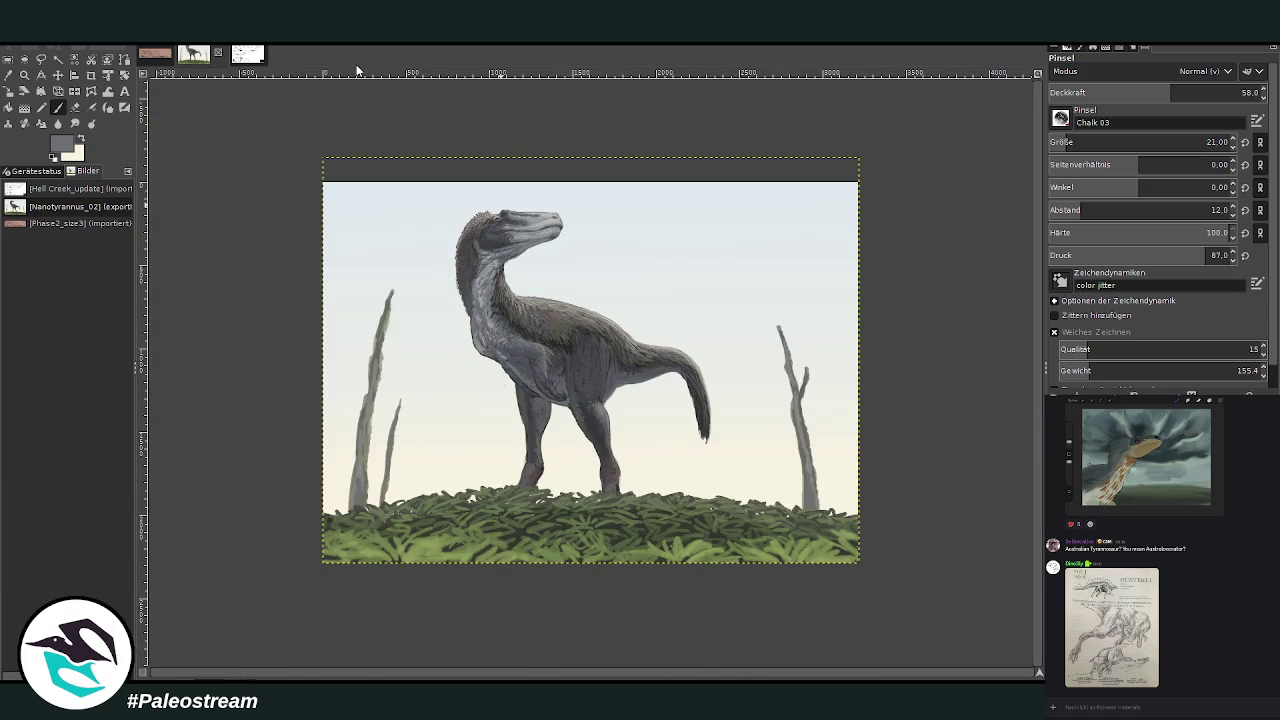
Zoom in on the legs, sample dark brown, enlarge the brush, and darken the left ankle shading.
click(24, 75)
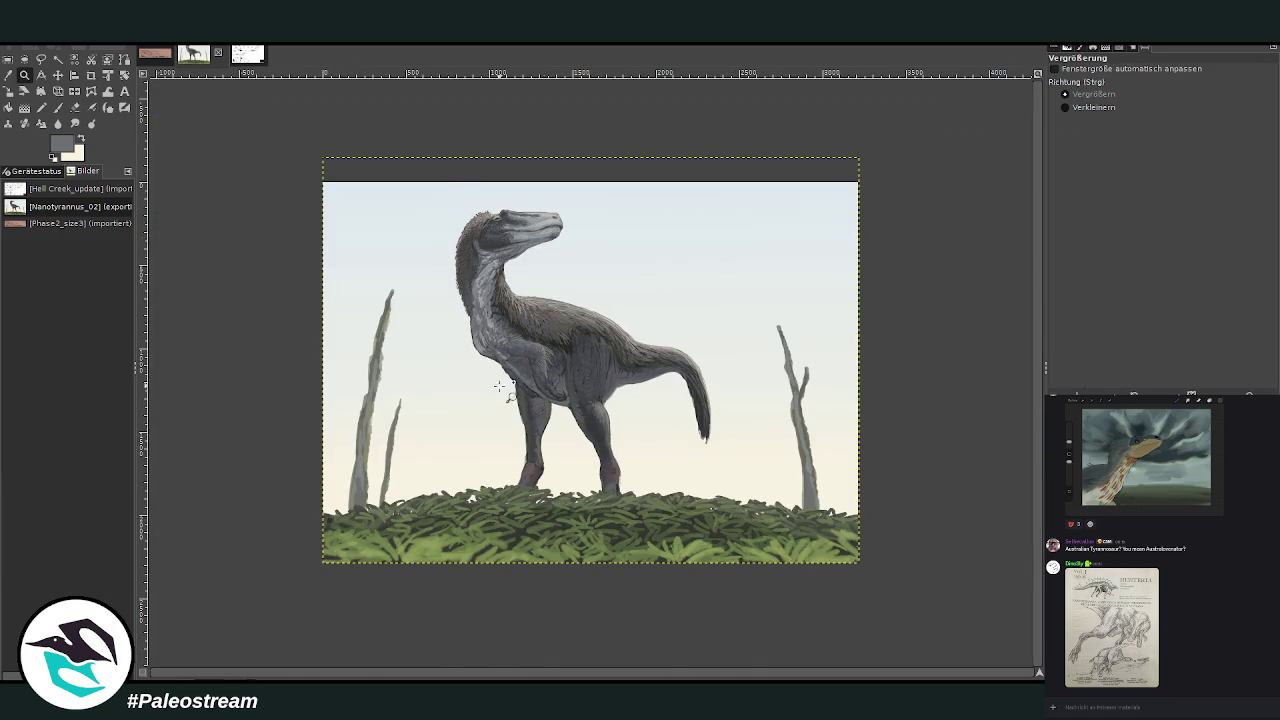
drag(513, 399, 675, 549)
key(o)
click(688, 415)
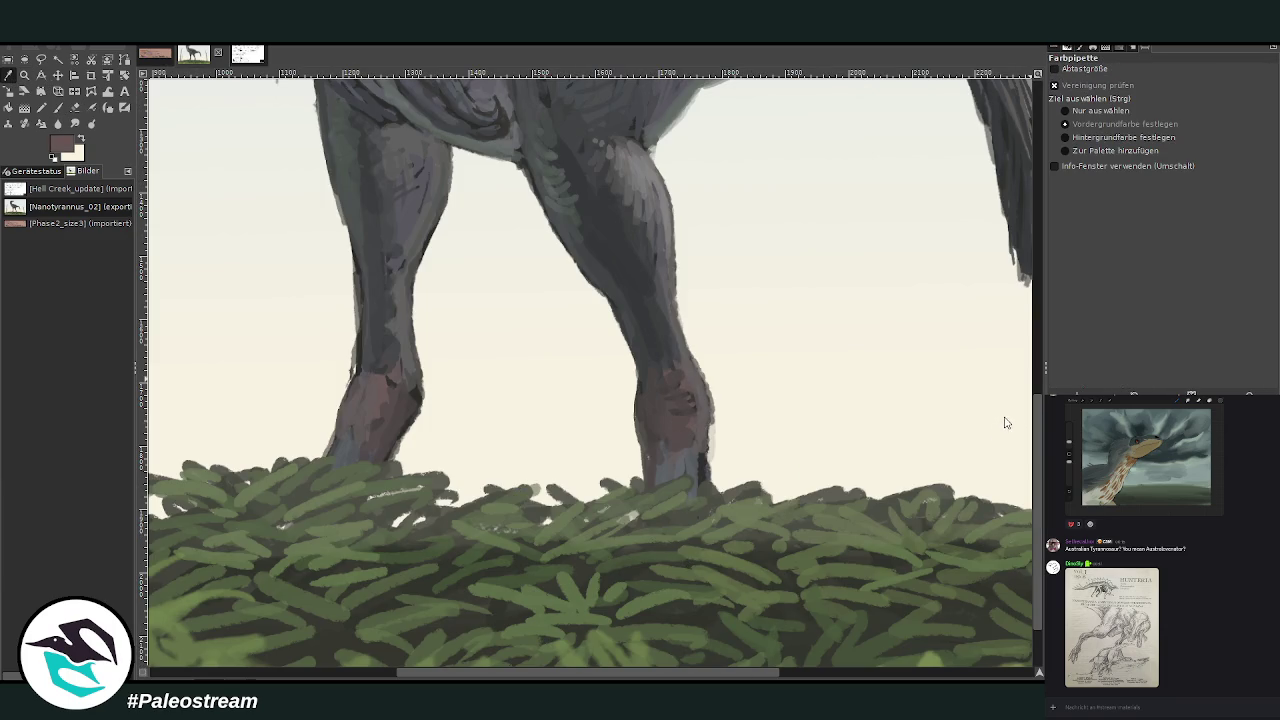
key(p)
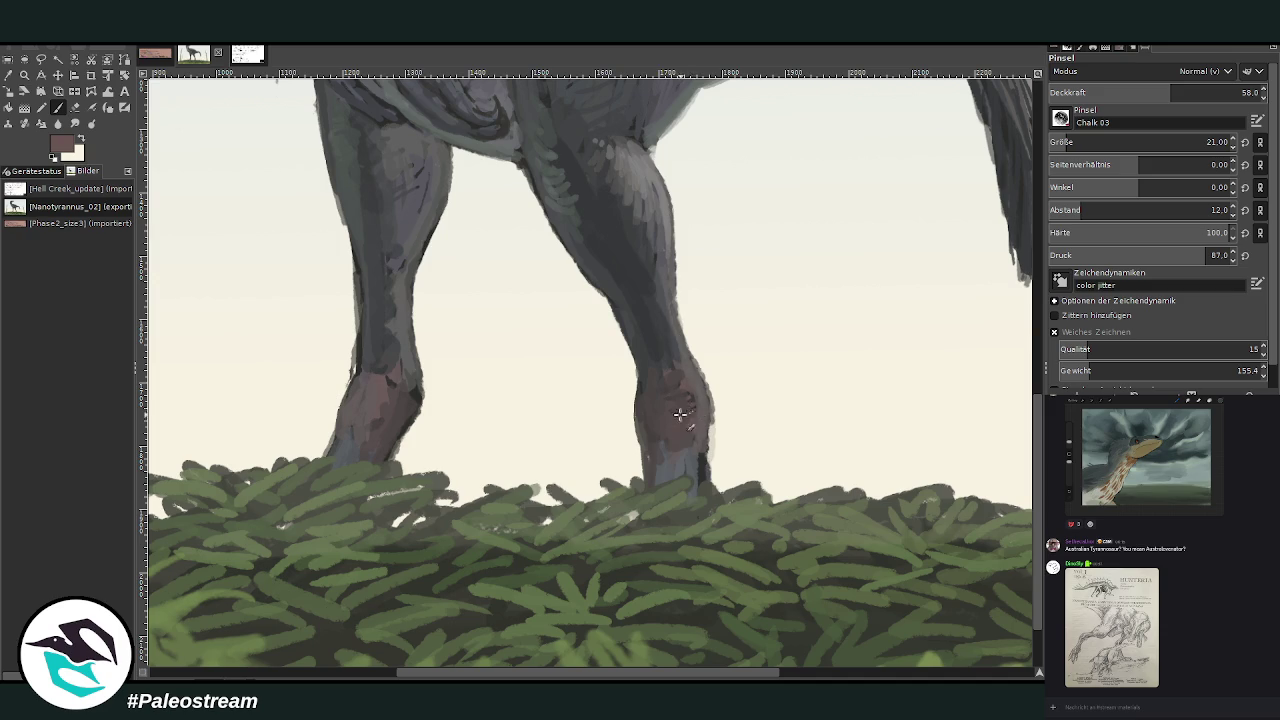
key(bracketright)
key(bracketright)
key(bracketright)
key(greater)
key(greater)
key(greater)
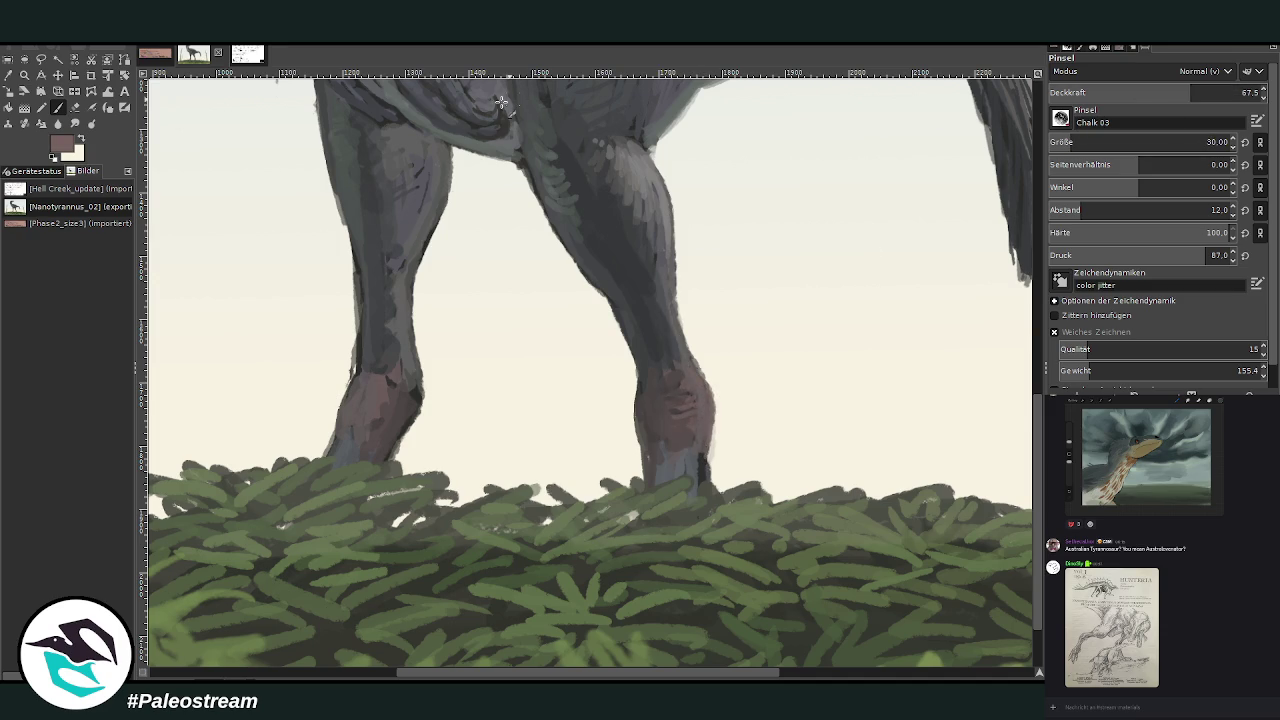
mouse_move(399, 395)
mouse_down()
mouse_move(352, 374)
mouse_move(352, 420)
mouse_up()
Lighten both feet with grey-blue strokes and darken the left leg's outer edge with feathery front highlights.
mouse_move(705, 458)
mouse_down()
mouse_move(700, 471)
mouse_move(662, 450)
mouse_move(683, 478)
mouse_move(652, 486)
mouse_up()
drag(376, 463, 338, 438)
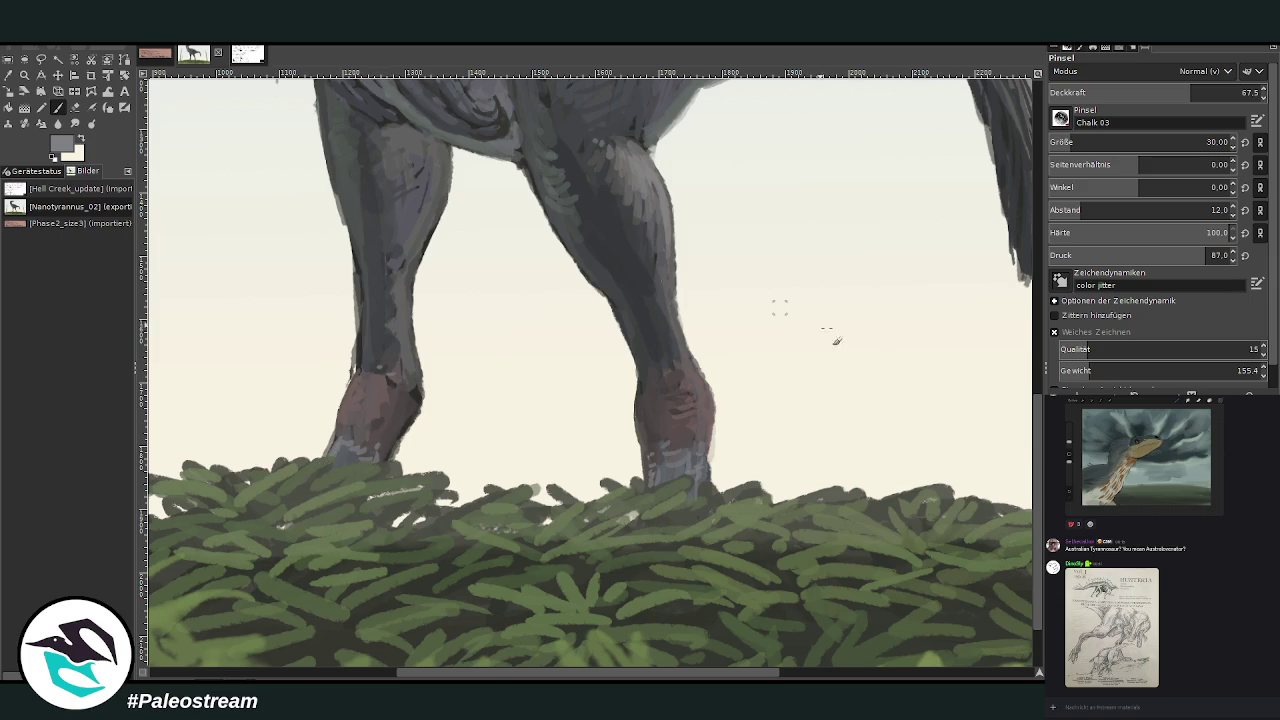
drag(368, 376, 340, 200)
drag(350, 256, 336, 176)
drag(372, 322, 392, 358)
mouse_move(388, 300)
mouse_down()
mouse_move(380, 240)
mouse_move(423, 251)
mouse_move(412, 241)
mouse_up()
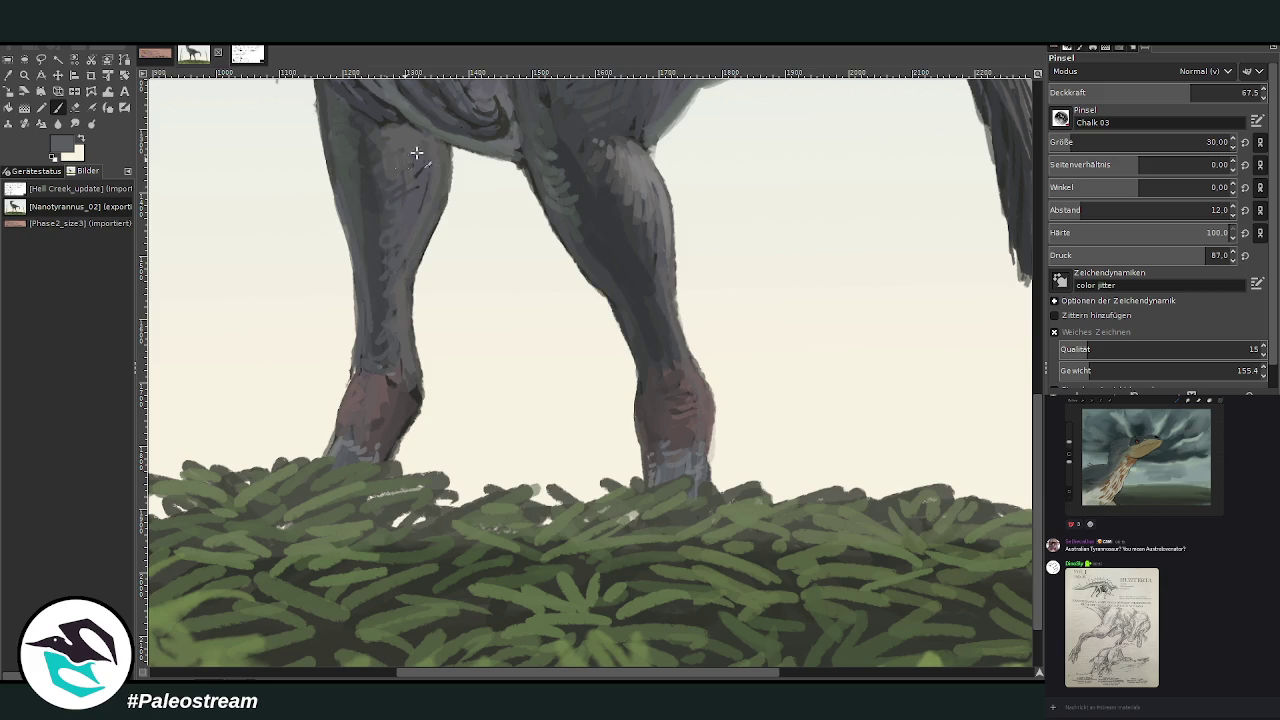
Lighten the right lower leg edge and left ankle, and add a near-black accent behind the left ankle.
mouse_move(700, 362)
mouse_down()
mouse_move(712, 440)
mouse_move(698, 370)
mouse_up()
drag(350, 378, 336, 444)
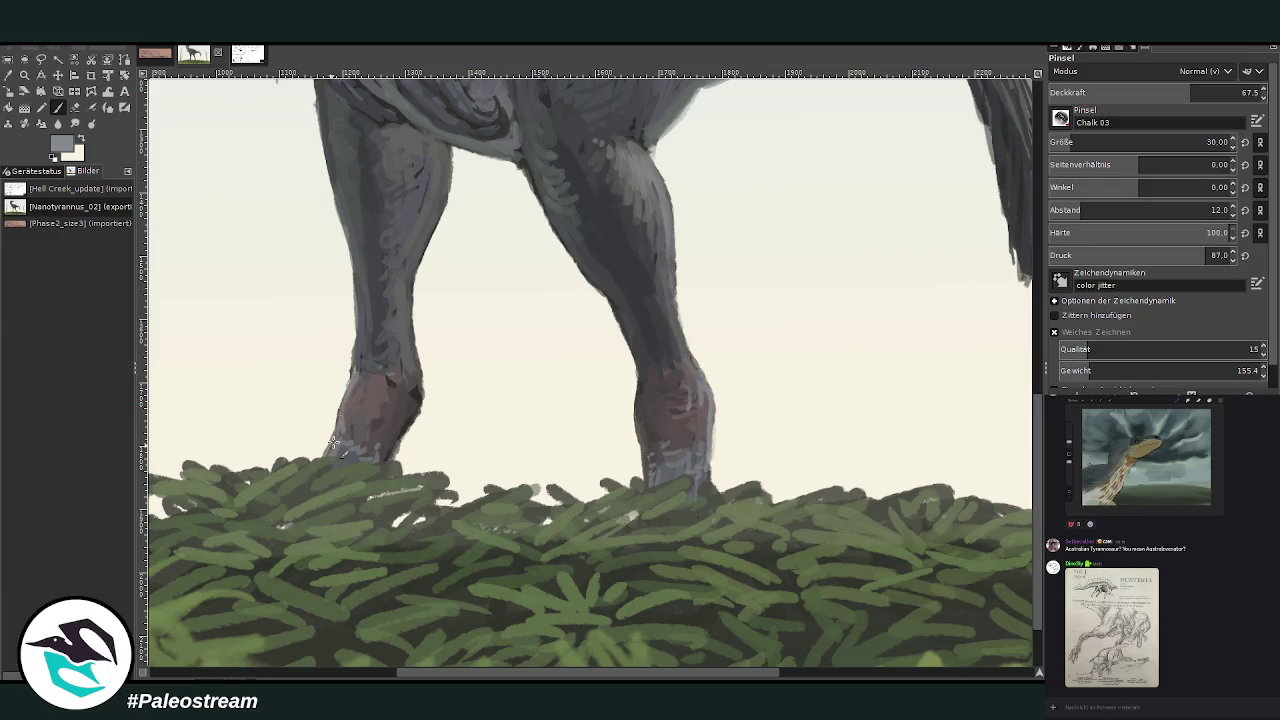
mouse_move(340, 396)
mouse_down()
mouse_move(334, 440)
mouse_move(341, 400)
mouse_up()
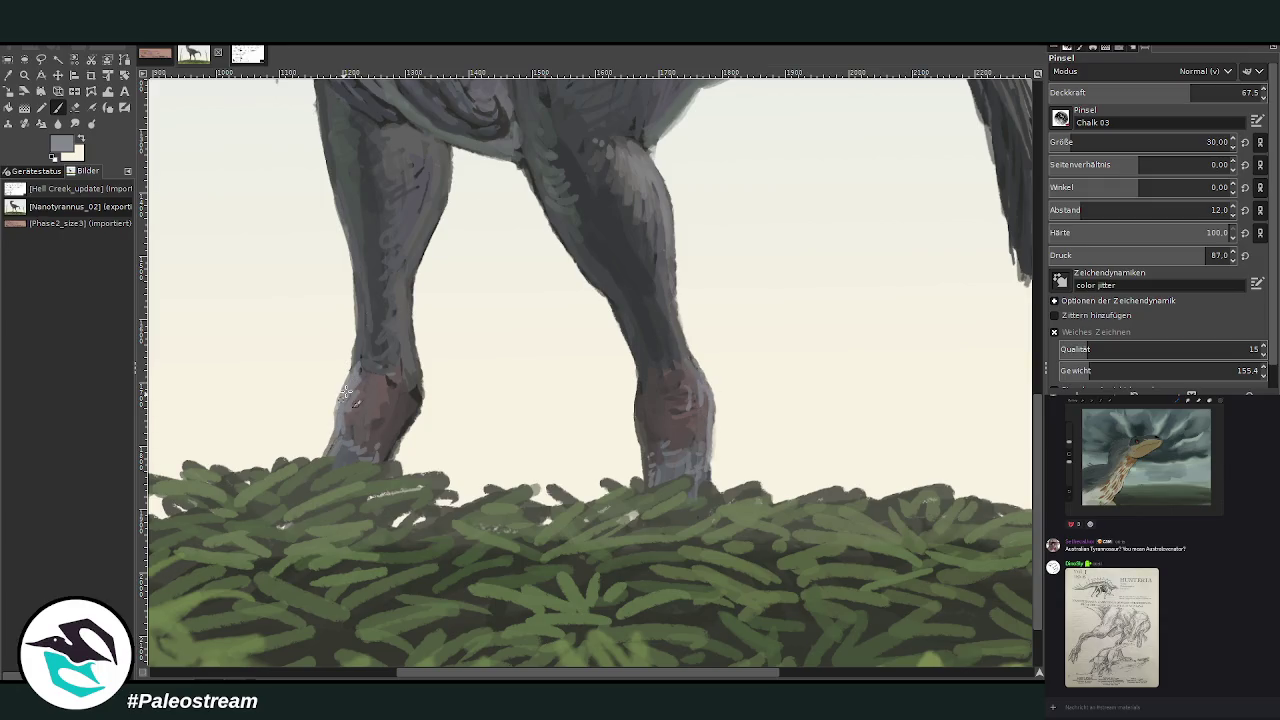
key(d)
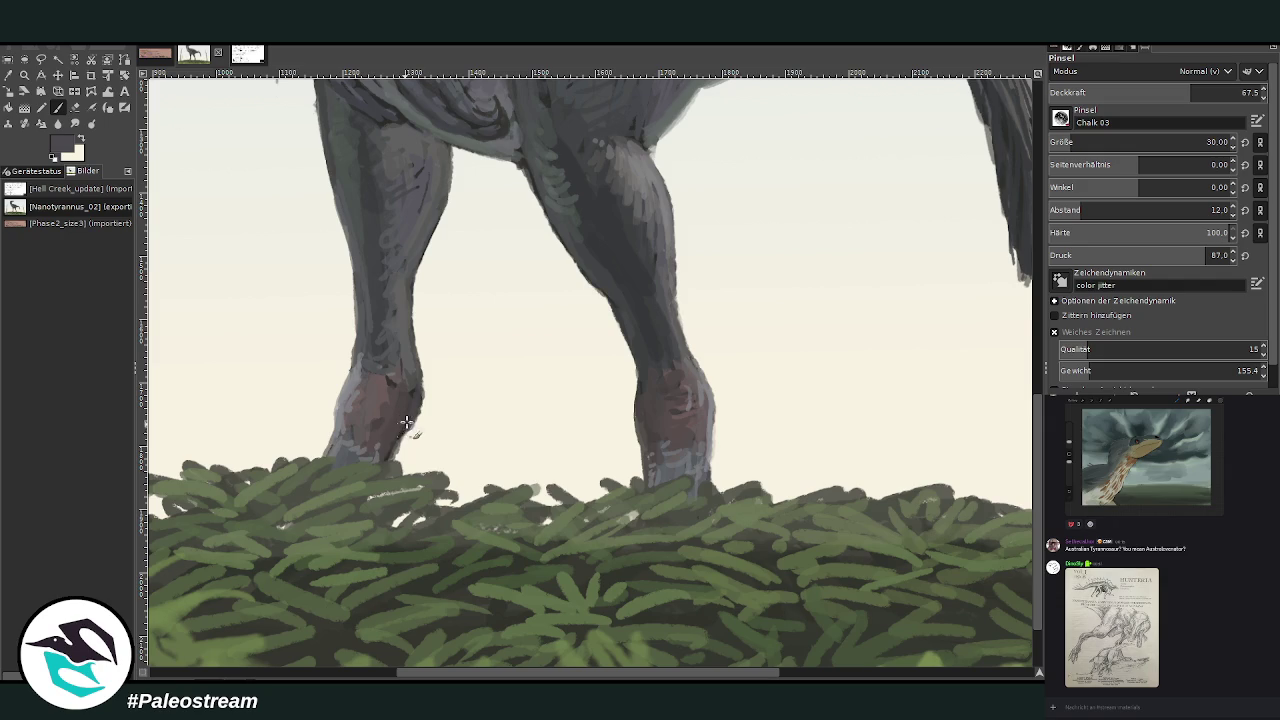
drag(410, 388, 372, 376)
key(minus)
key(minus)
key(minus)
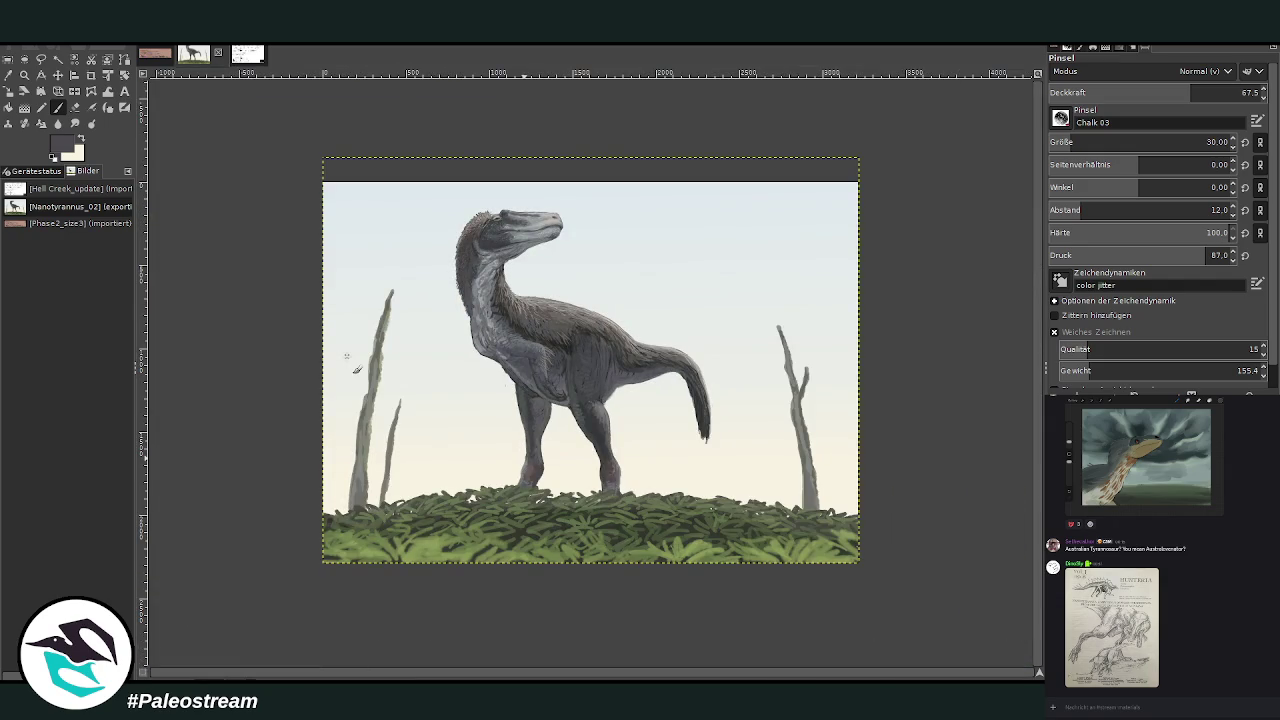
Zoom into the chest and sample body and belly greys, setting brush opacity to 47.
click(24, 74)
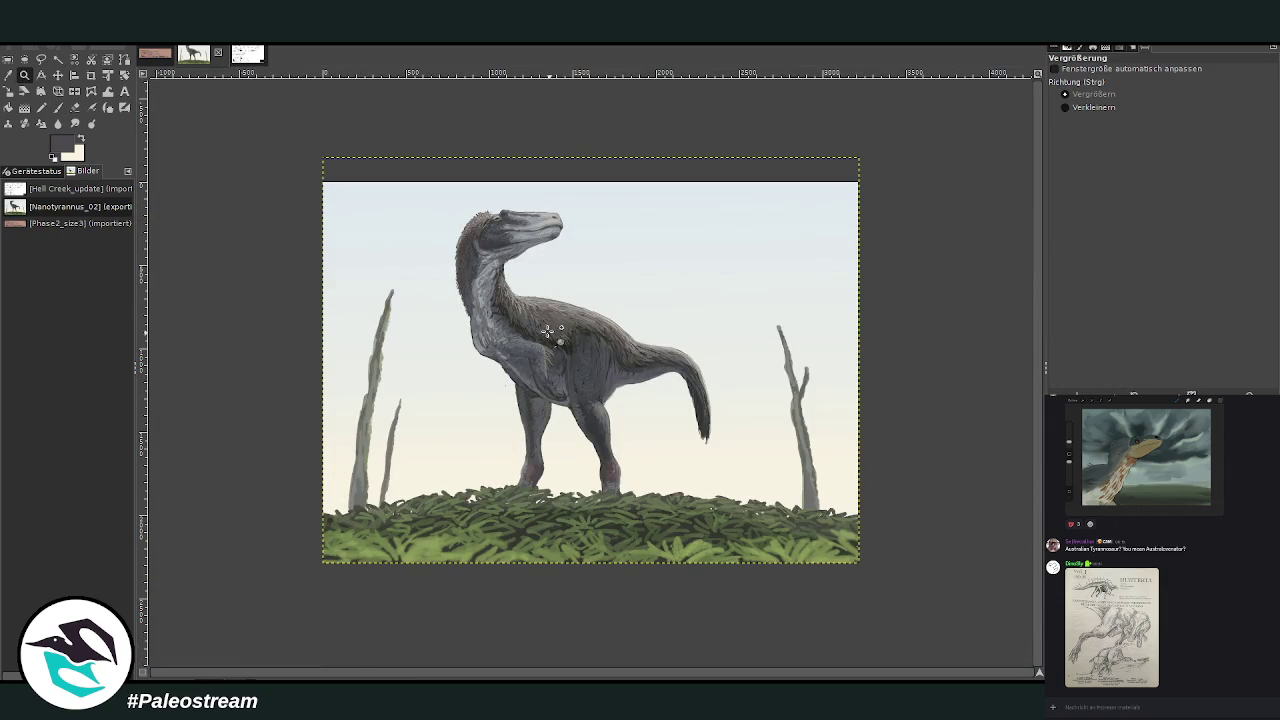
click(551, 335)
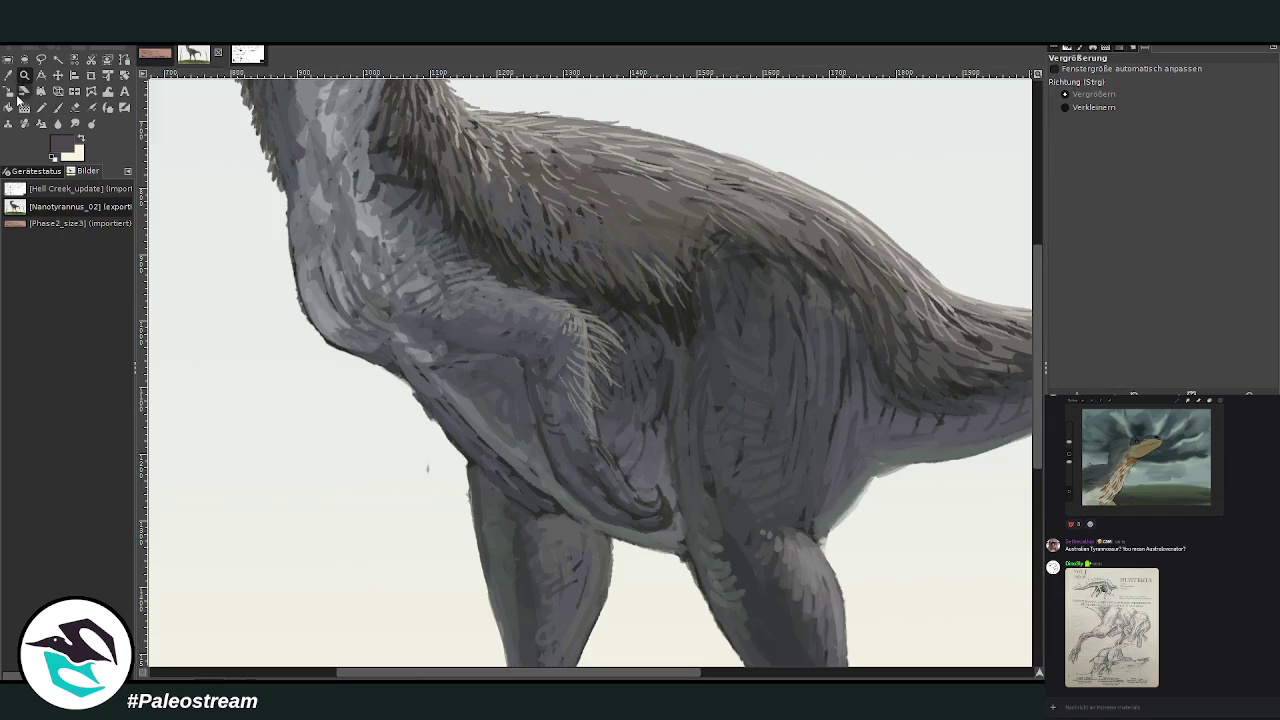
click(8, 74)
key(p)
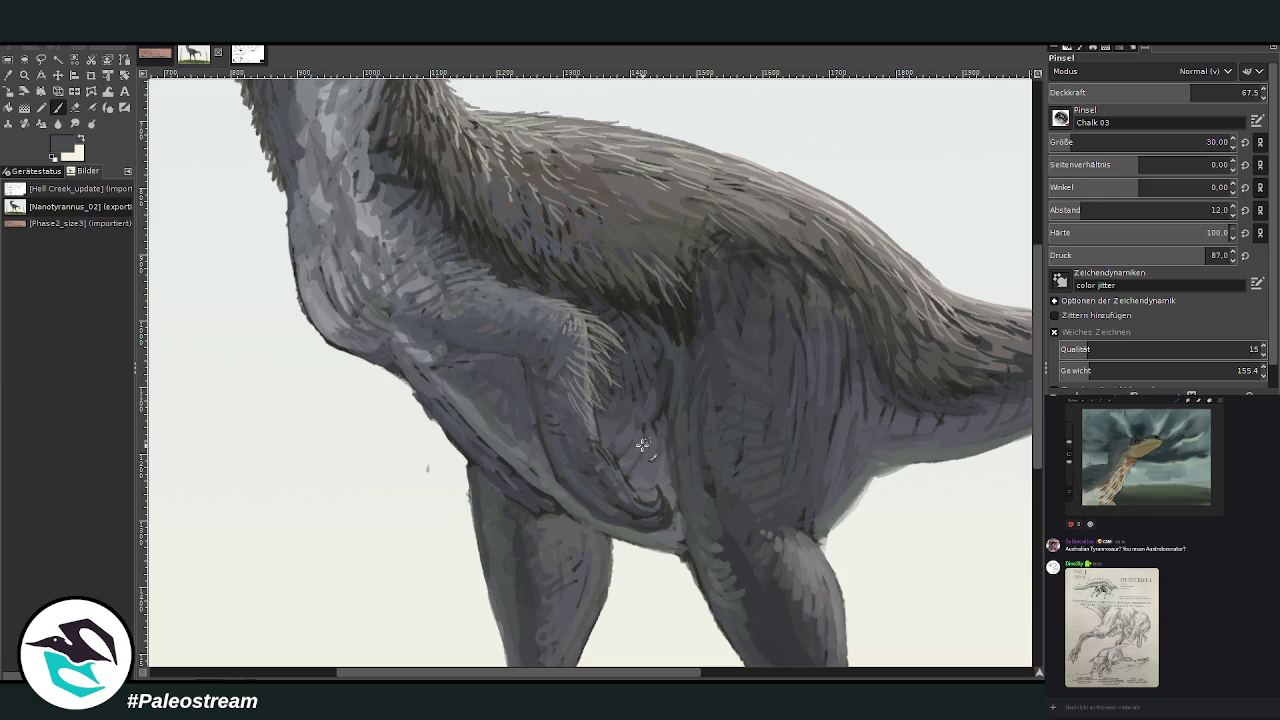
click(1224, 88)
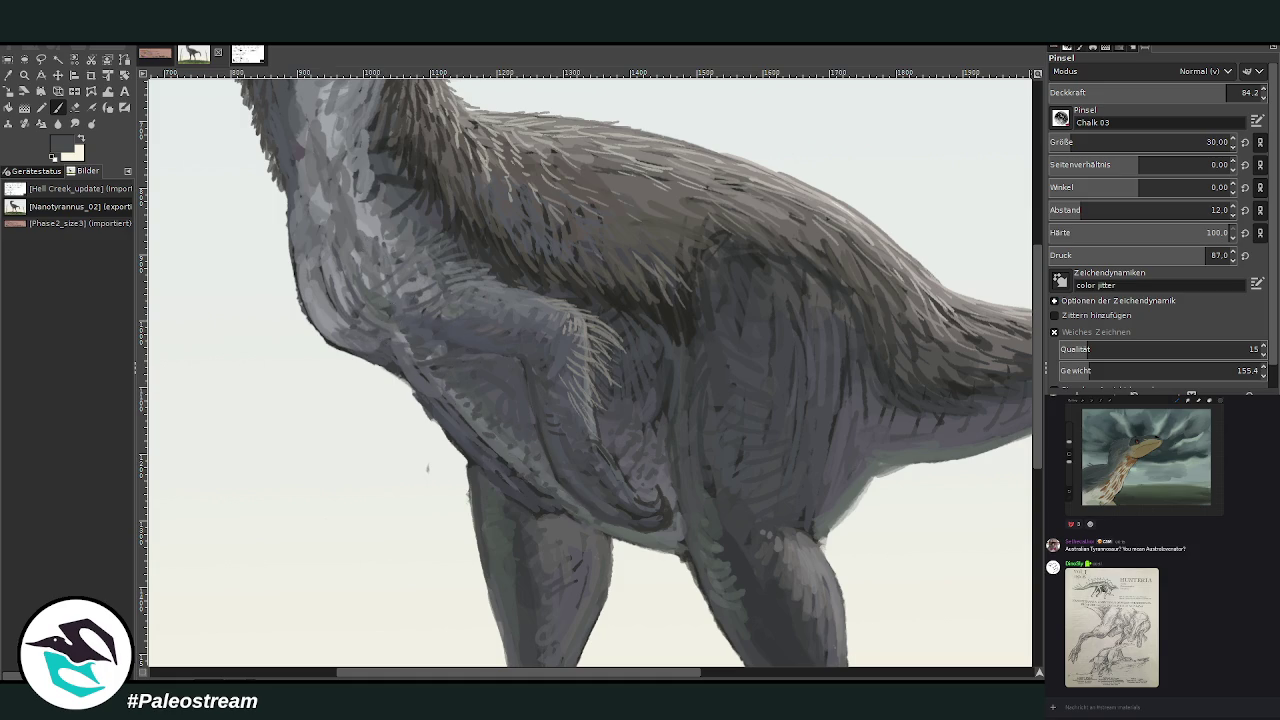
ctrl+click(640, 300)
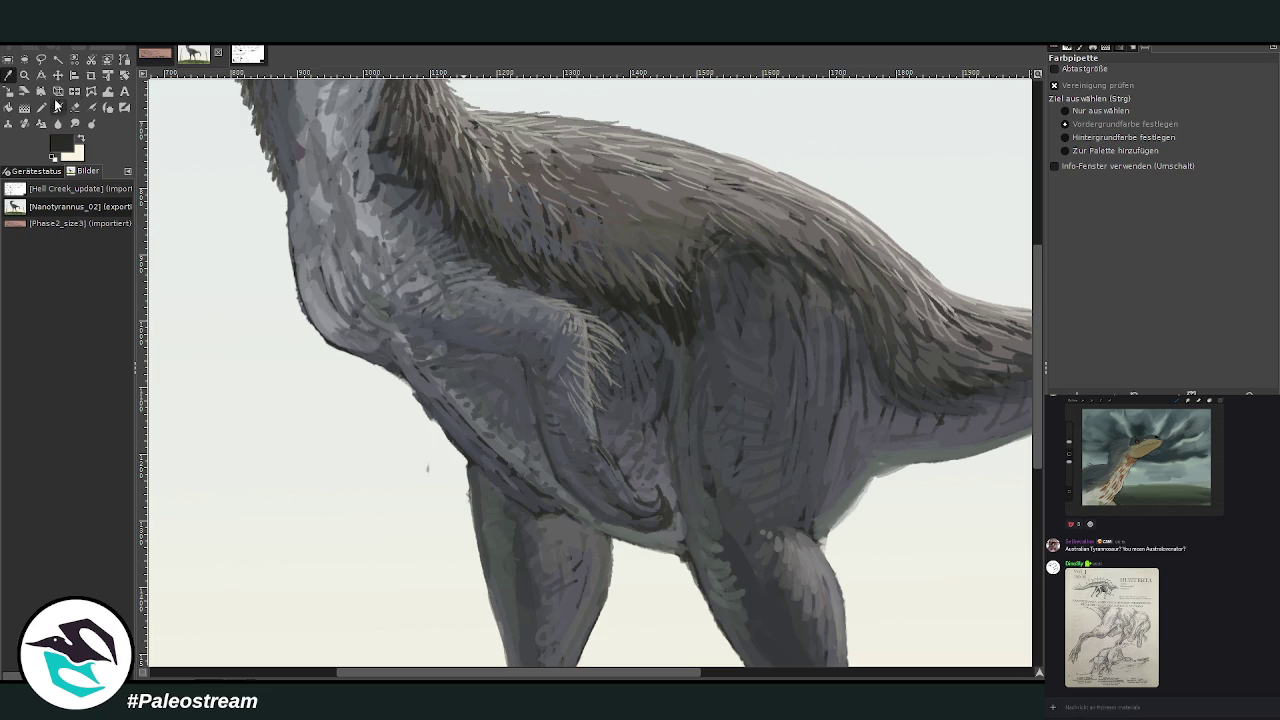
click(1148, 92)
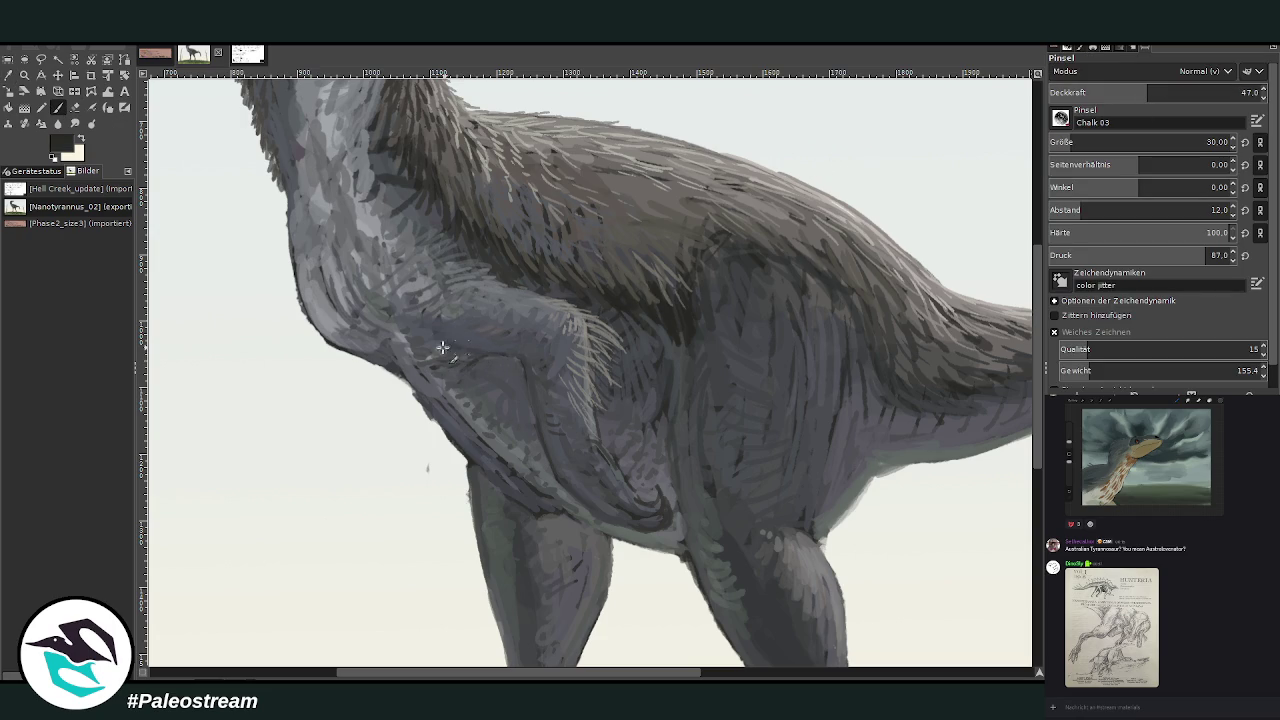
ctrl+click(997, 440)
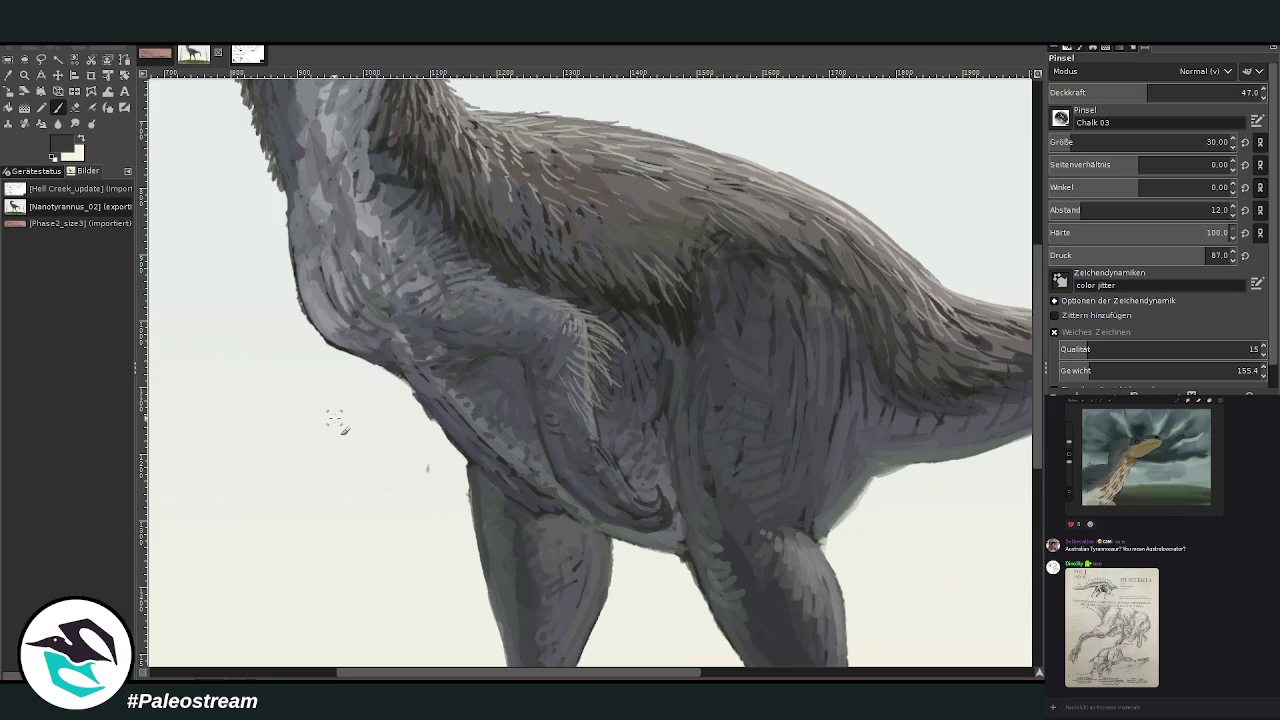
Nudge the neck edge with an enlarged Warp Transform brush, then darken the neck's lower front edge.
key(w)
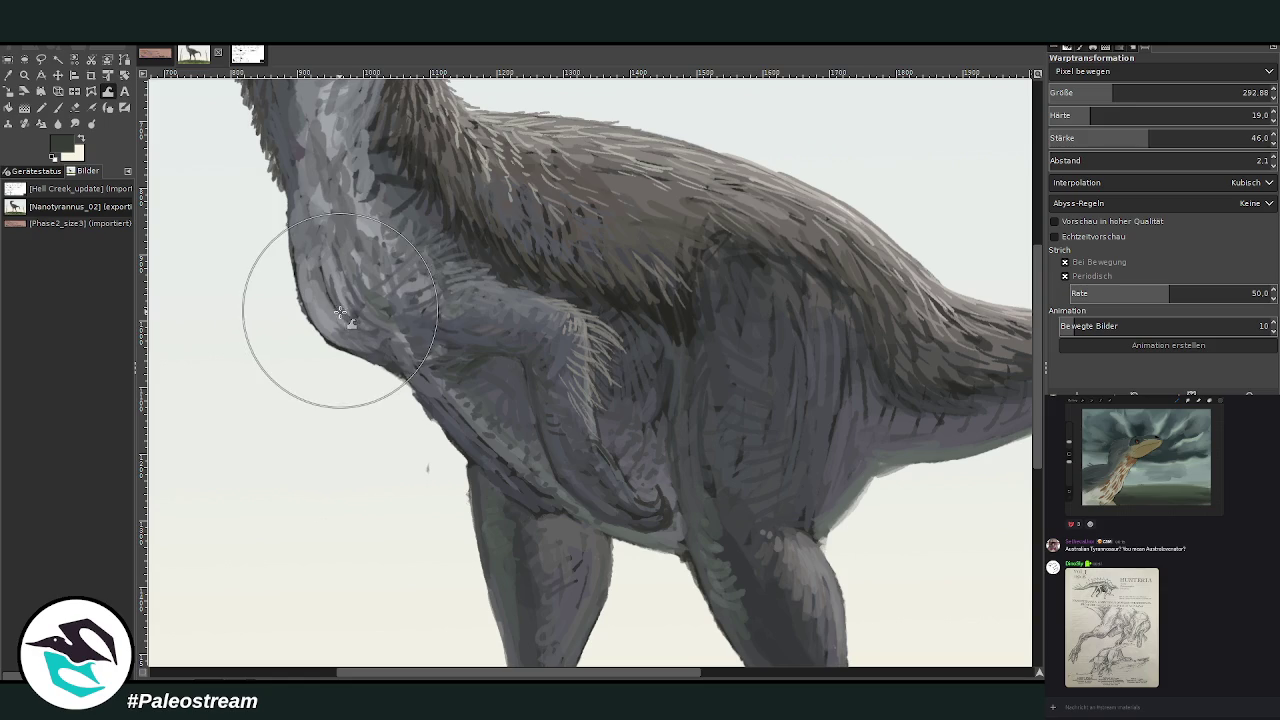
drag(1161, 91, 1166, 91)
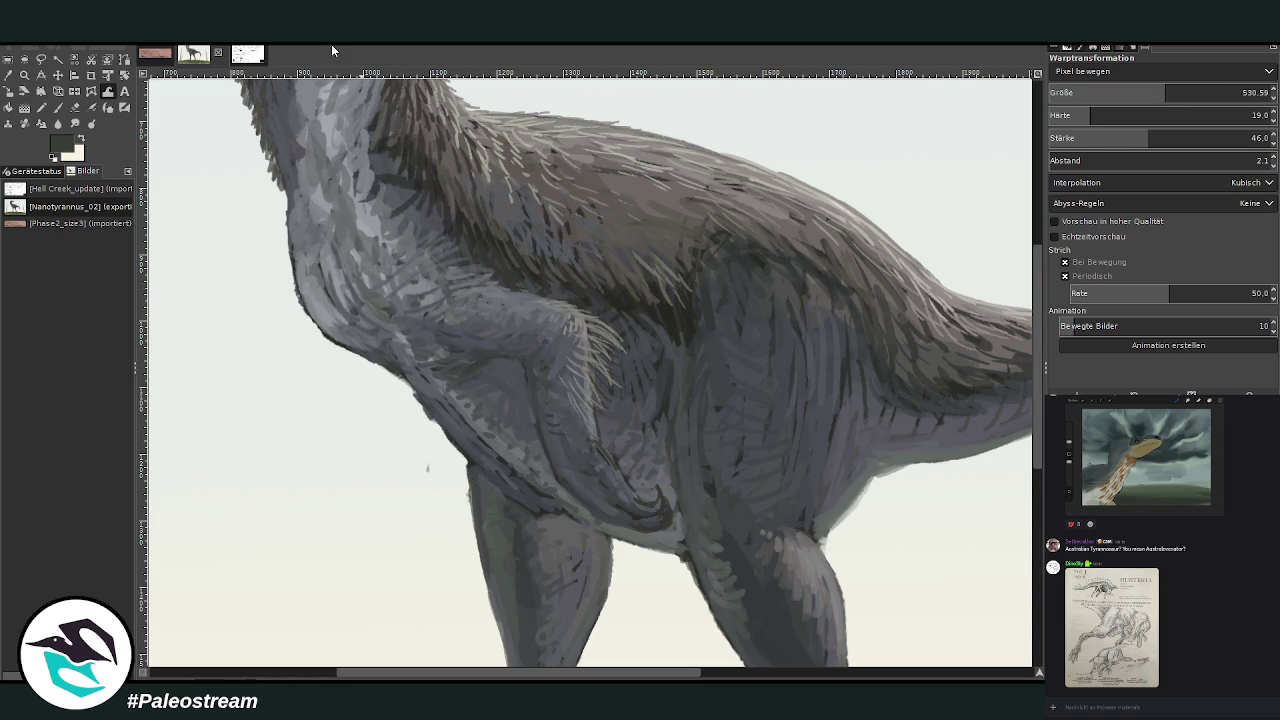
click(9, 75)
click(427, 308)
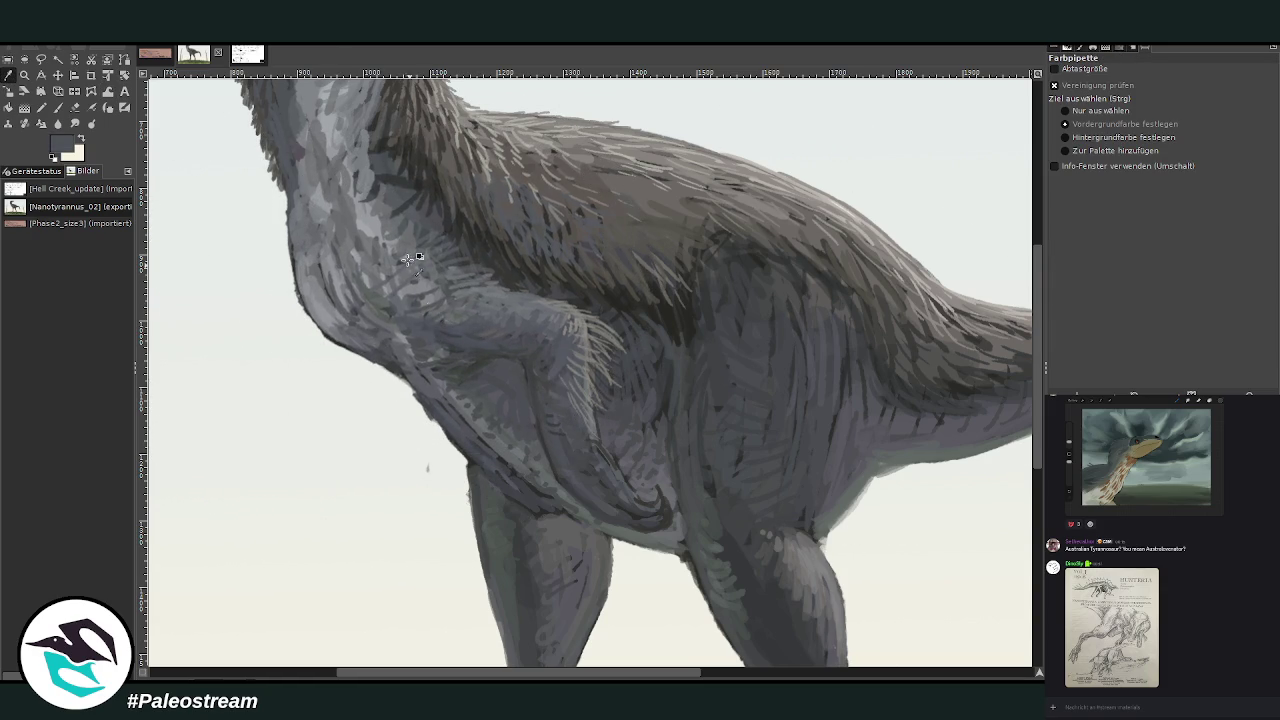
key(p)
mouse_move(311, 304)
mouse_down()
mouse_move(309, 288)
mouse_move(438, 297)
mouse_move(396, 312)
mouse_move(372, 263)
mouse_up()
scroll(299, 222, down, 3)
scroll(299, 222, down, 2)
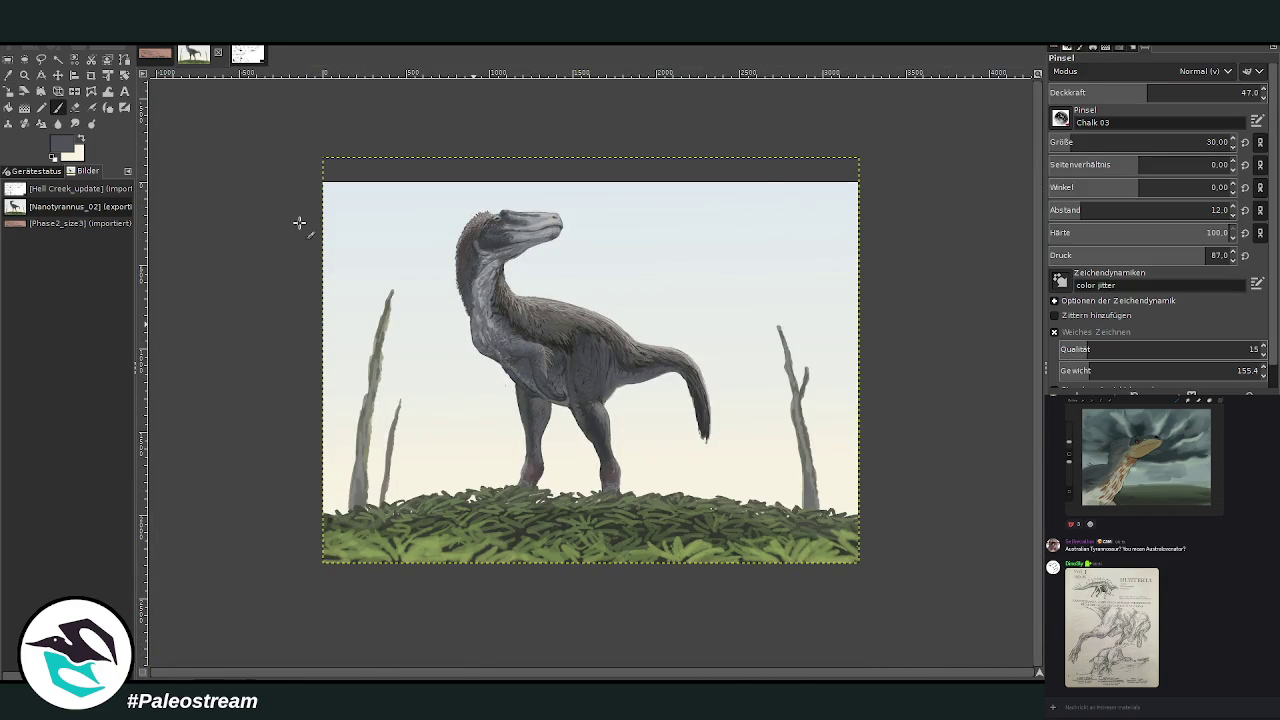
Zoom in on the left trees, sample a nearby colour, and set brush size 54 with spacing 7.
click(24, 75)
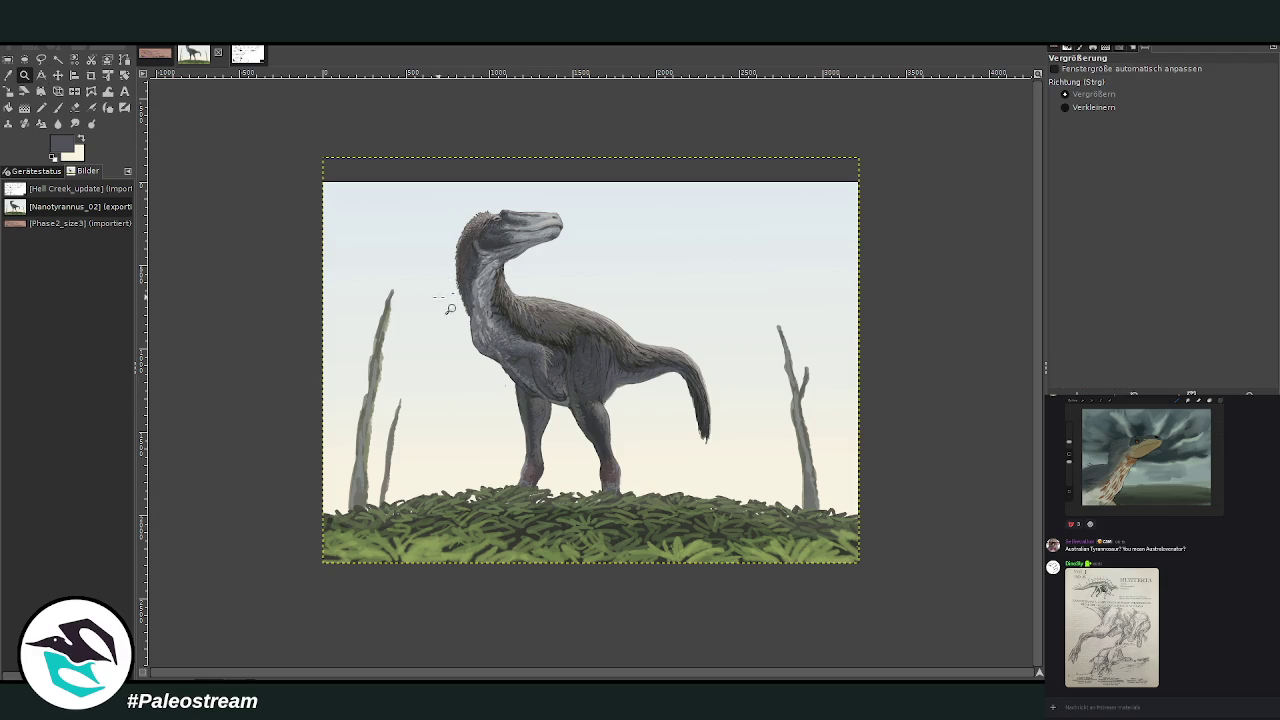
drag(366, 249, 540, 544)
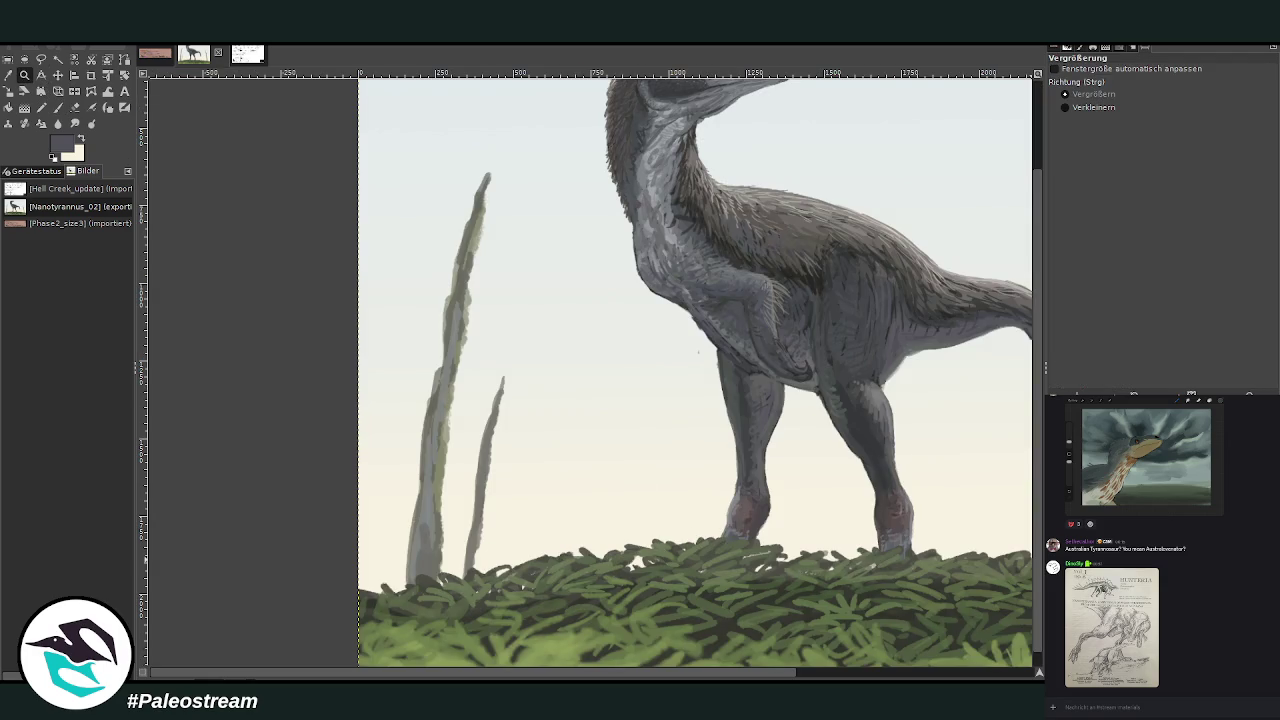
click(8, 75)
key(p)
click(1072, 142)
click(1068, 210)
Repaint the tall and small tree trunks with bark texture and a branch stub.
drag(463, 263, 438, 505)
drag(478, 568, 498, 400)
drag(463, 270, 453, 328)
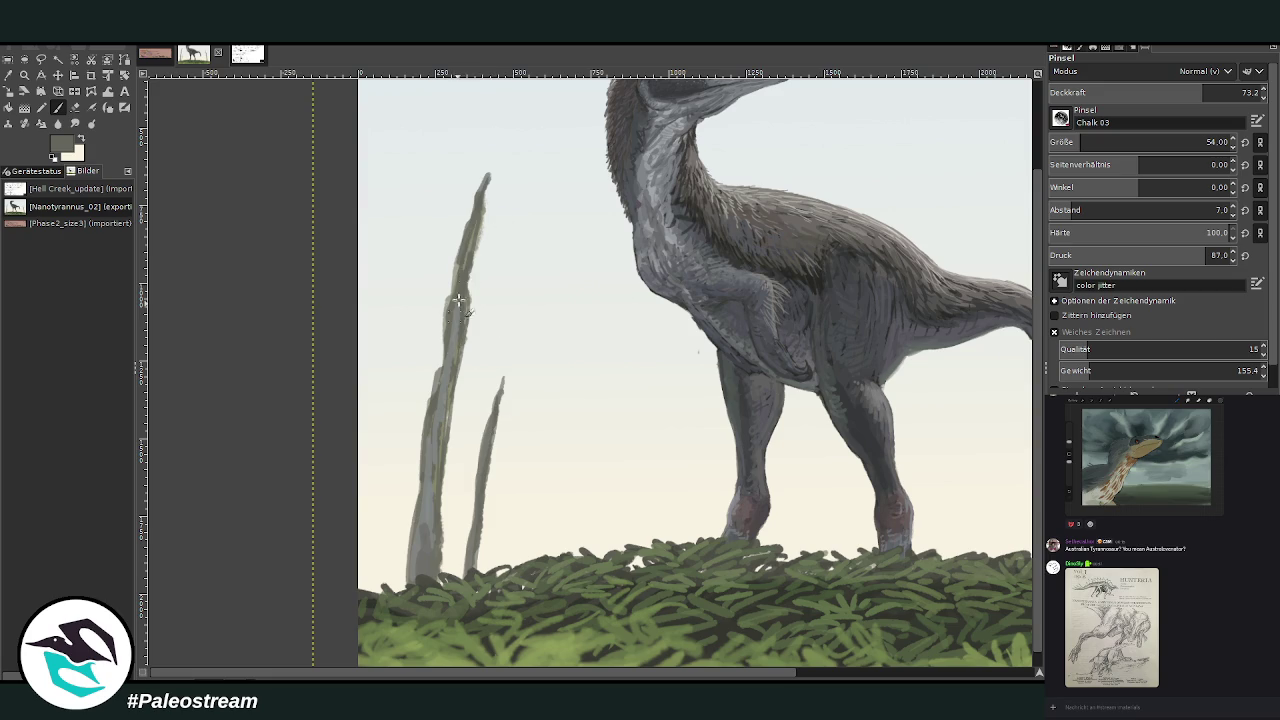
drag(480, 284, 459, 314)
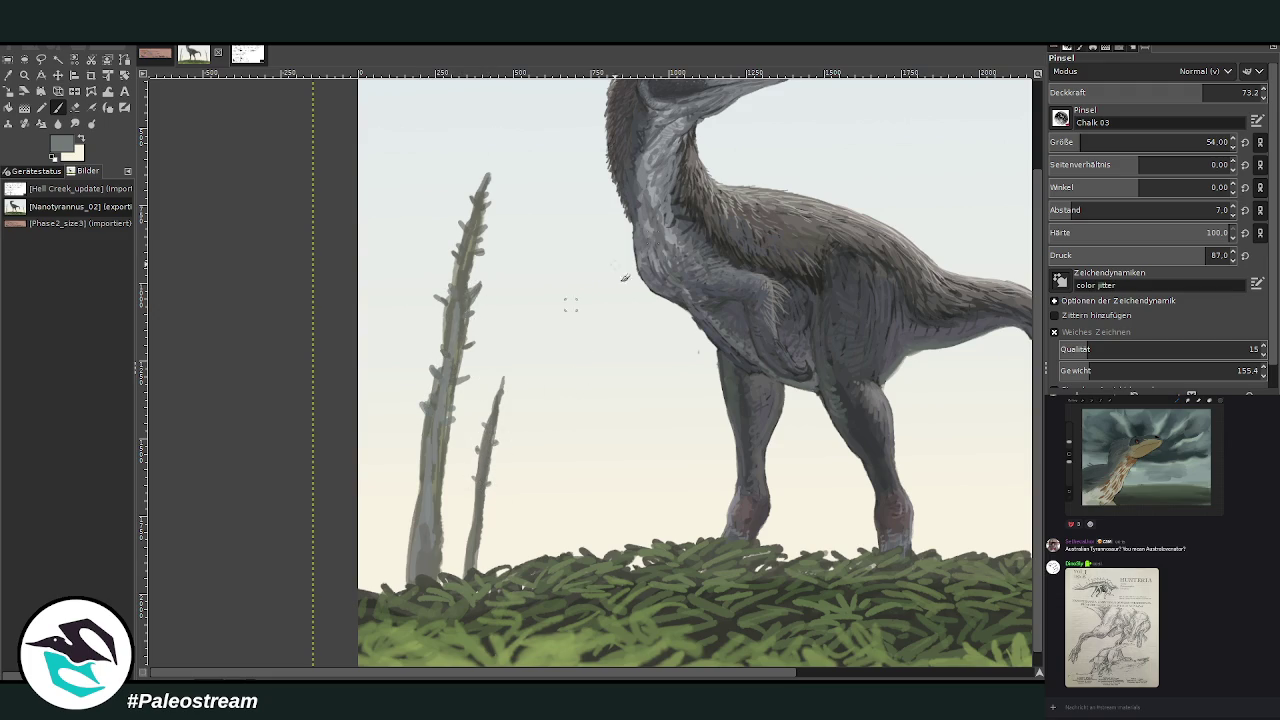
key(bracketleft)
key(greater)
drag(644, 675, 898, 675)
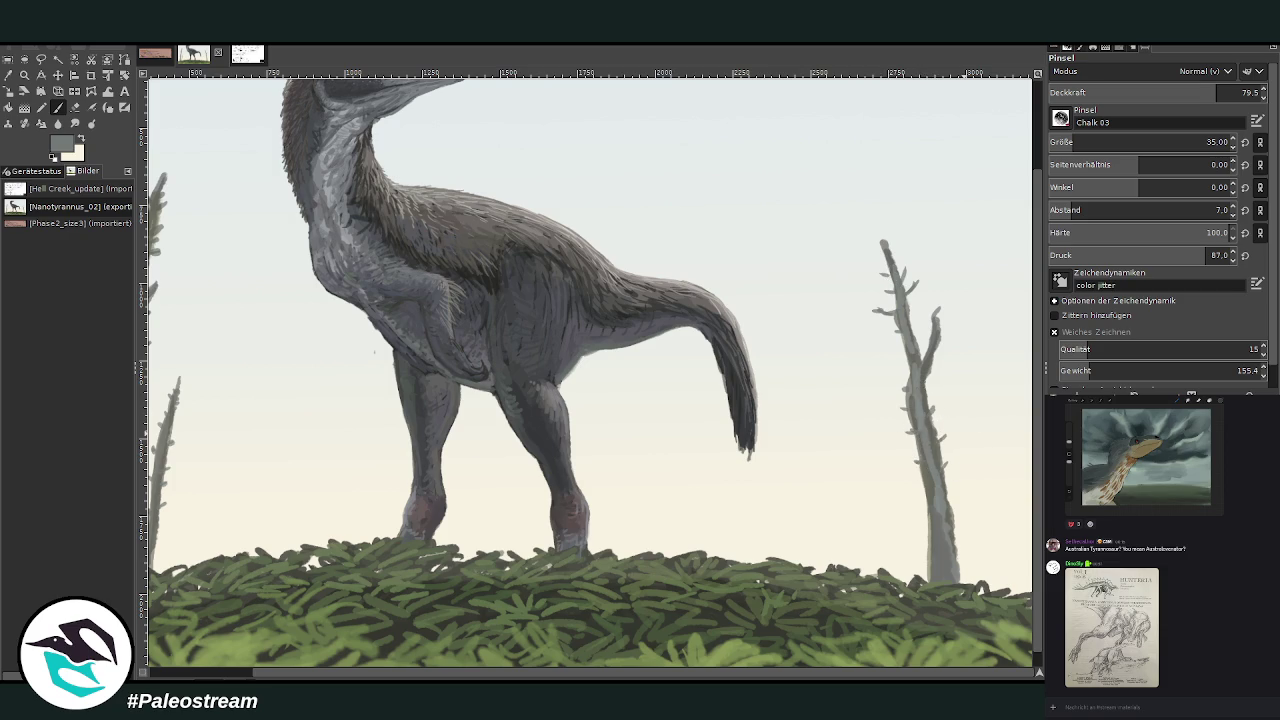
key(minus)
key(minus)
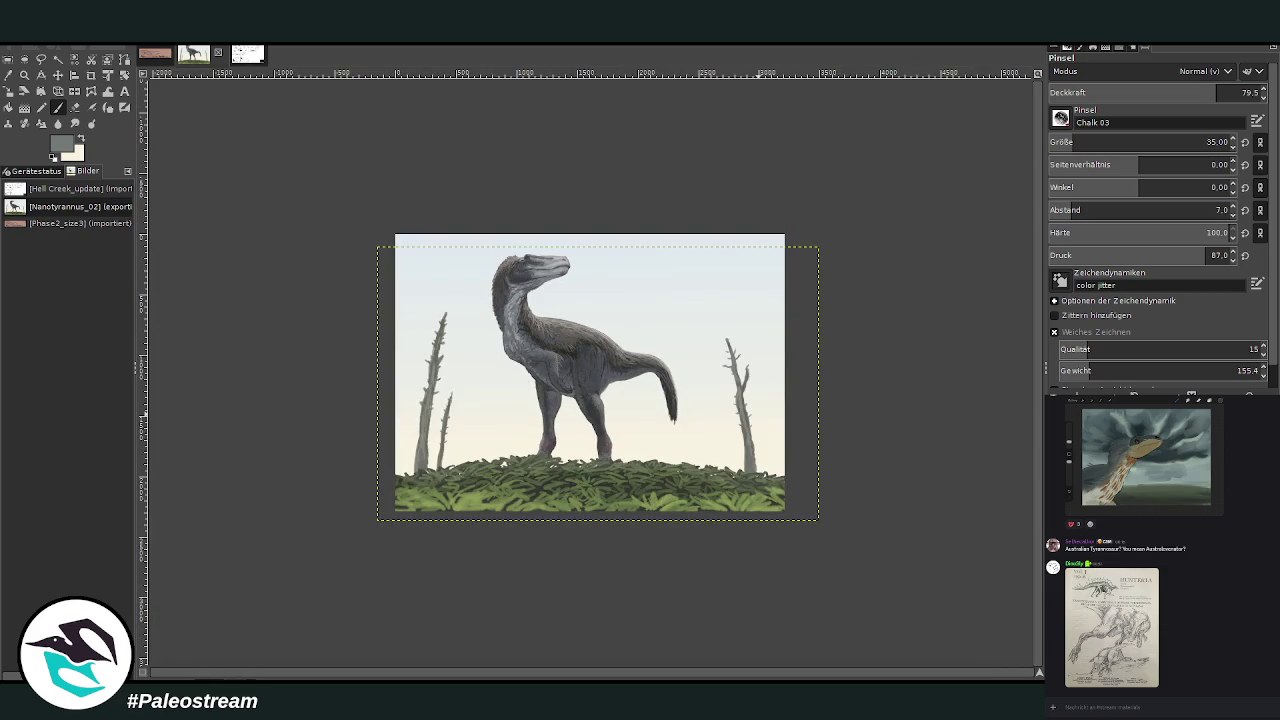
Zoom the painting to fill the window and fit the layer to image size.
click(24, 75)
drag(434, 203, 806, 580)
key(Page_Up)
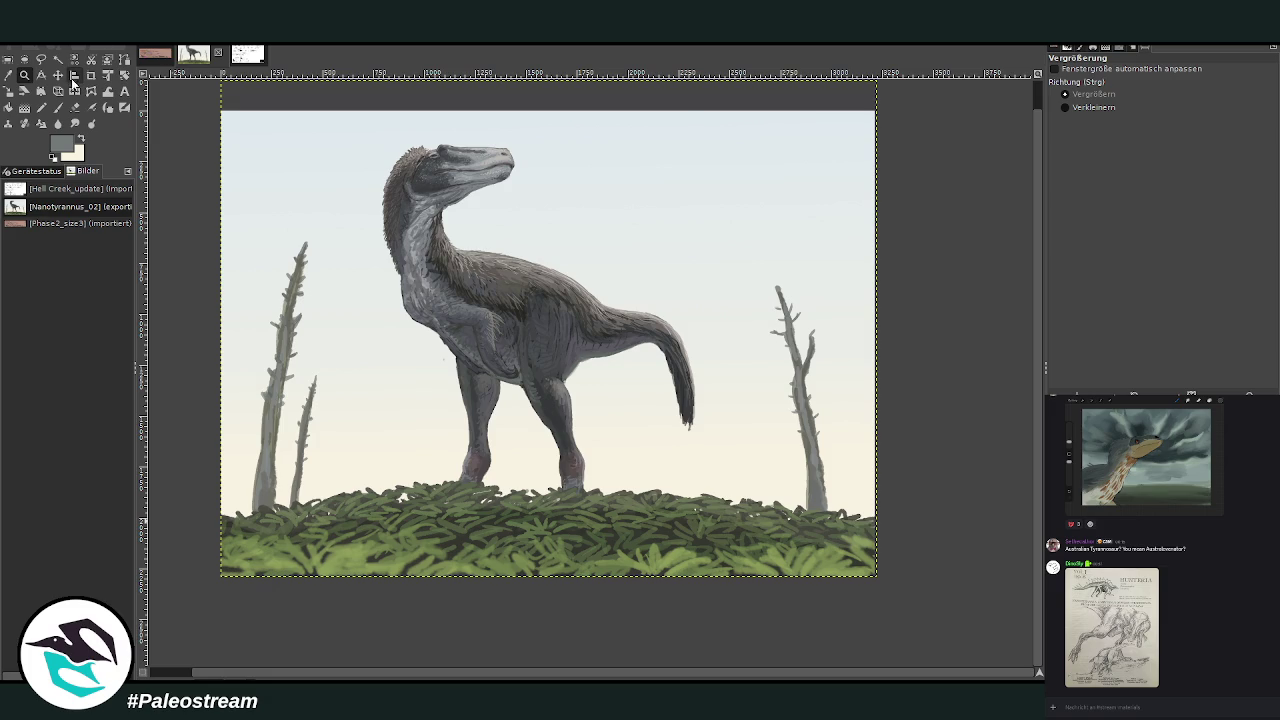
Apply a perspective transform, pulling the bottom corners outward and the top-left corner slightly down.
click(58, 91)
click(540, 388)
drag(221, 577, 207, 578)
drag(877, 577, 906, 582)
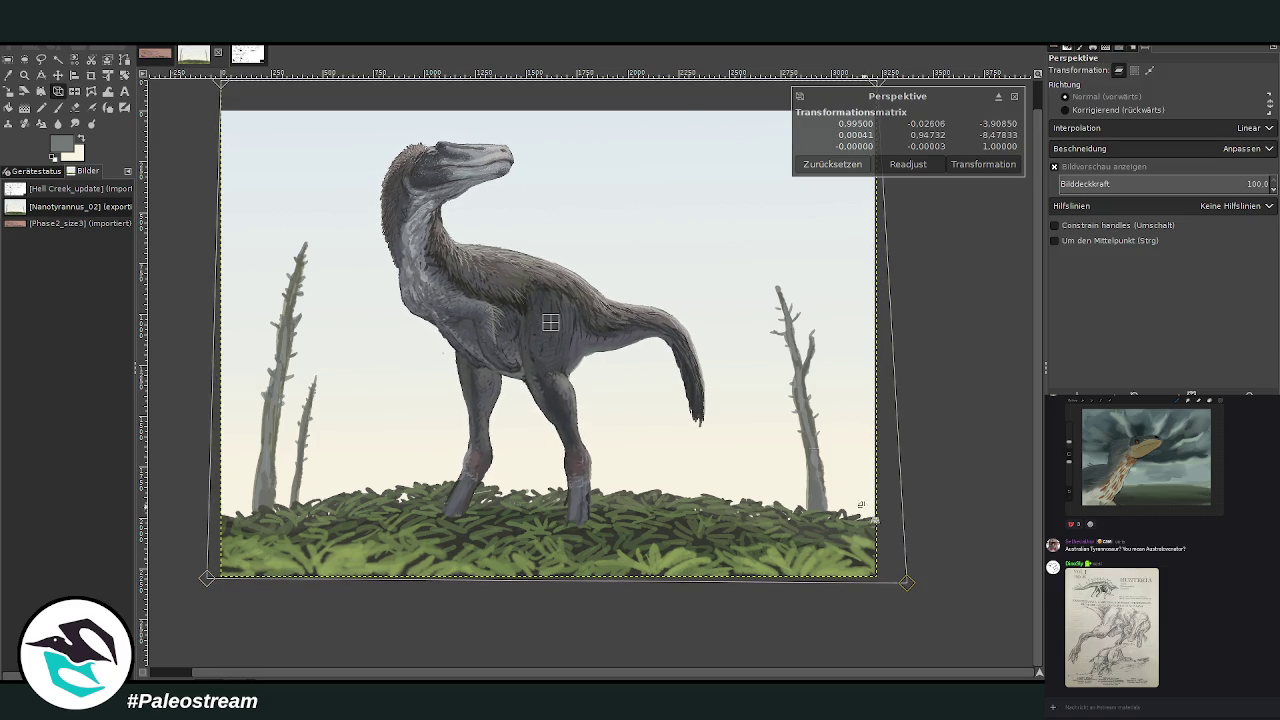
drag(228, 130, 237, 148)
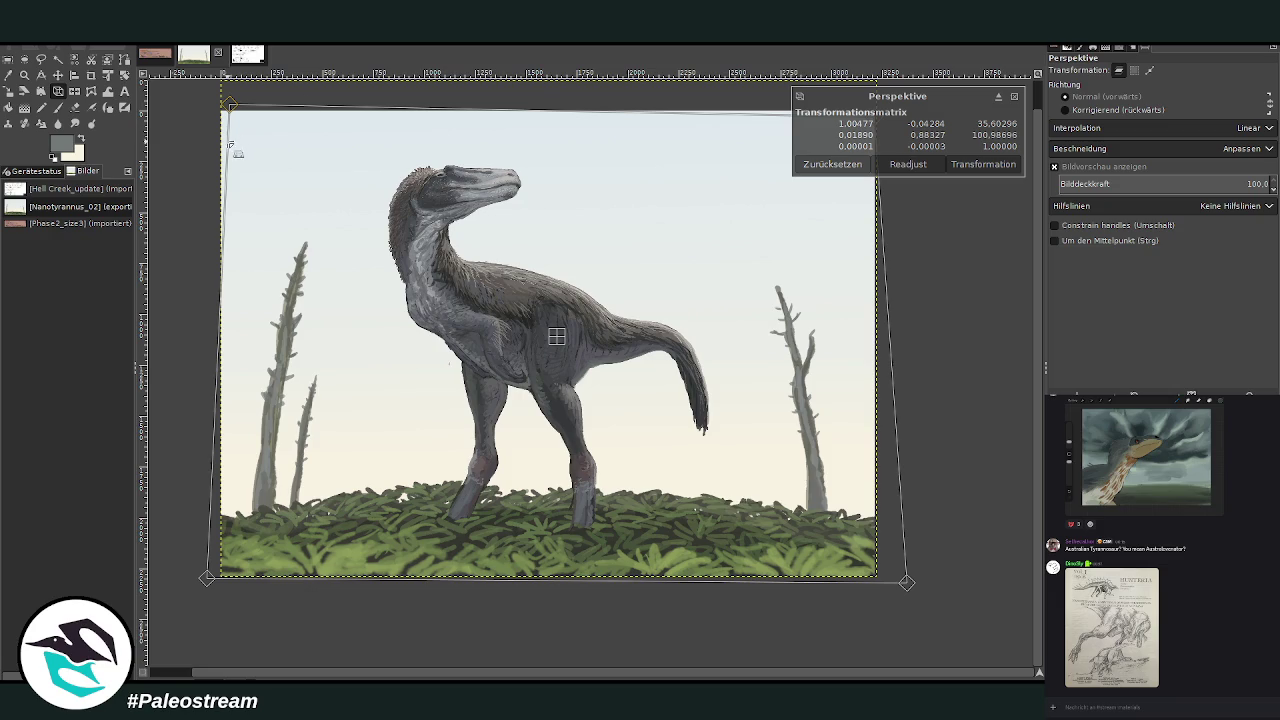
drag(233, 144, 228, 148)
drag(207, 578, 200, 577)
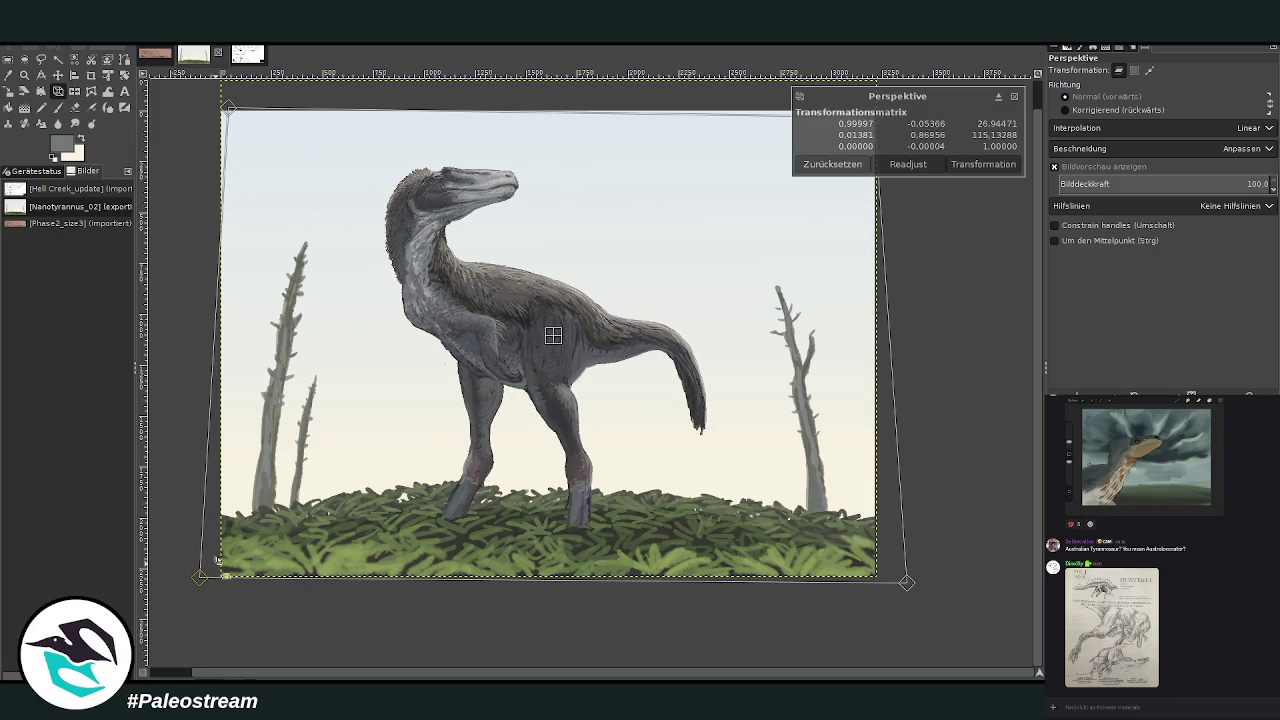
drag(887, 565, 896, 568)
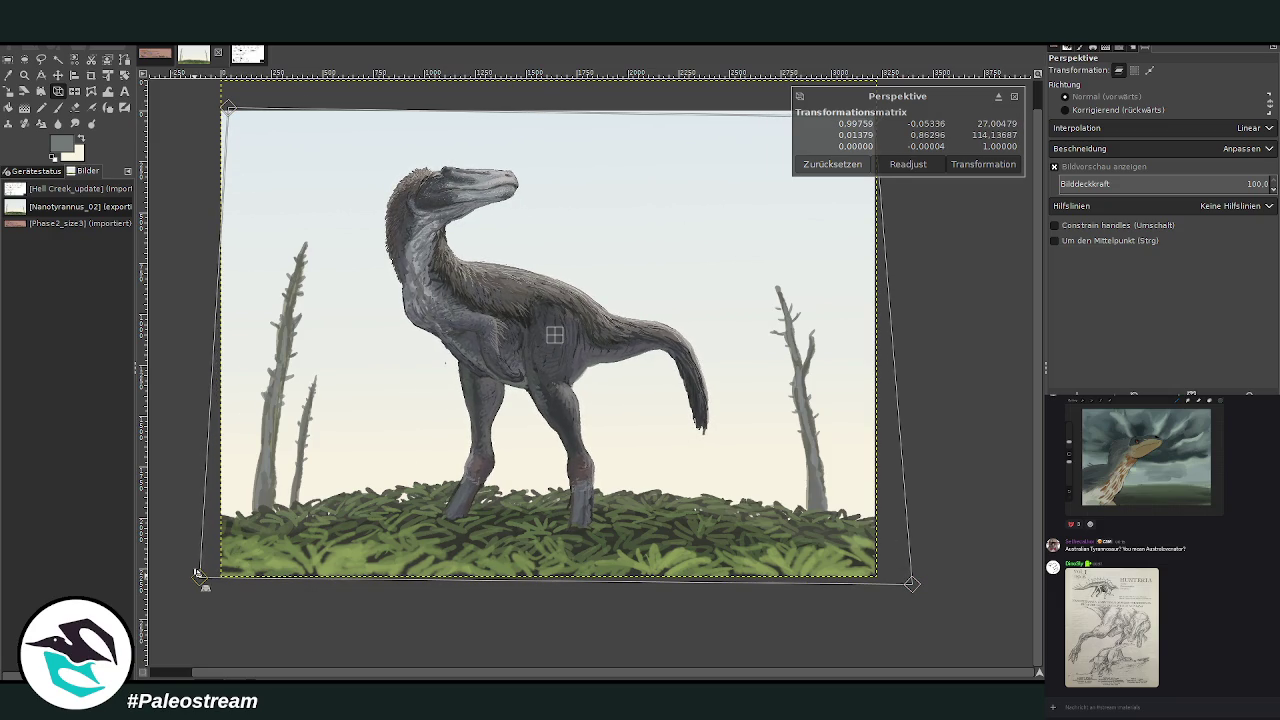
drag(199, 574, 195, 570)
drag(565, 340, 558, 326)
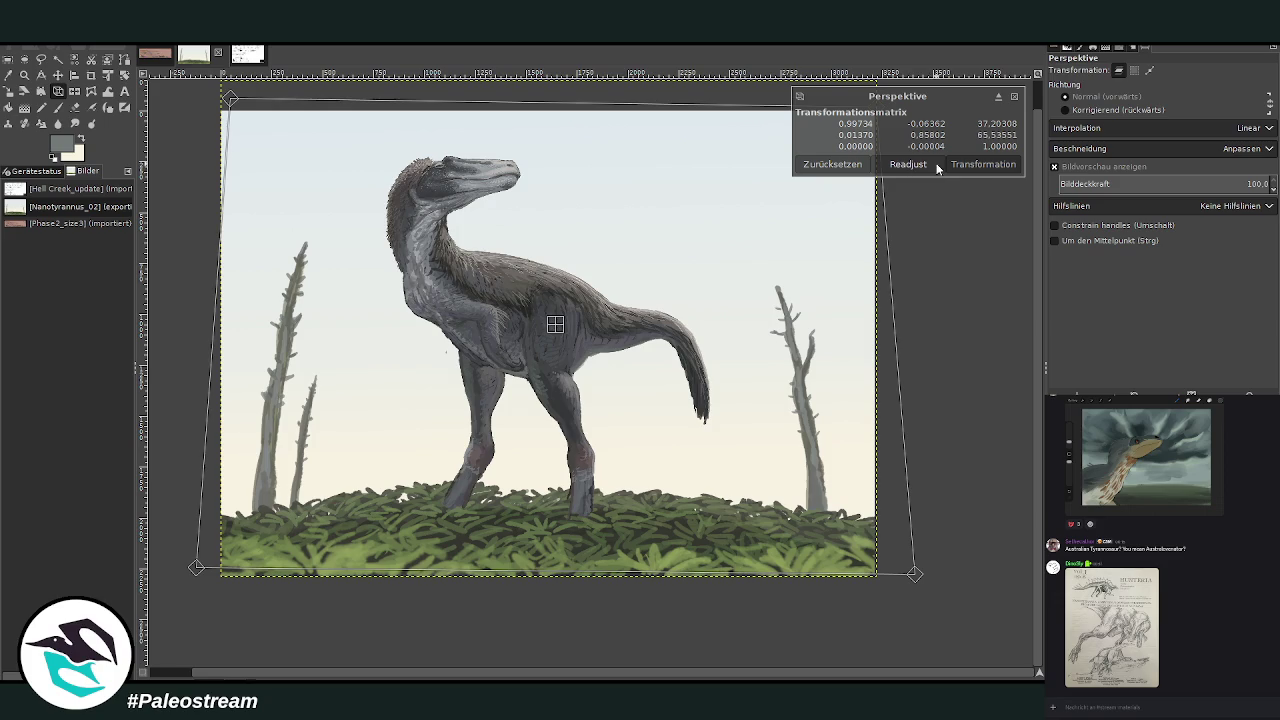
click(984, 168)
key(shift+s)
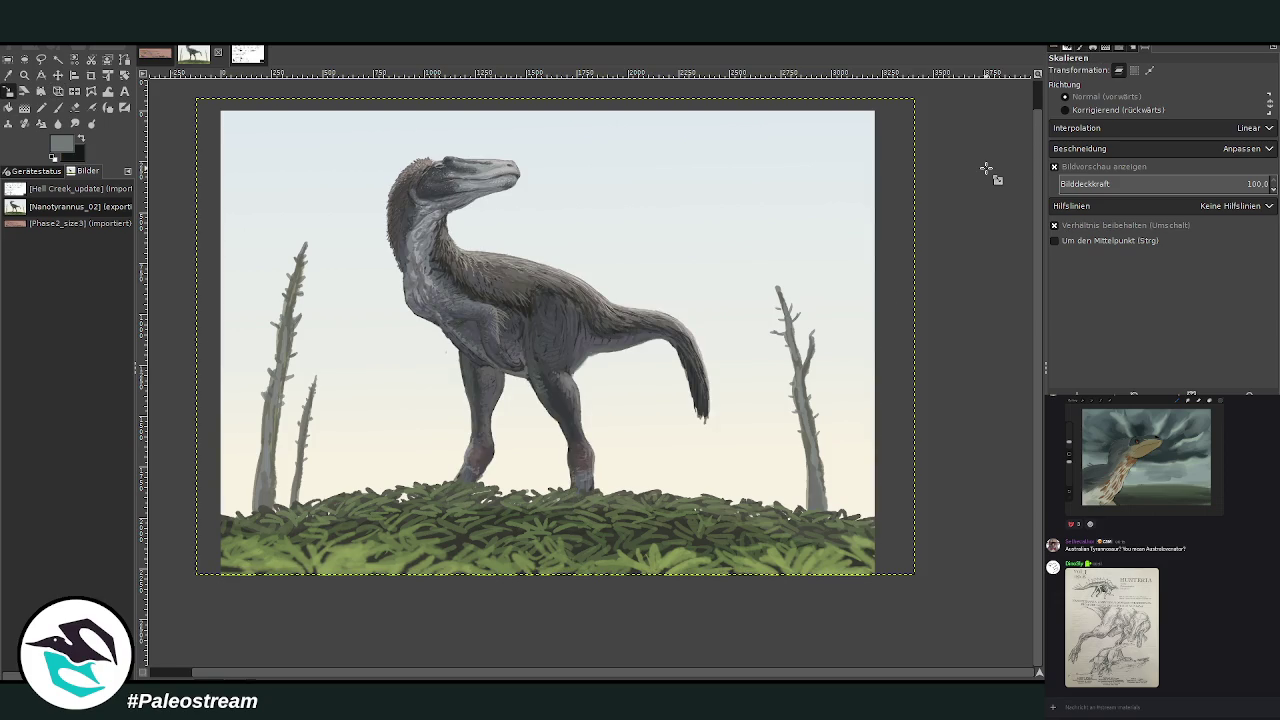
Zoom into the chest, sample a darker grey and paint it along the chest outline.
key(z)
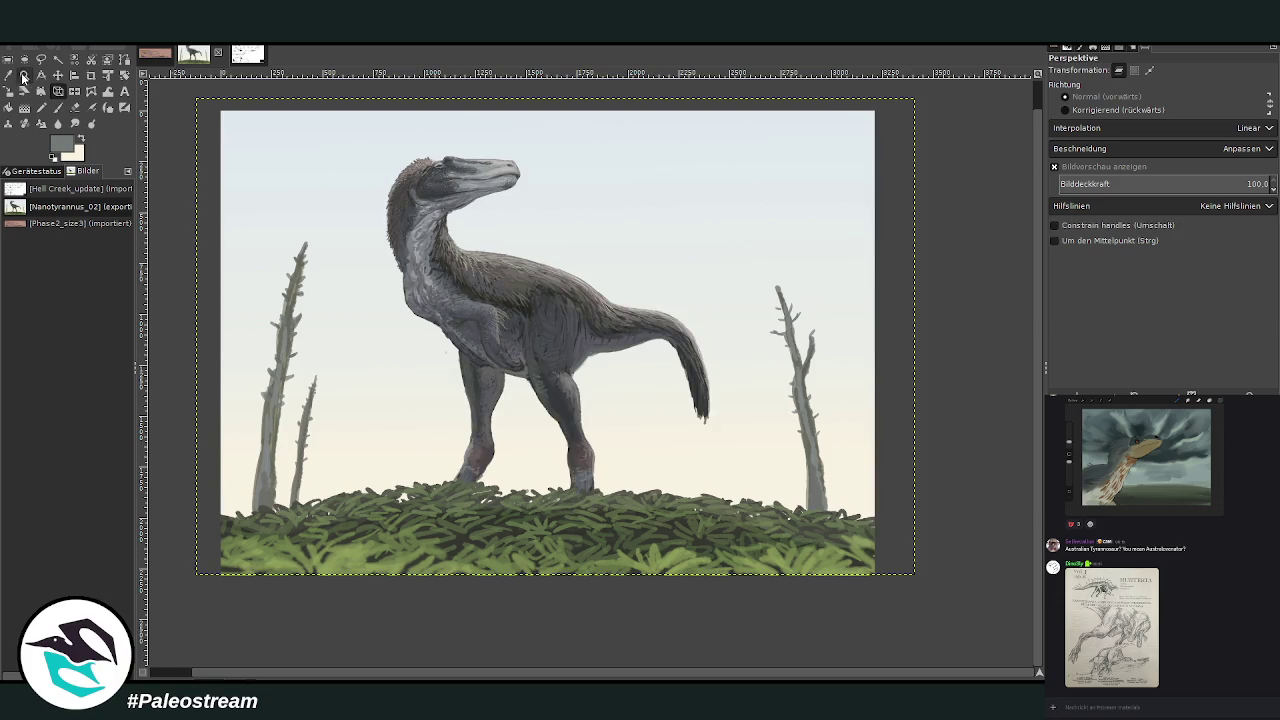
drag(410, 260, 570, 450)
mouse_move(338, 134)
mouse_down()
mouse_move(440, 192)
mouse_move(775, 610)
mouse_up()
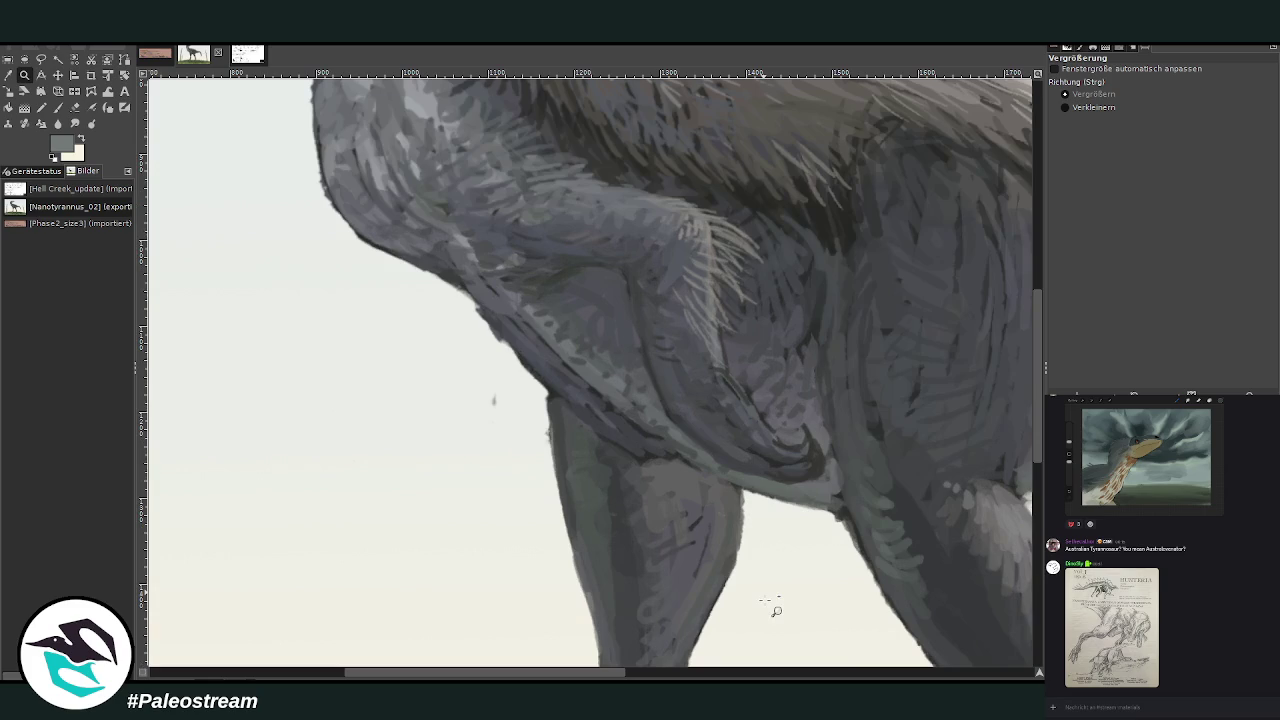
key(shift+e)
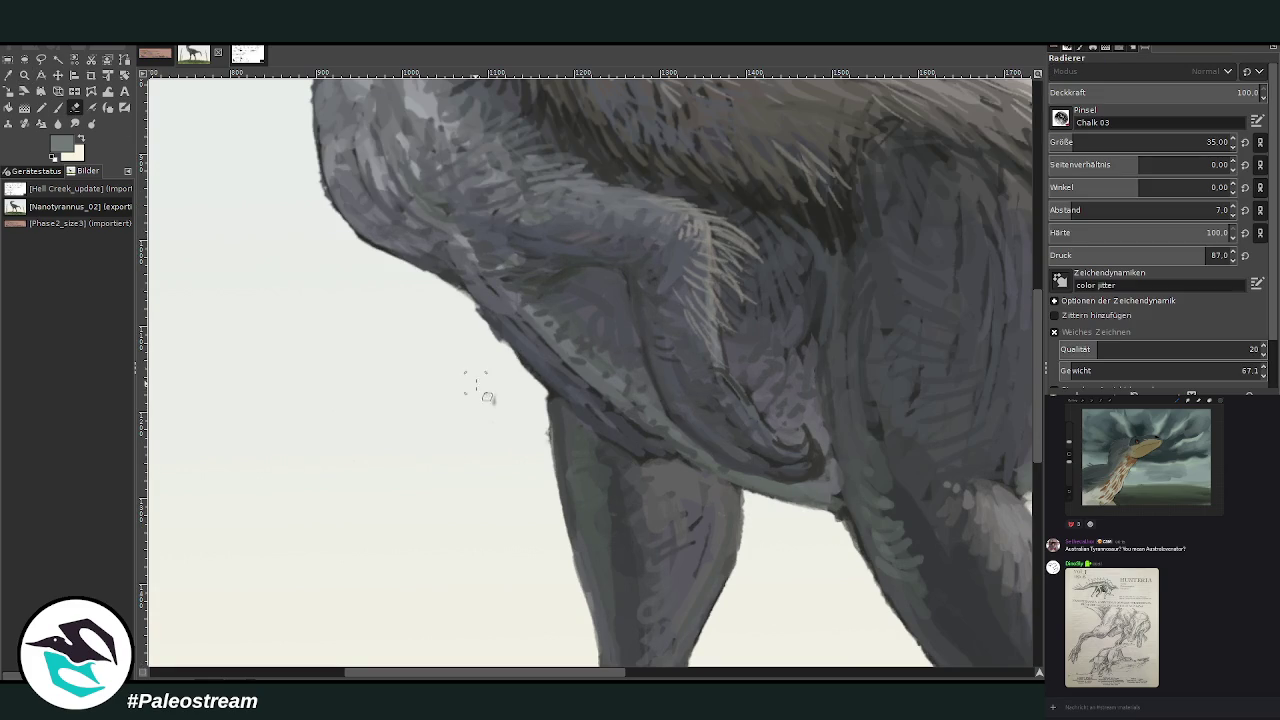
key(o)
click(595, 210)
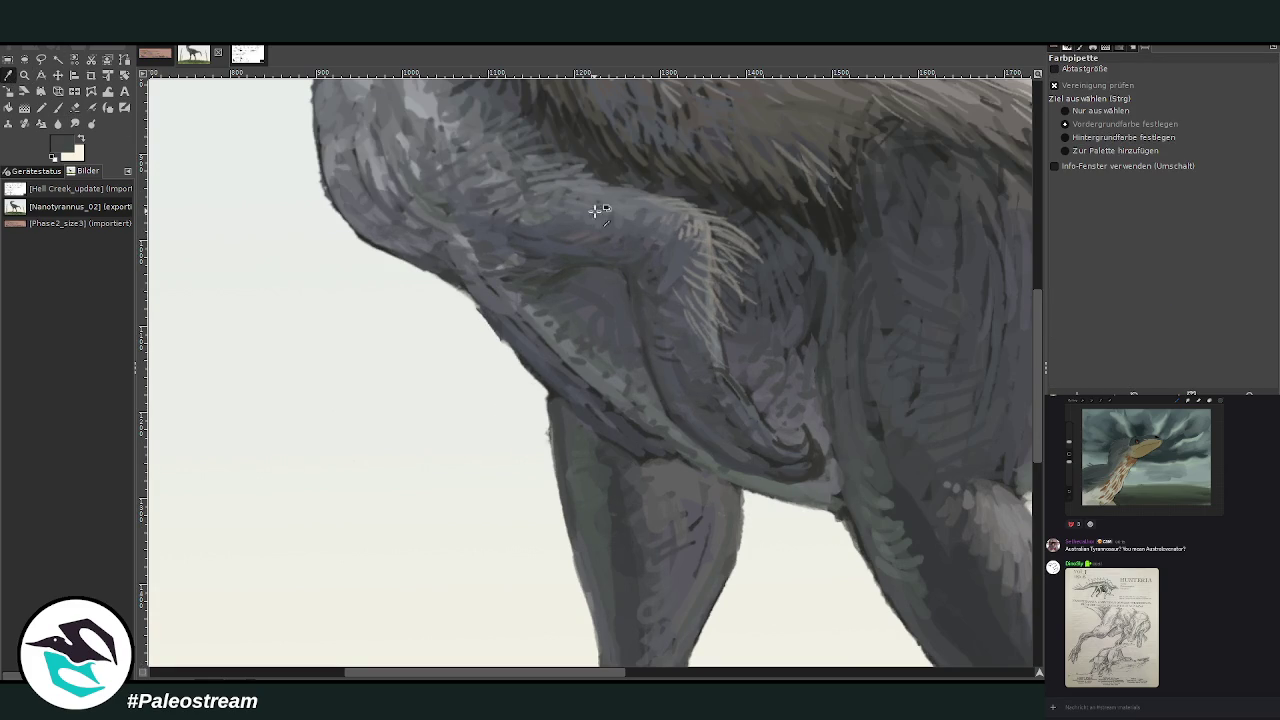
click(58, 107)
mouse_move(410, 243)
mouse_down()
mouse_move(440, 294)
mouse_move(531, 370)
mouse_move(405, 252)
mouse_move(432, 272)
mouse_up()
Add a lighter grey stroke along the chest outline and fit the whole painting in view.
key(o)
click(62, 106)
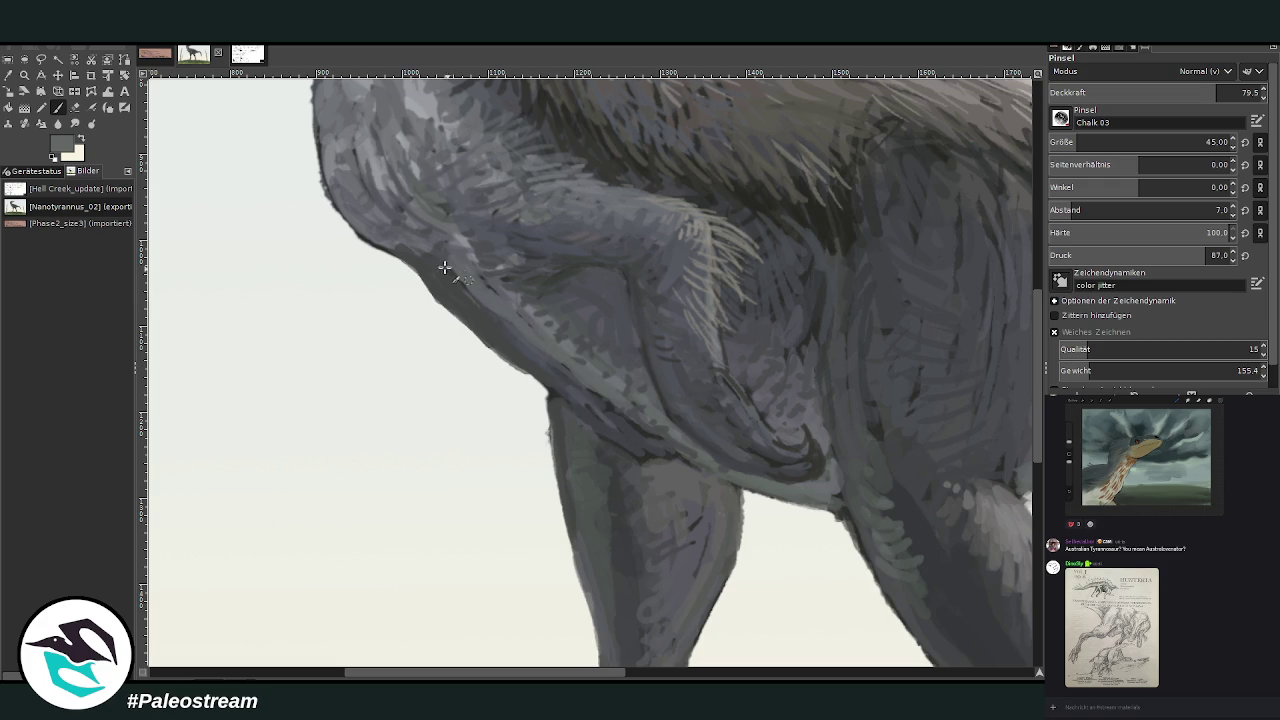
drag(520, 328, 434, 258)
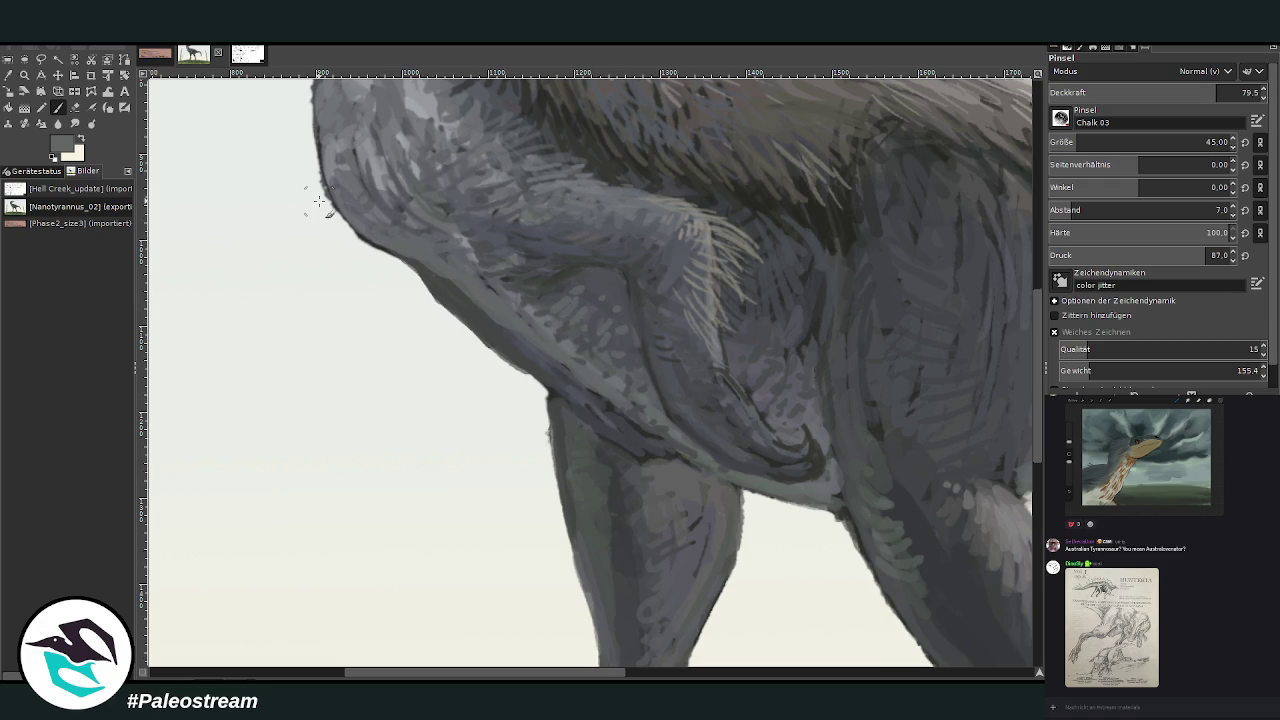
key(shift+ctrl+j)
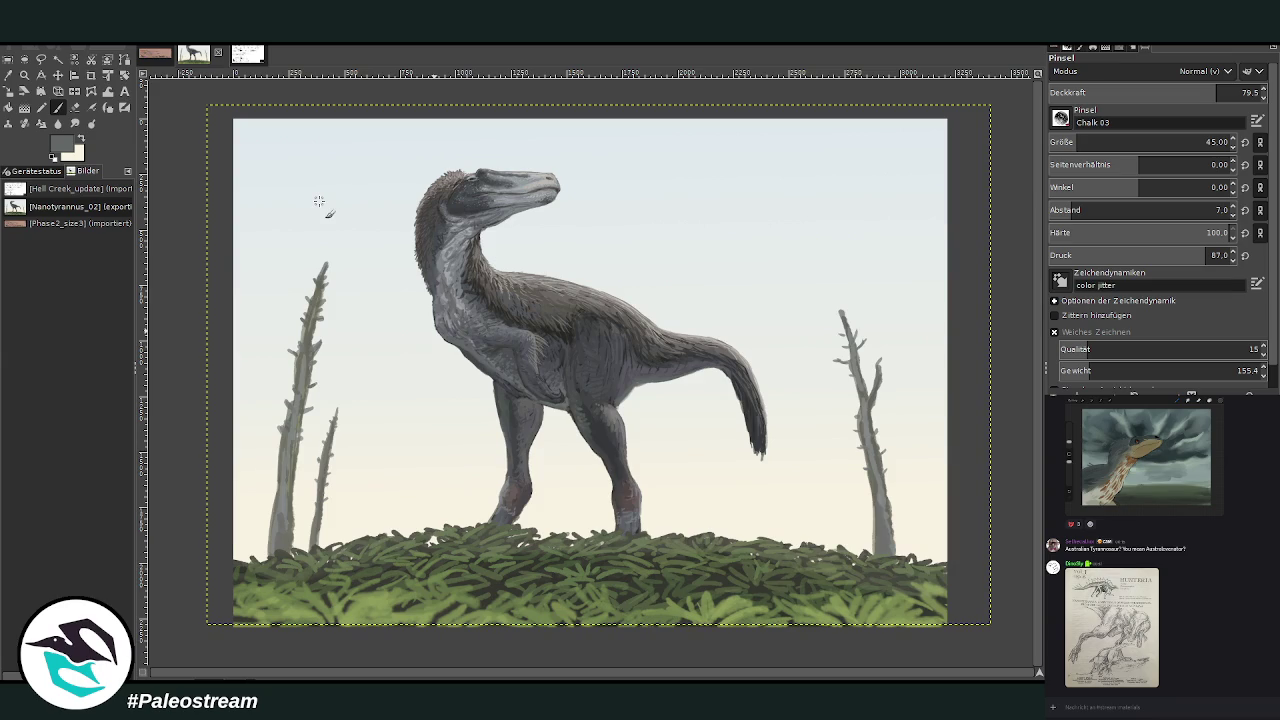
click(24, 75)
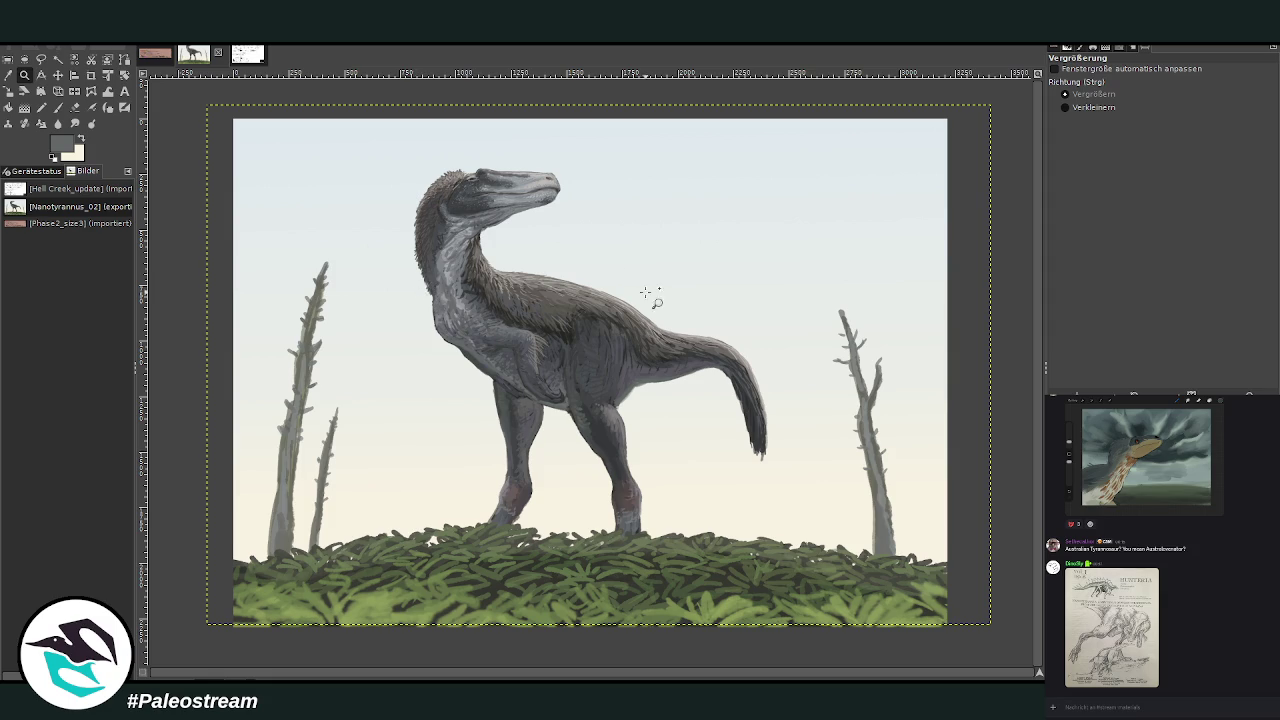
Paint dark hair strokes on the tail tip at brush opacity 84, size 25.
click(826, 510)
click(8, 75)
click(602, 340)
click(58, 108)
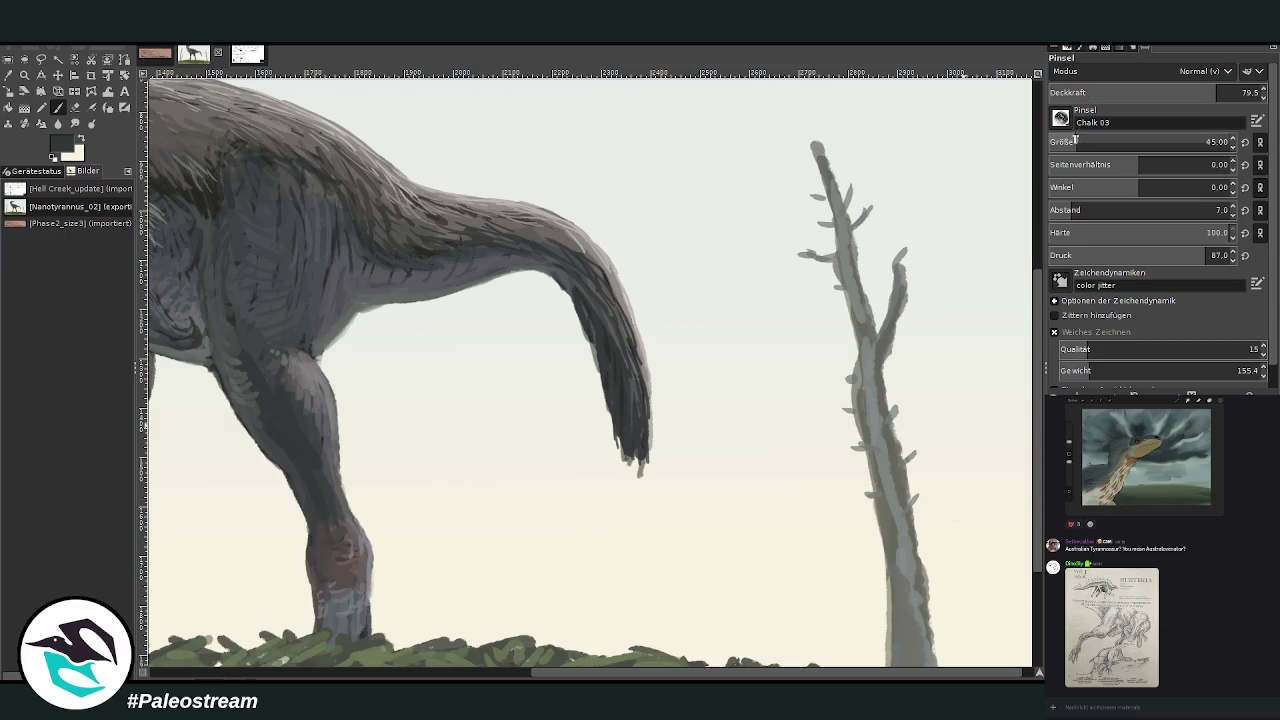
click(1225, 88)
click(1069, 142)
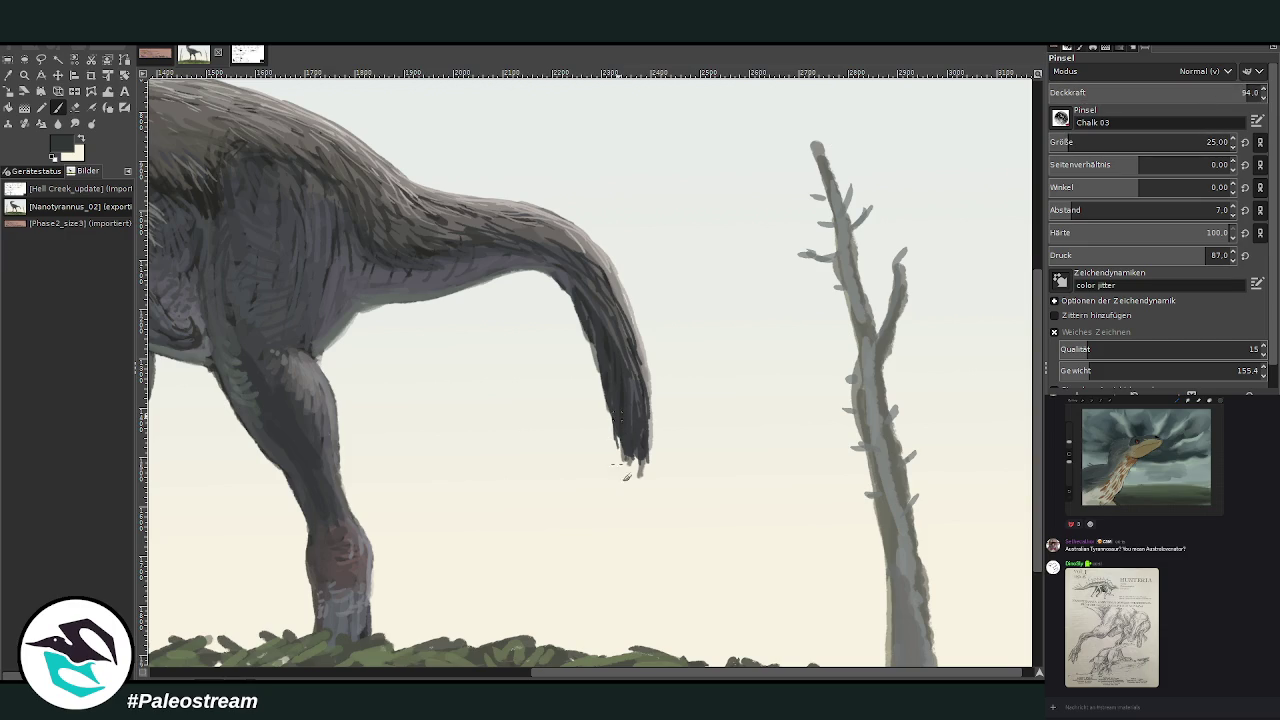
mouse_move(634, 474)
mouse_down()
mouse_move(640, 412)
mouse_move(646, 470)
mouse_up()
drag(640, 400, 621, 410)
Add lighter hair strokes along the tail tip and the tail's upper edge.
ctrl+click(967, 323)
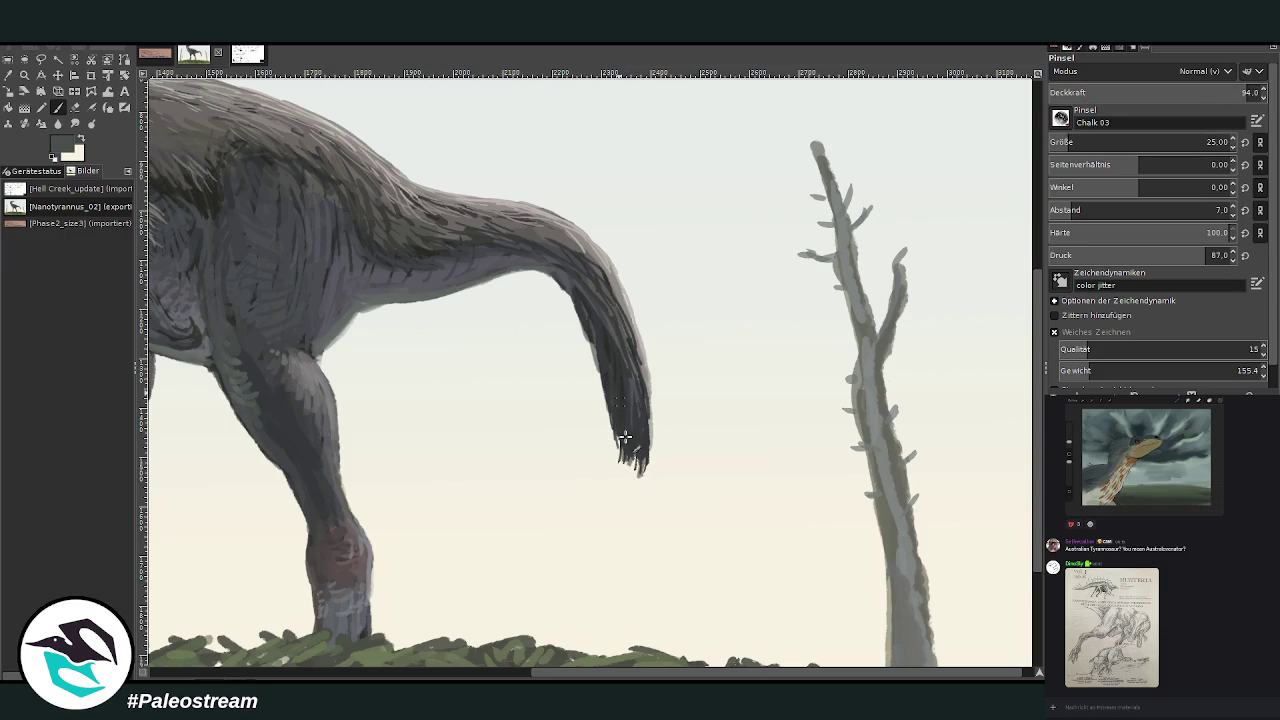
drag(632, 400, 650, 440)
mouse_move(630, 360)
mouse_down()
mouse_move(656, 430)
mouse_move(612, 401)
mouse_move(596, 312)
mouse_move(648, 386)
mouse_up()
drag(630, 316, 580, 270)
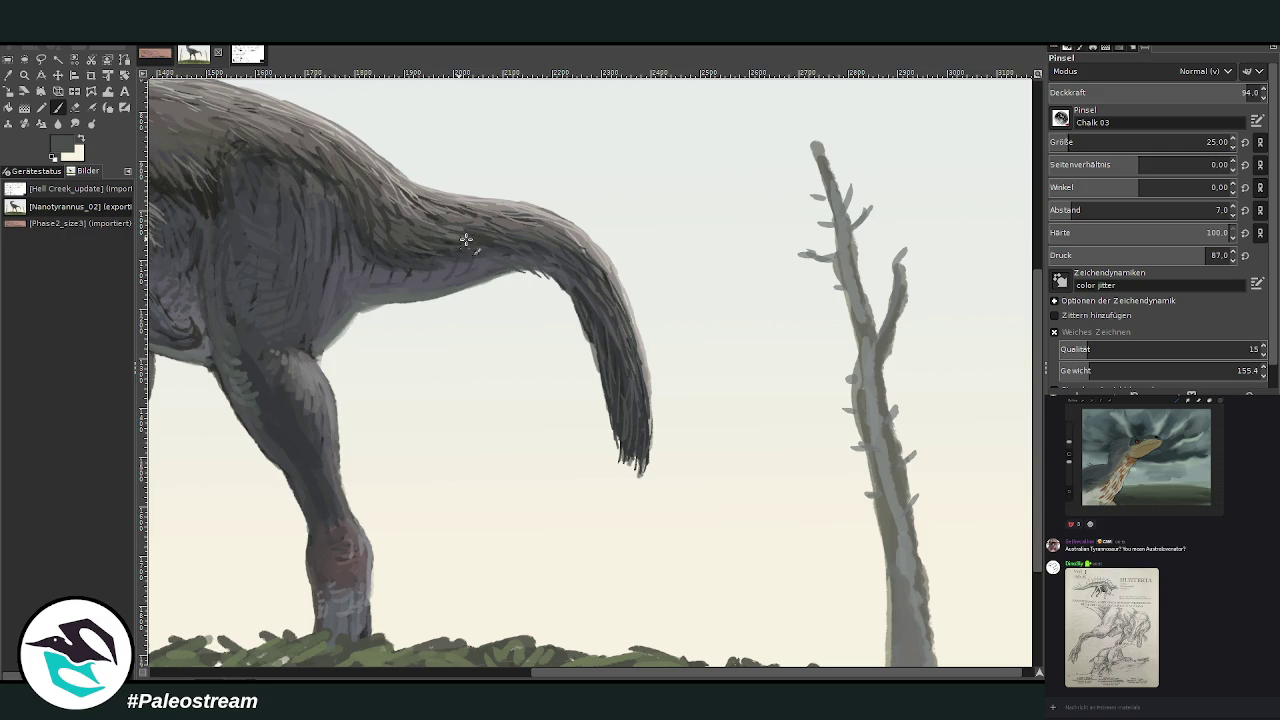
Pick a grey from the tail, enlarge and soften the brush, and zoom to the torso.
click(7, 77)
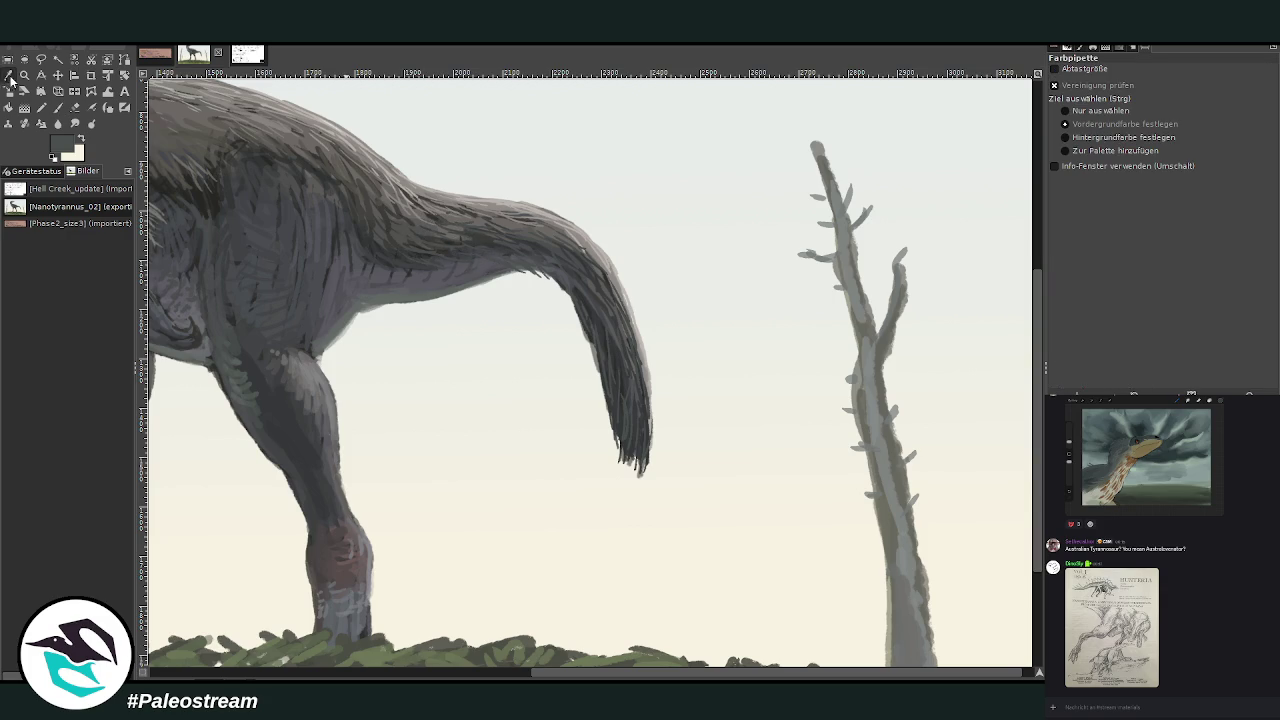
click(457, 267)
click(57, 107)
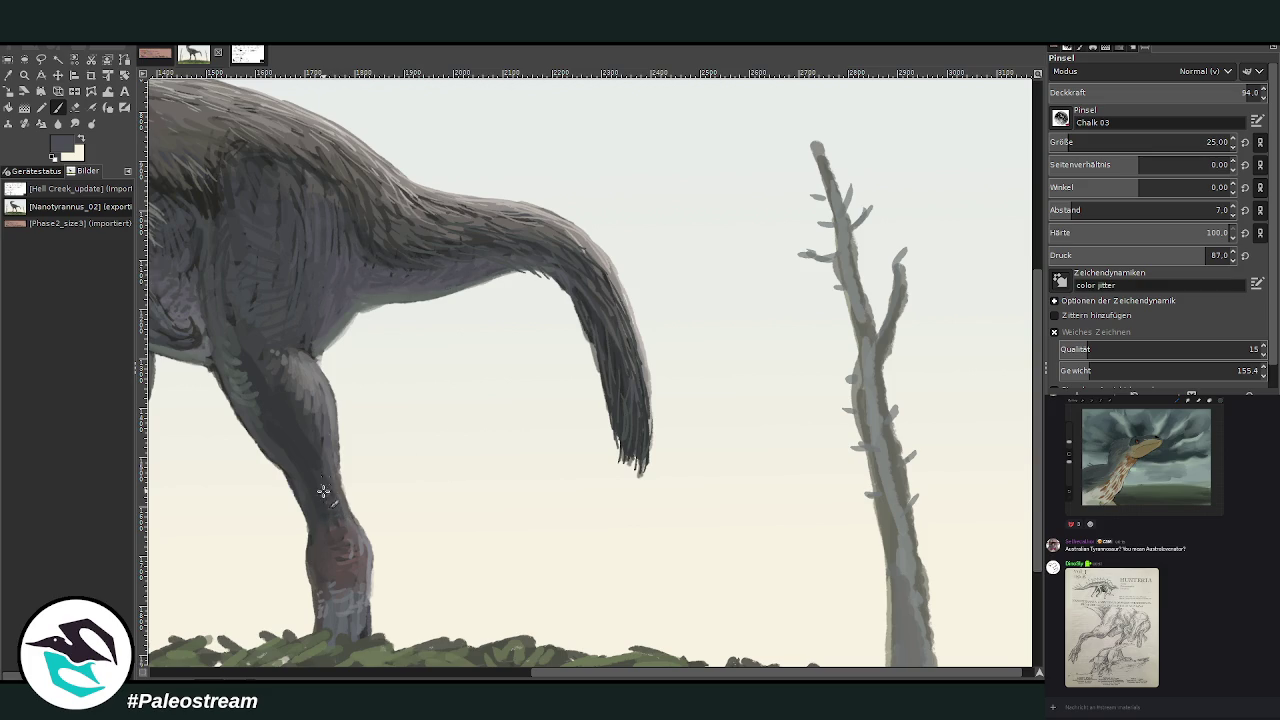
drag(1066, 142, 1074, 142)
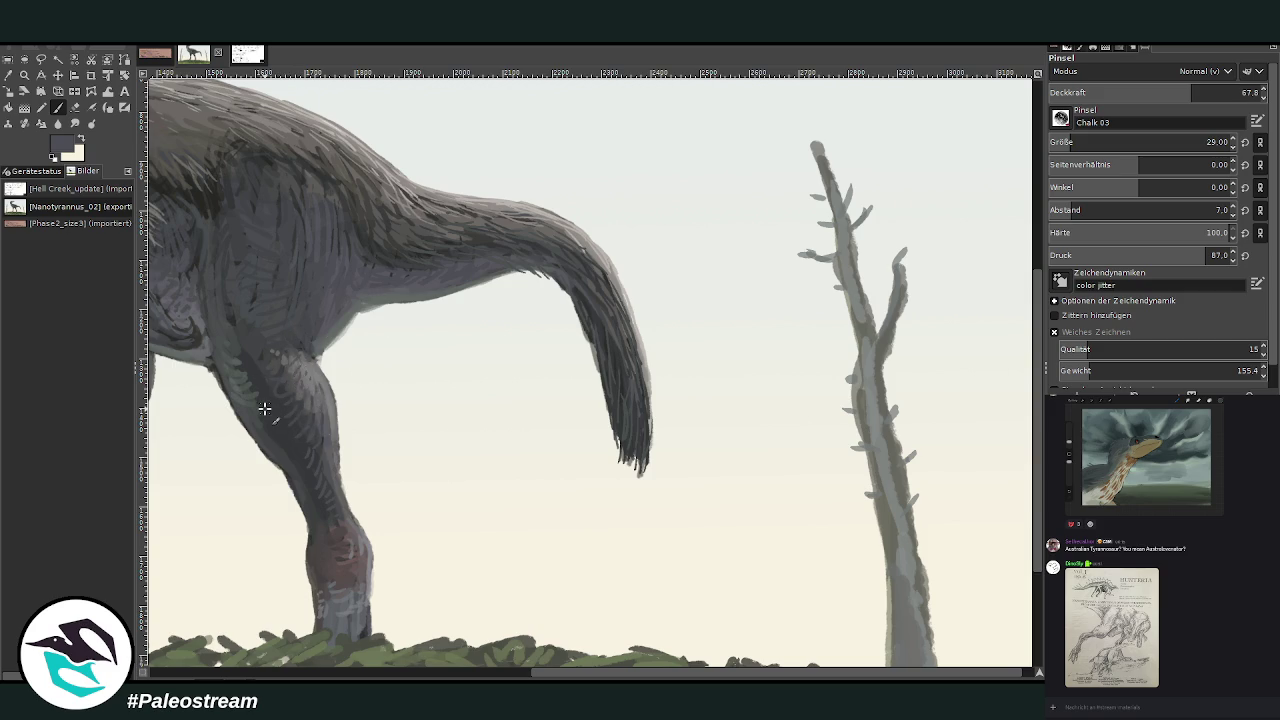
key(ctrl+shift+j)
key(z)
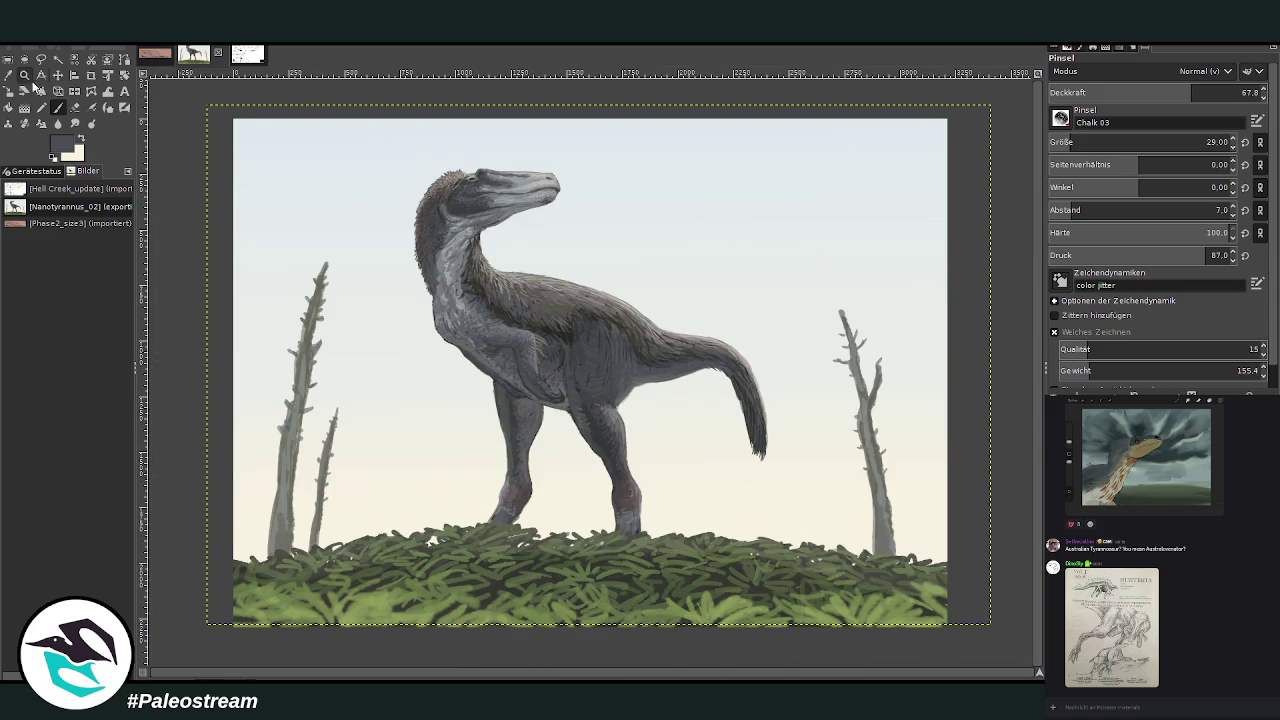
drag(471, 223, 606, 349)
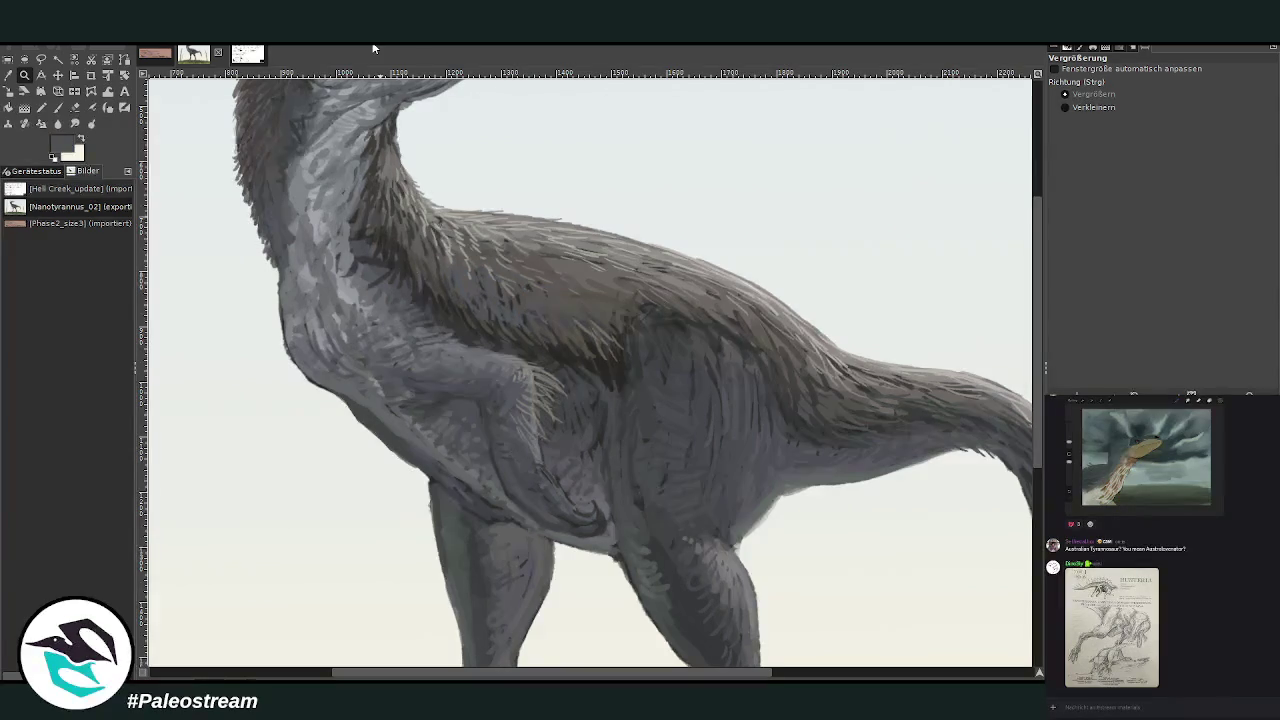
Switch to the Smudge tool and zoom in closer on the dinosaur's torso.
click(74, 123)
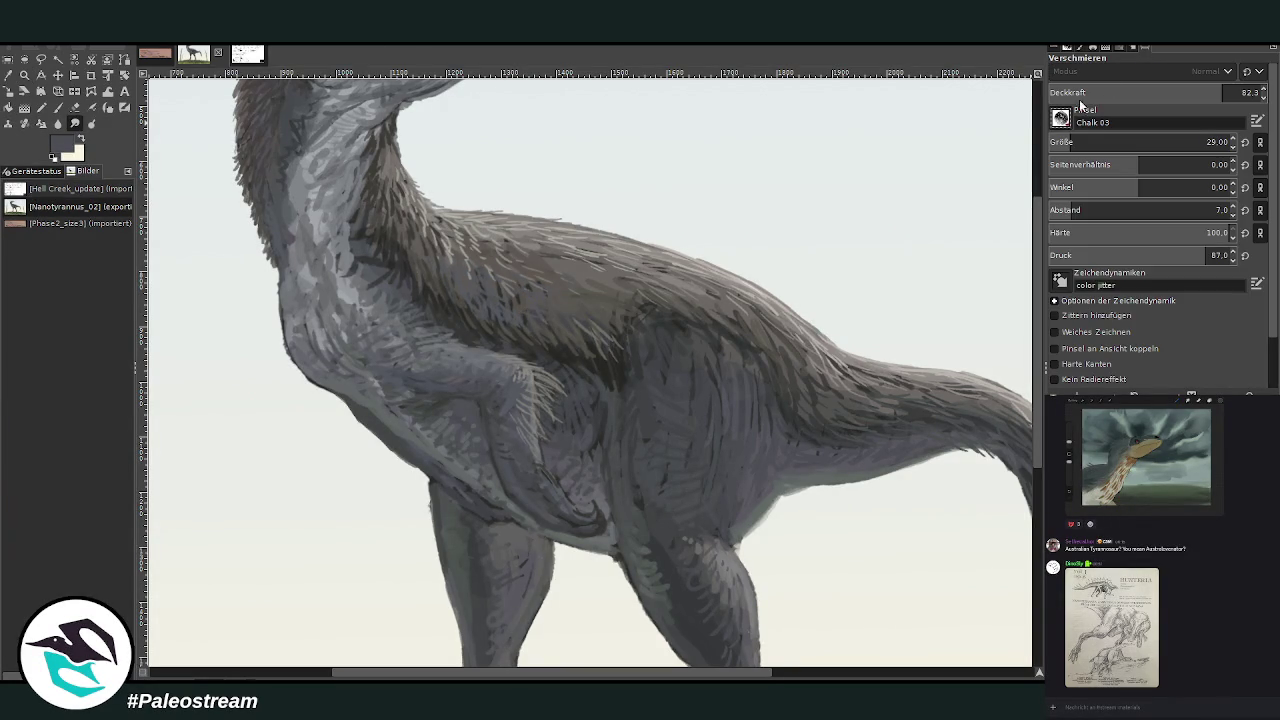
scroll(1061, 118, down, 2)
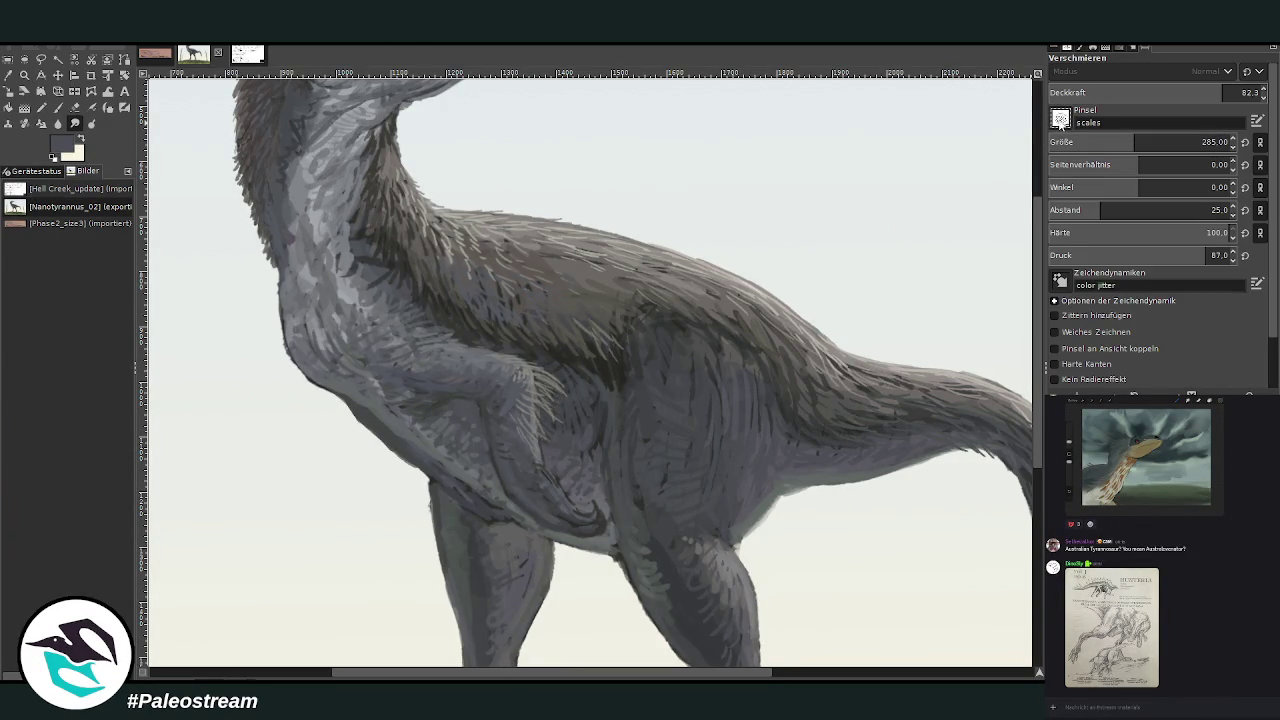
scroll(1060, 118, down, 2)
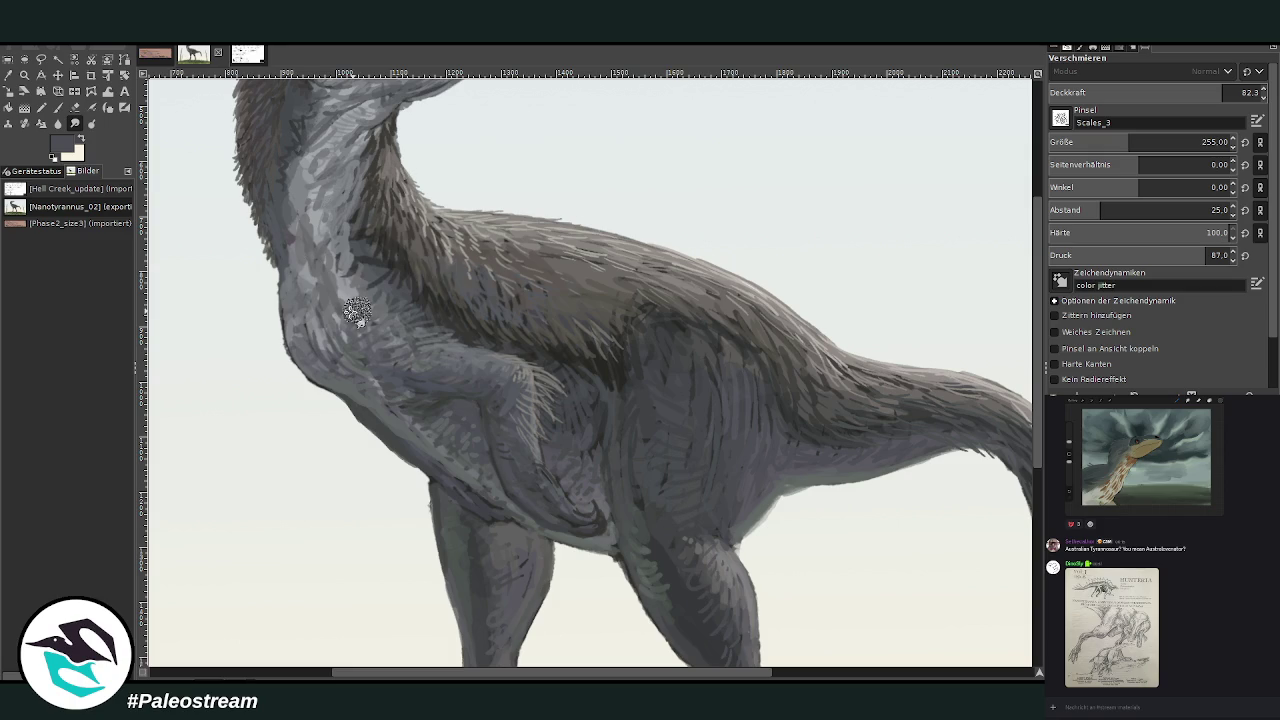
click(25, 75)
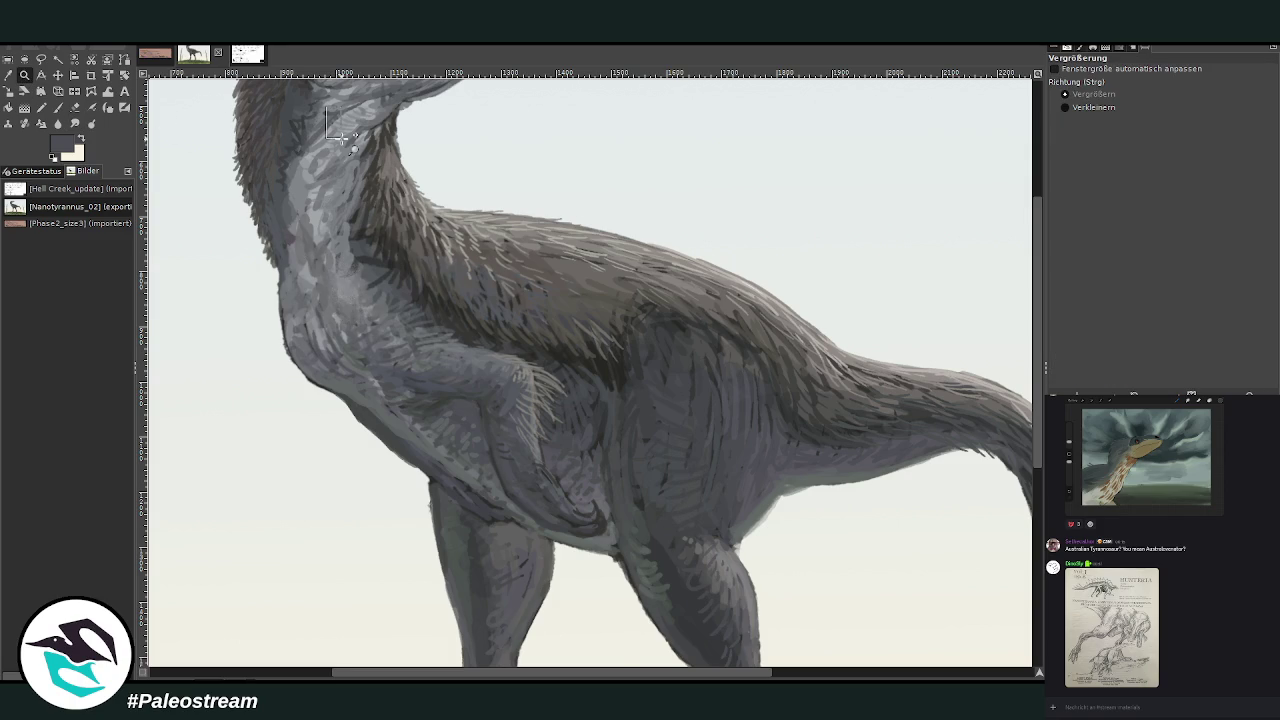
drag(320, 104, 736, 608)
click(74, 124)
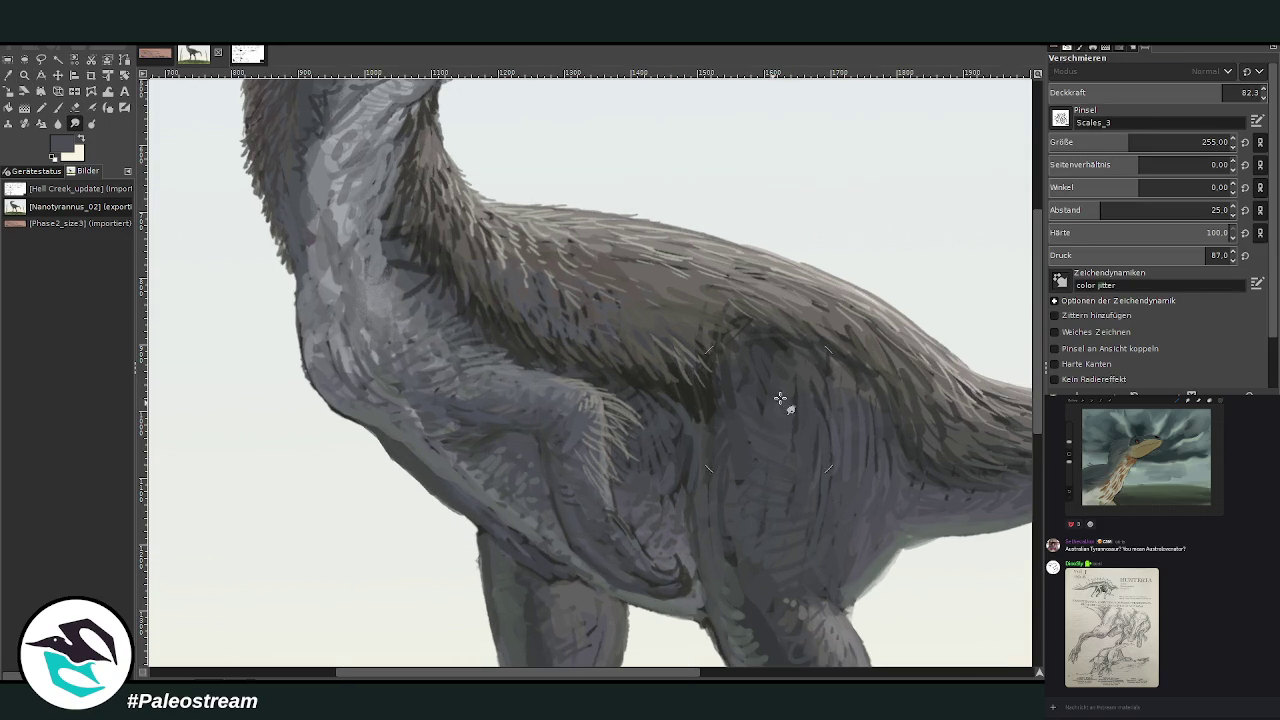
Set the Scales_3 smudge brush to spacing 35 and size 310, then review the whole dinosaur.
drag(1131, 142, 1202, 142)
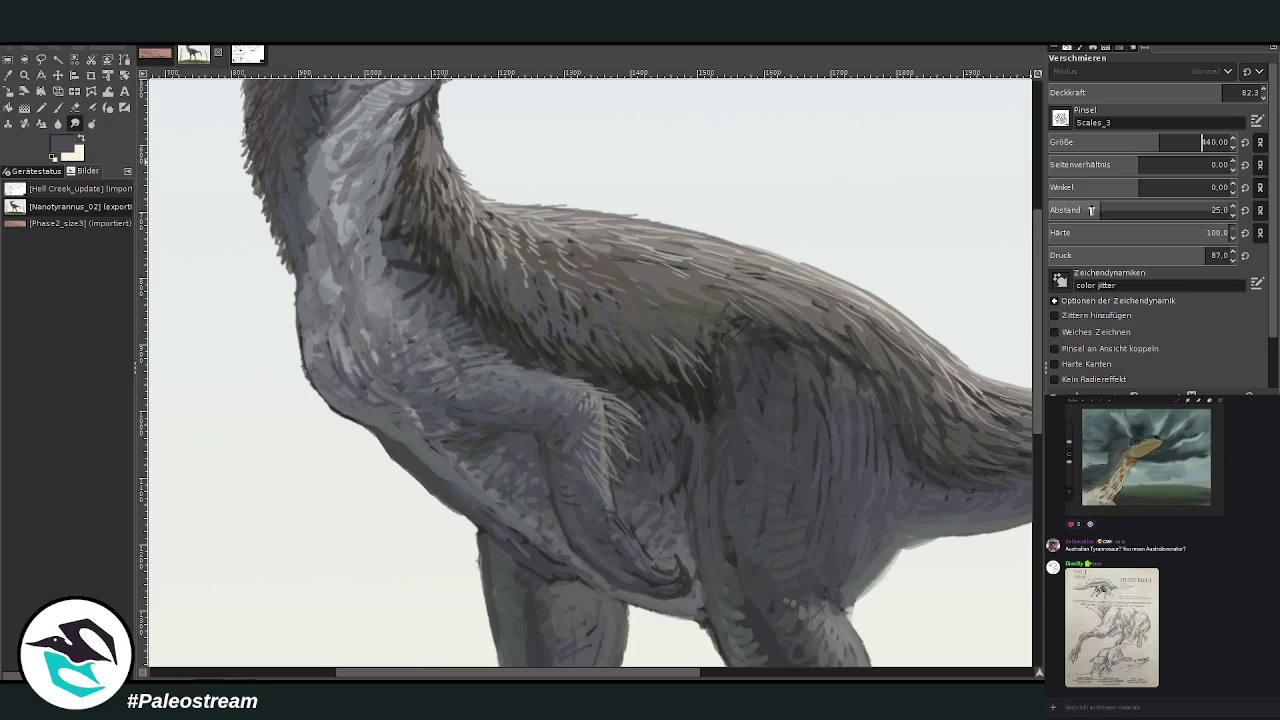
drag(1107, 210, 1113, 210)
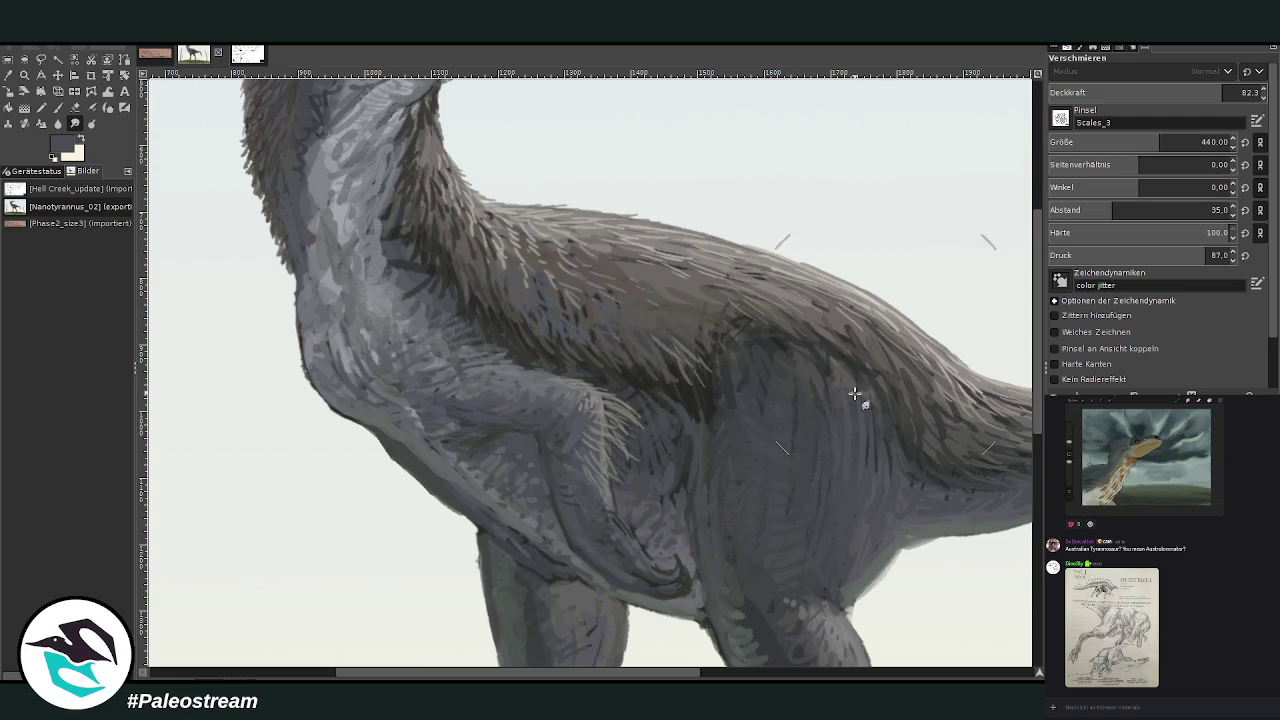
scroll(700, 380, down, 5)
scroll(560, 350, down, 1)
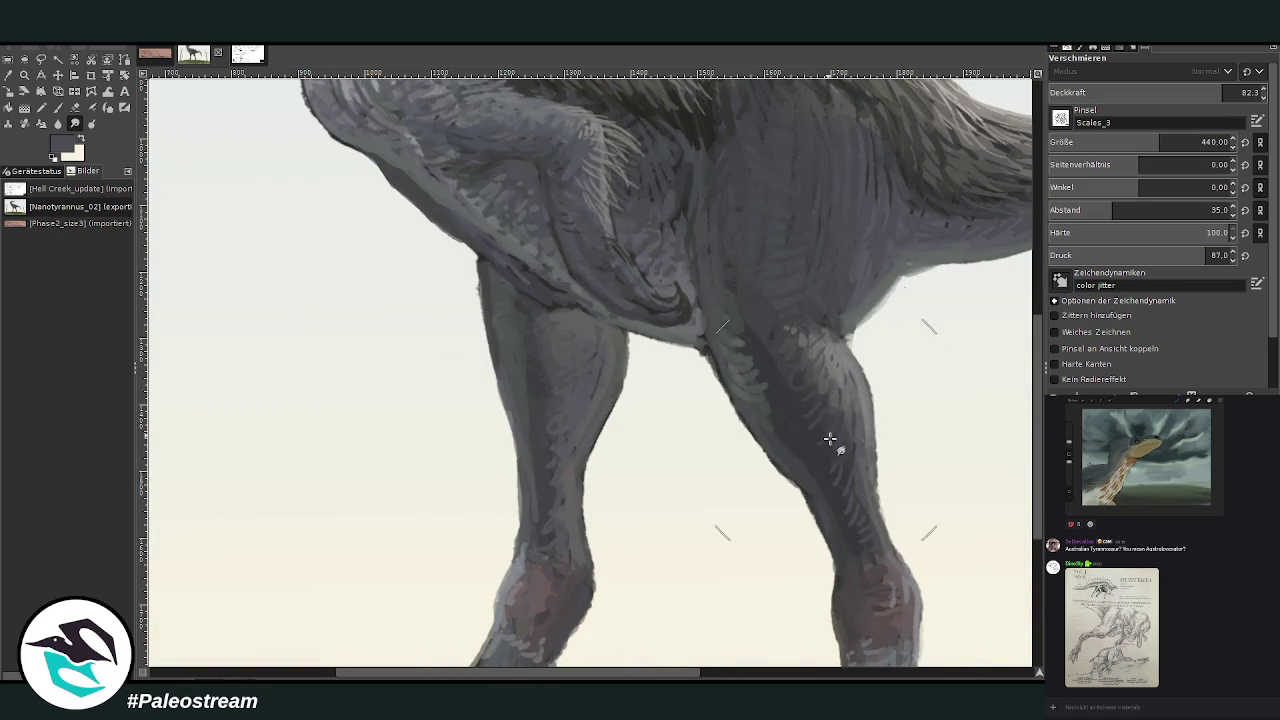
drag(1143, 144, 1103, 144)
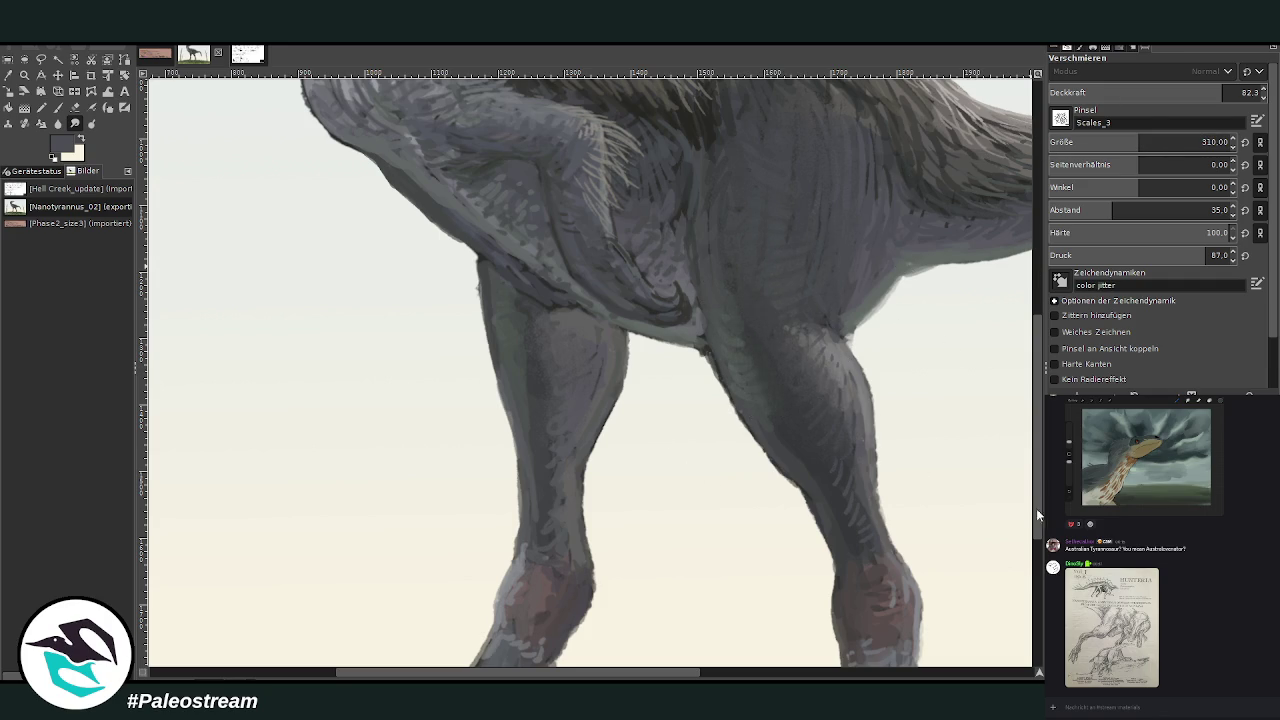
scroll(1038, 463, down, 5)
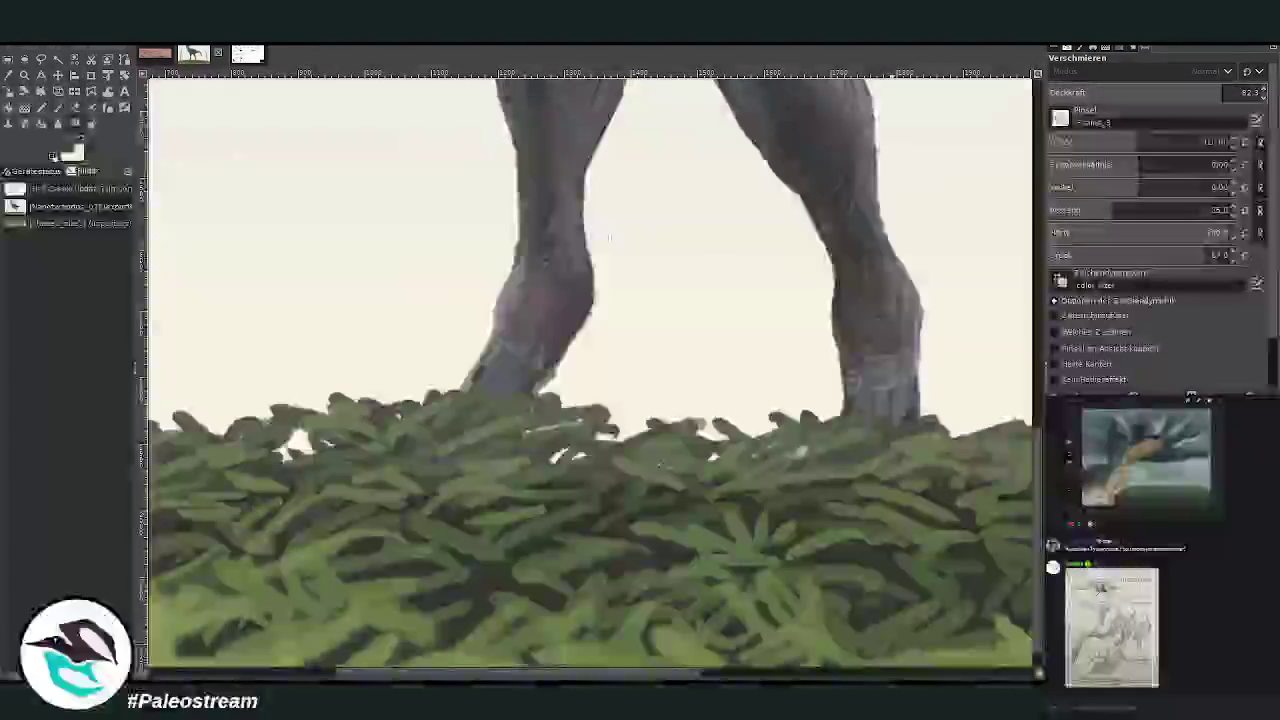
scroll(1038, 262, up, 10)
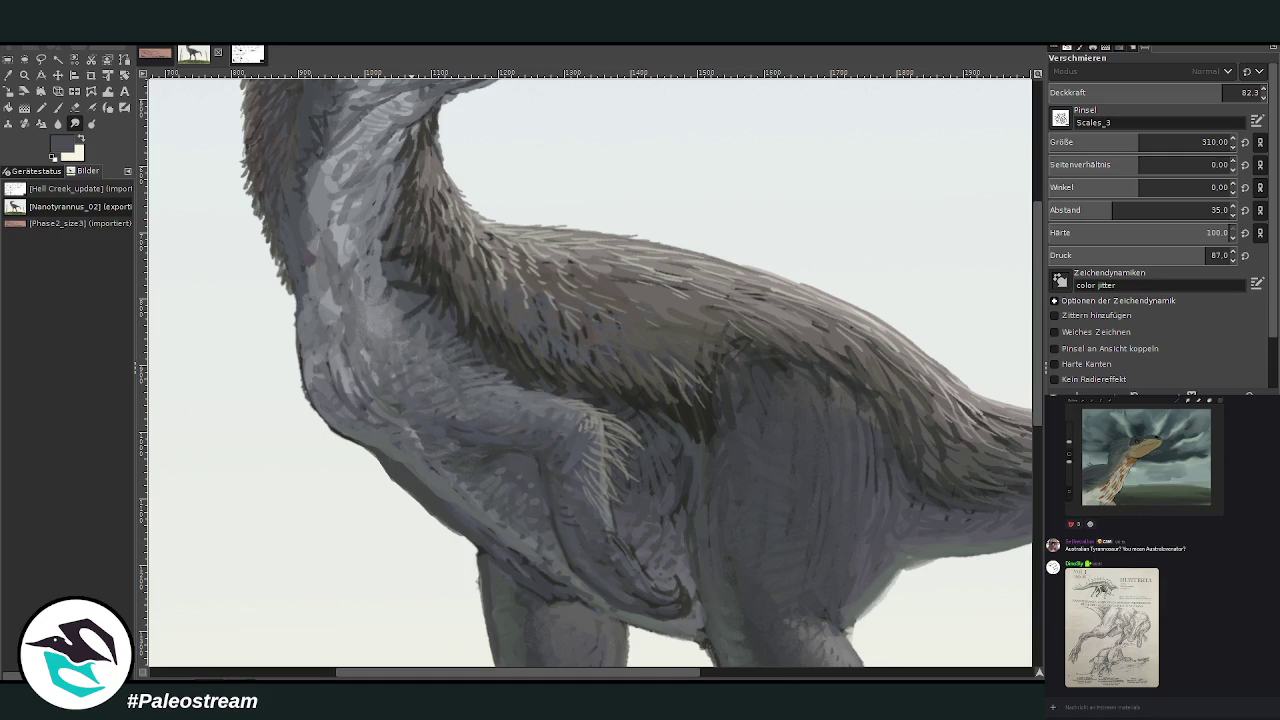
key(minus)
key(minus)
key(minus)
key(minus)
key(z)
click(452, 228)
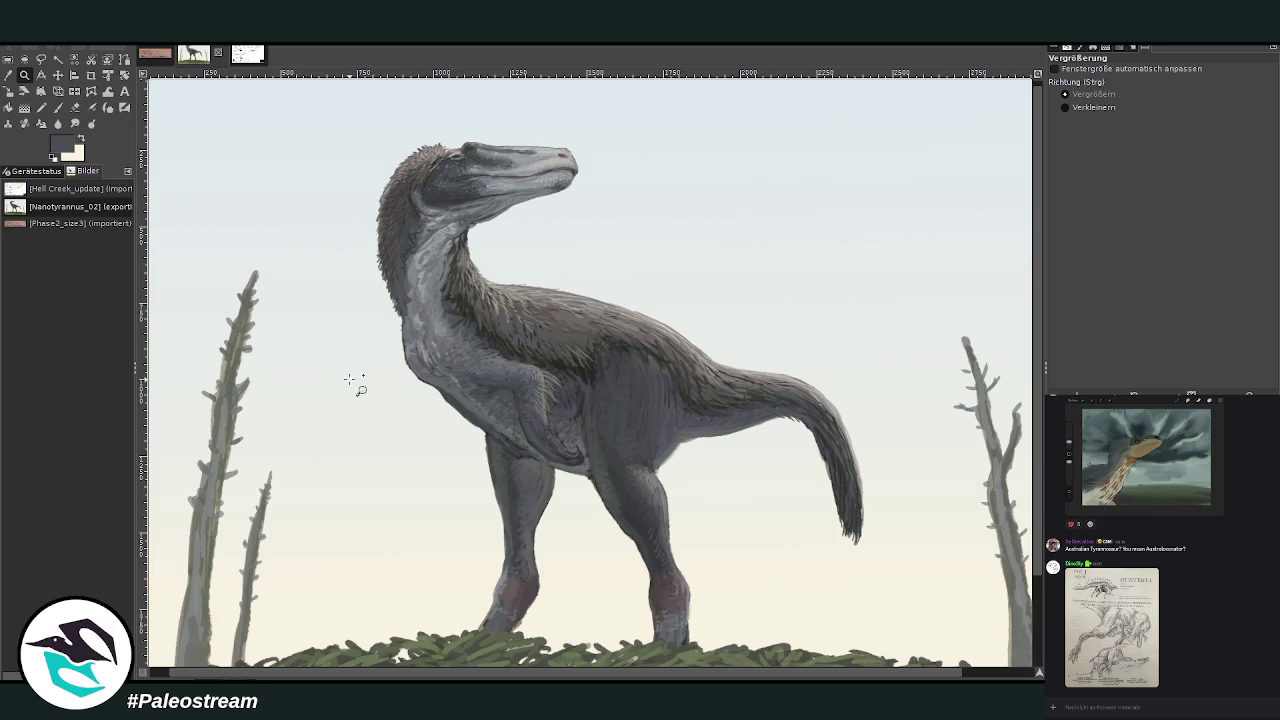
Warp the head at brush size ~272, pushing out the throat and jaw and smoothing the skull top.
drag(419, 94, 573, 276)
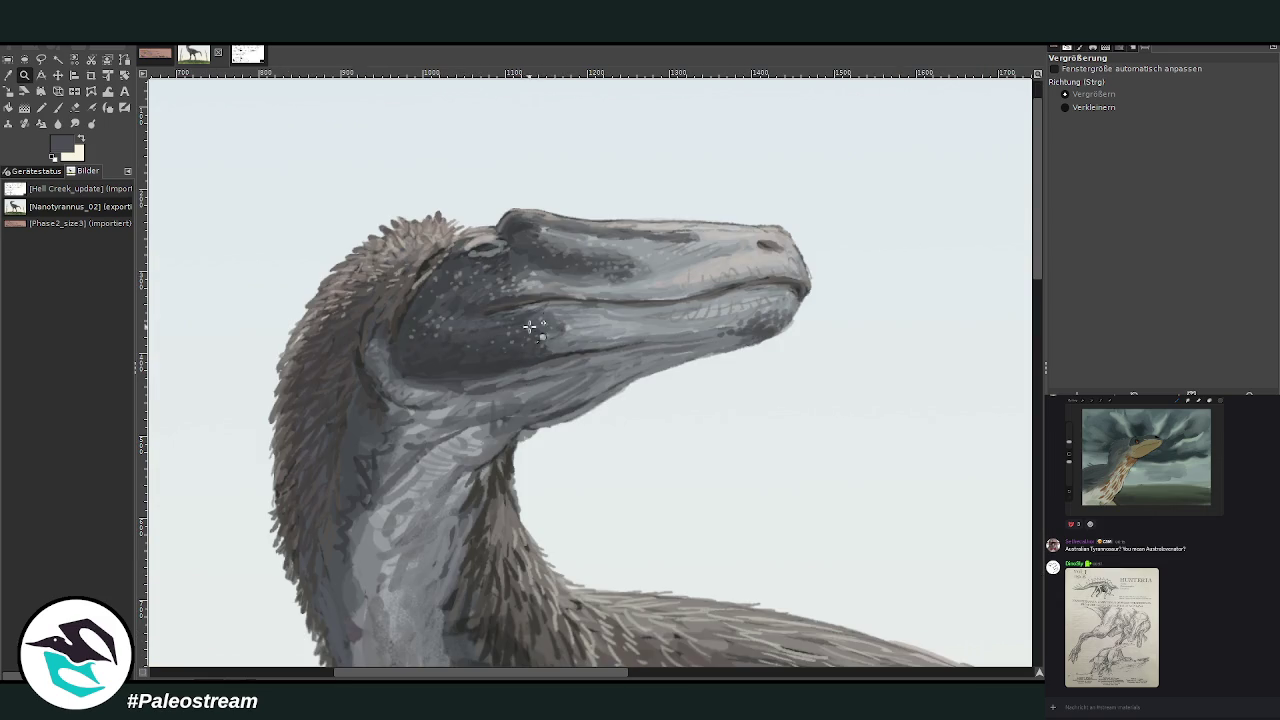
key(w)
click(1243, 92)
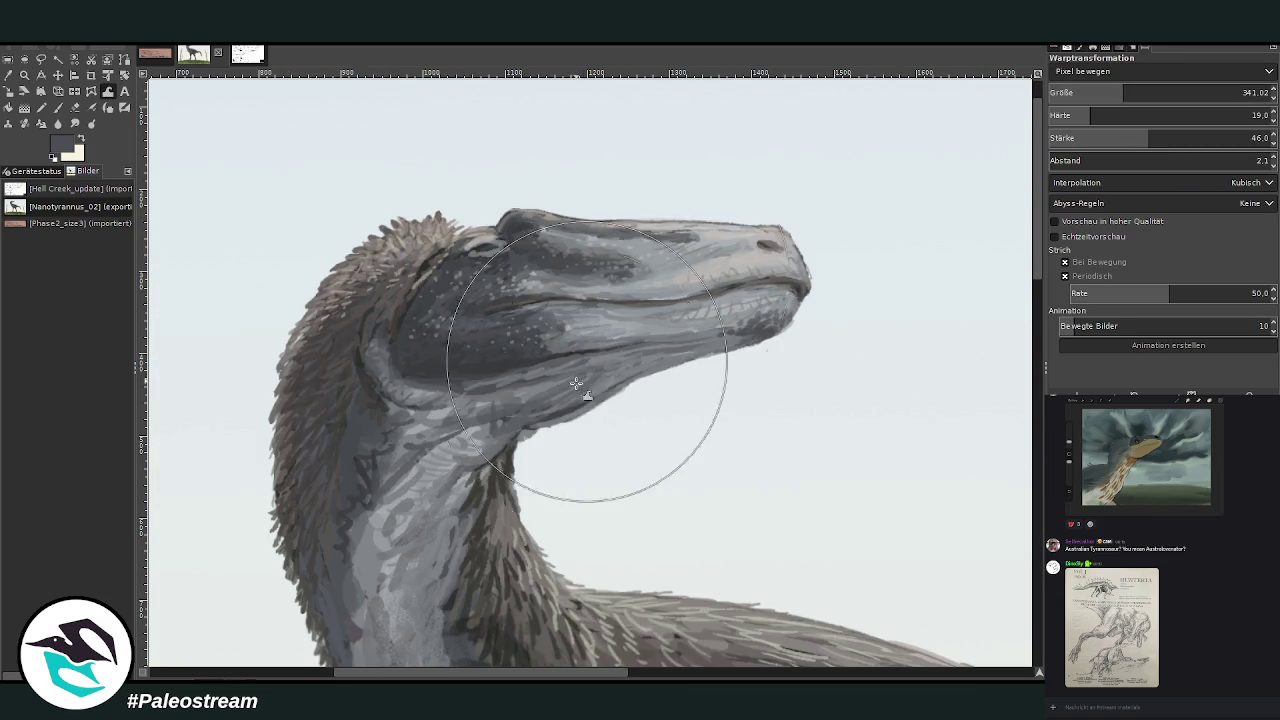
drag(1150, 90, 1108, 90)
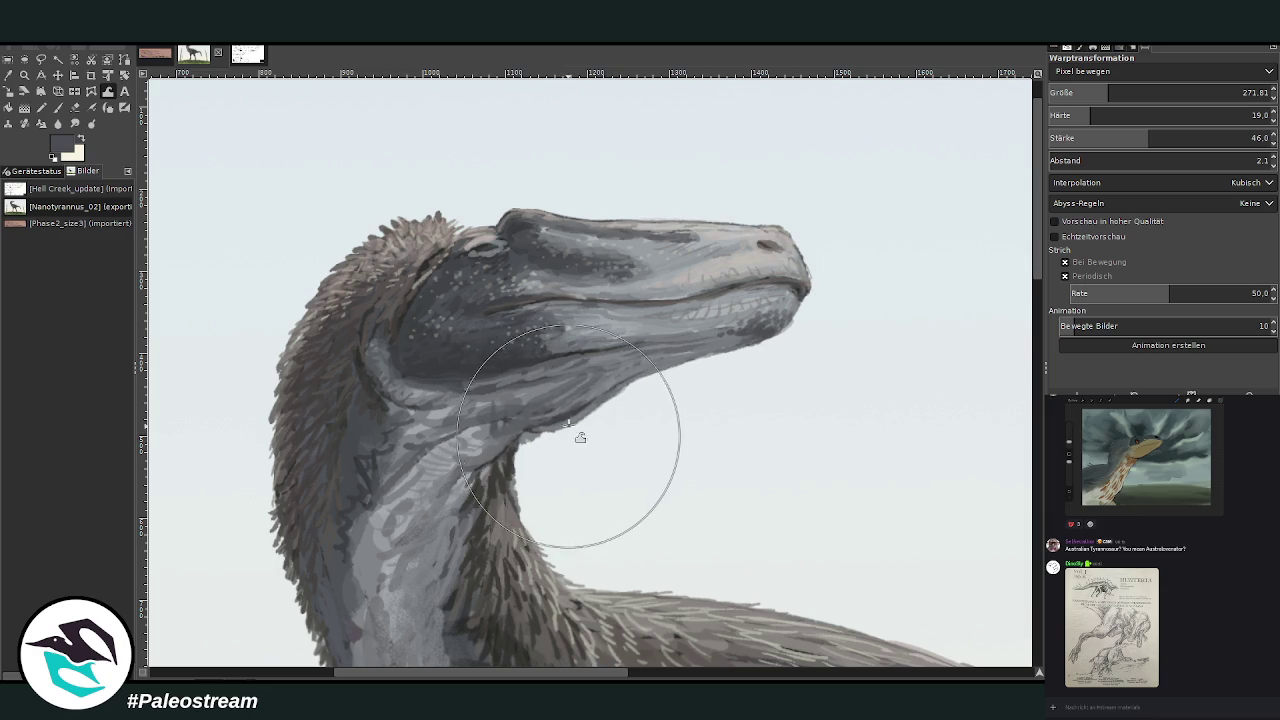
mouse_move(451, 371)
mouse_down()
mouse_move(486, 386)
mouse_move(429, 371)
mouse_move(514, 371)
mouse_move(623, 409)
mouse_move(597, 409)
mouse_up()
mouse_move(518, 197)
mouse_down()
mouse_move(511, 218)
mouse_move(682, 224)
mouse_up()
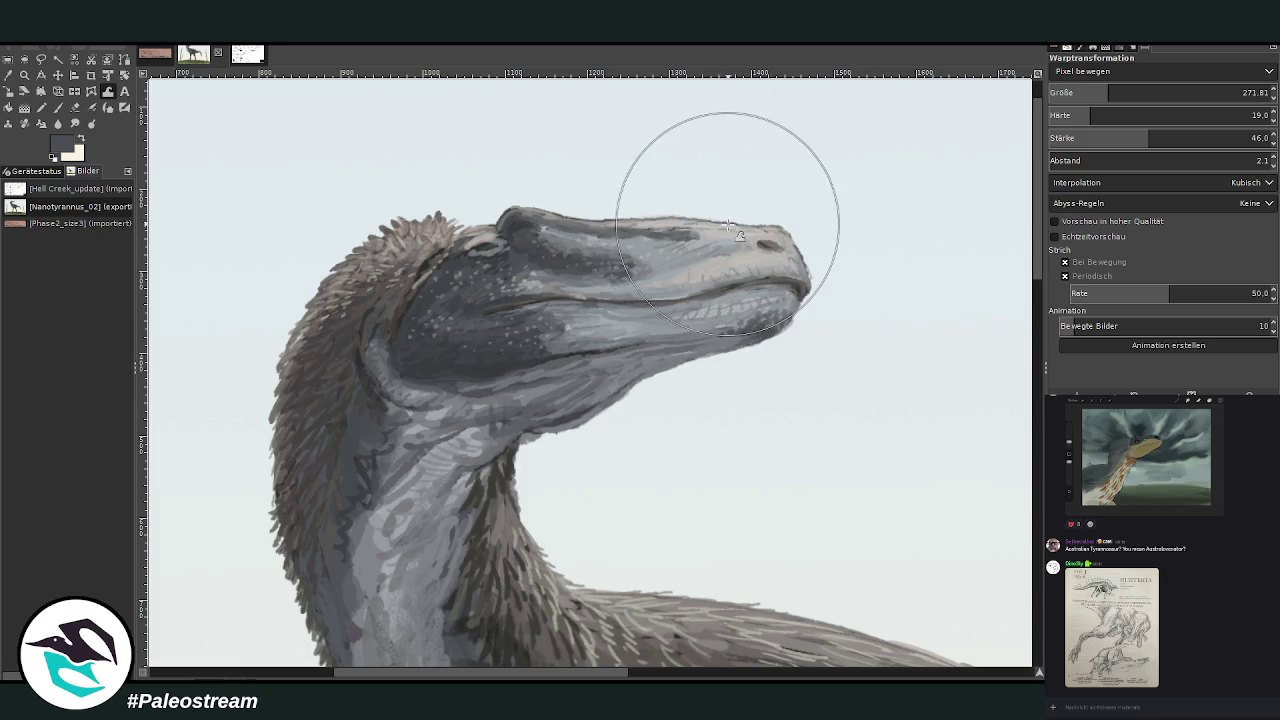
Scale the dinosaur layer down to 3008 × 1995 pixels.
key(z)
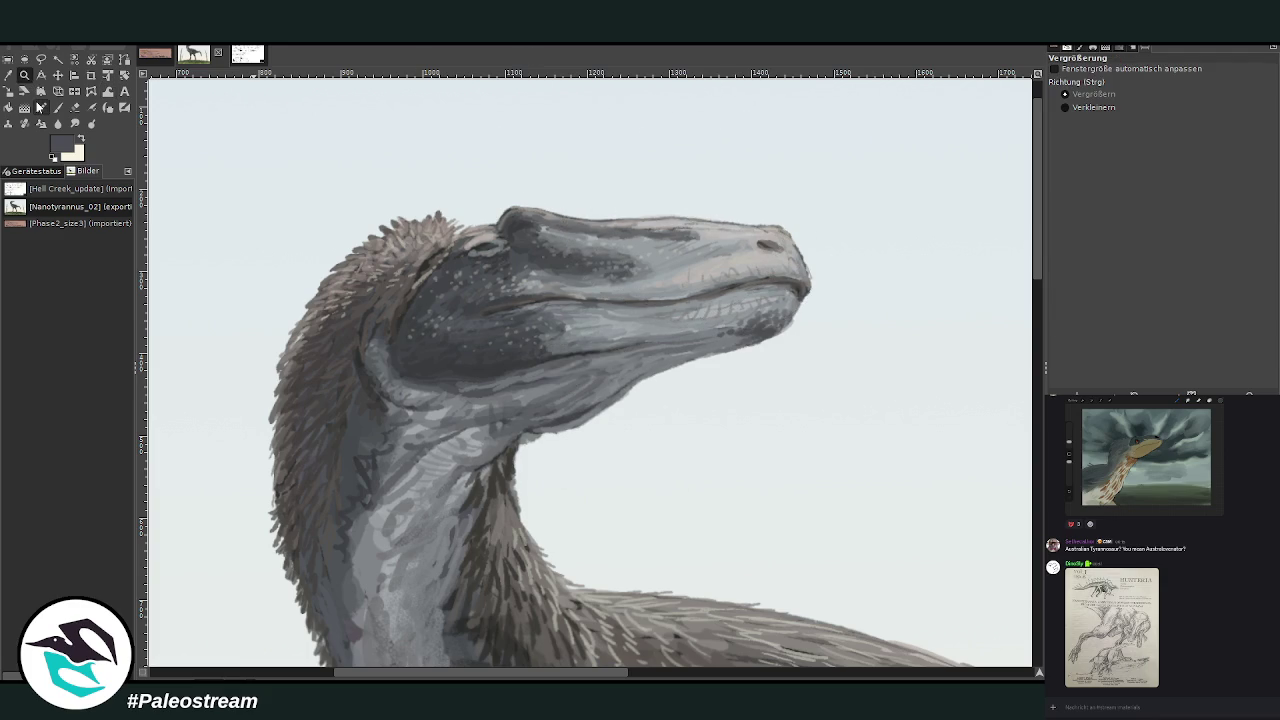
key(shift+ctrl+j)
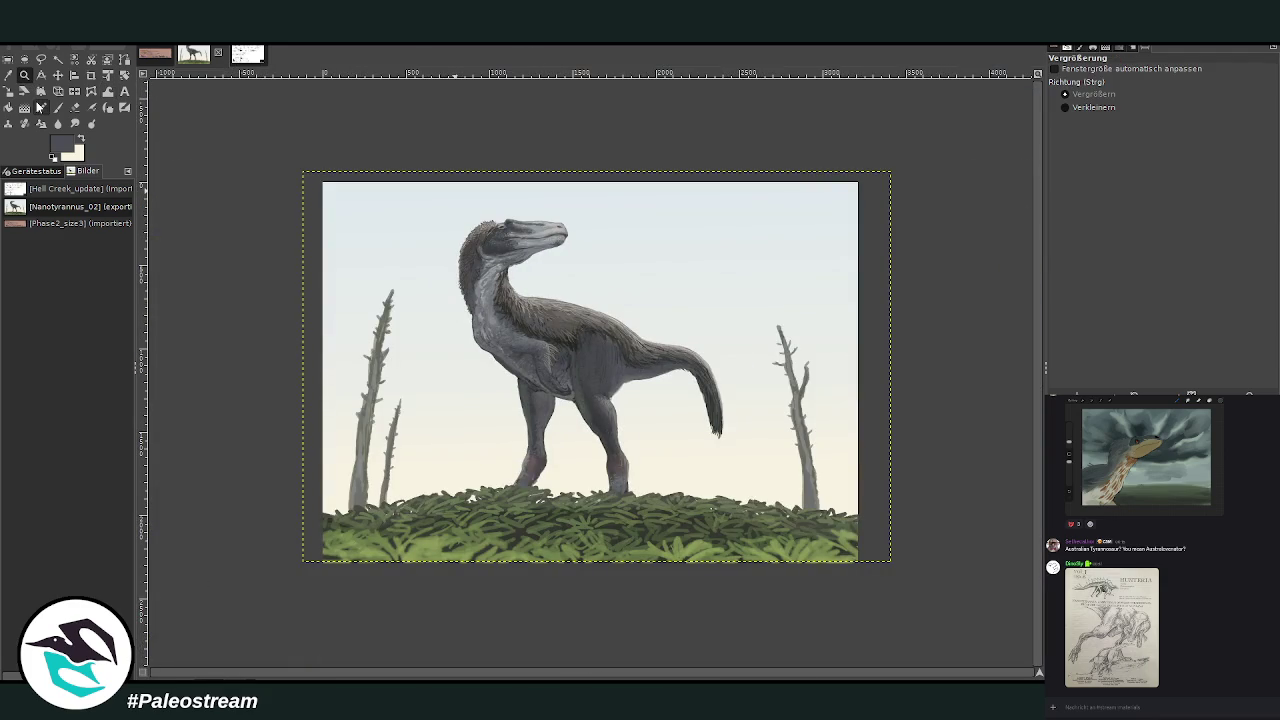
click(8, 75)
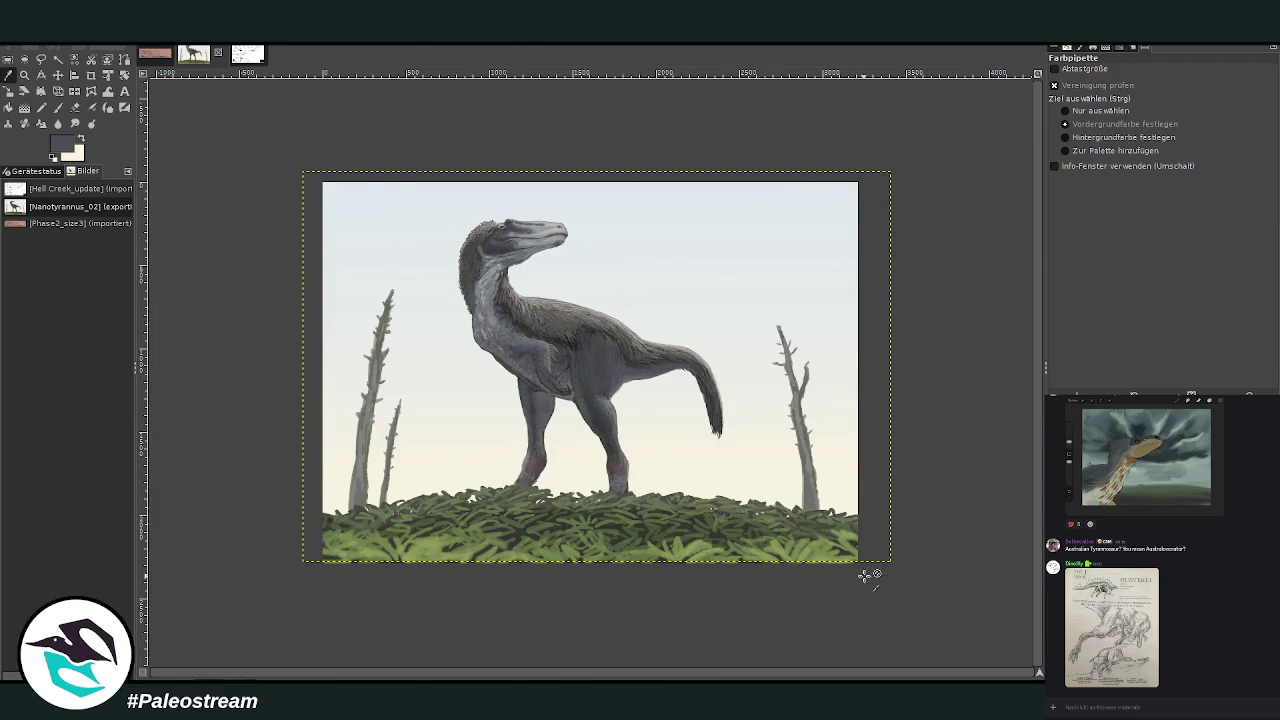
key(z)
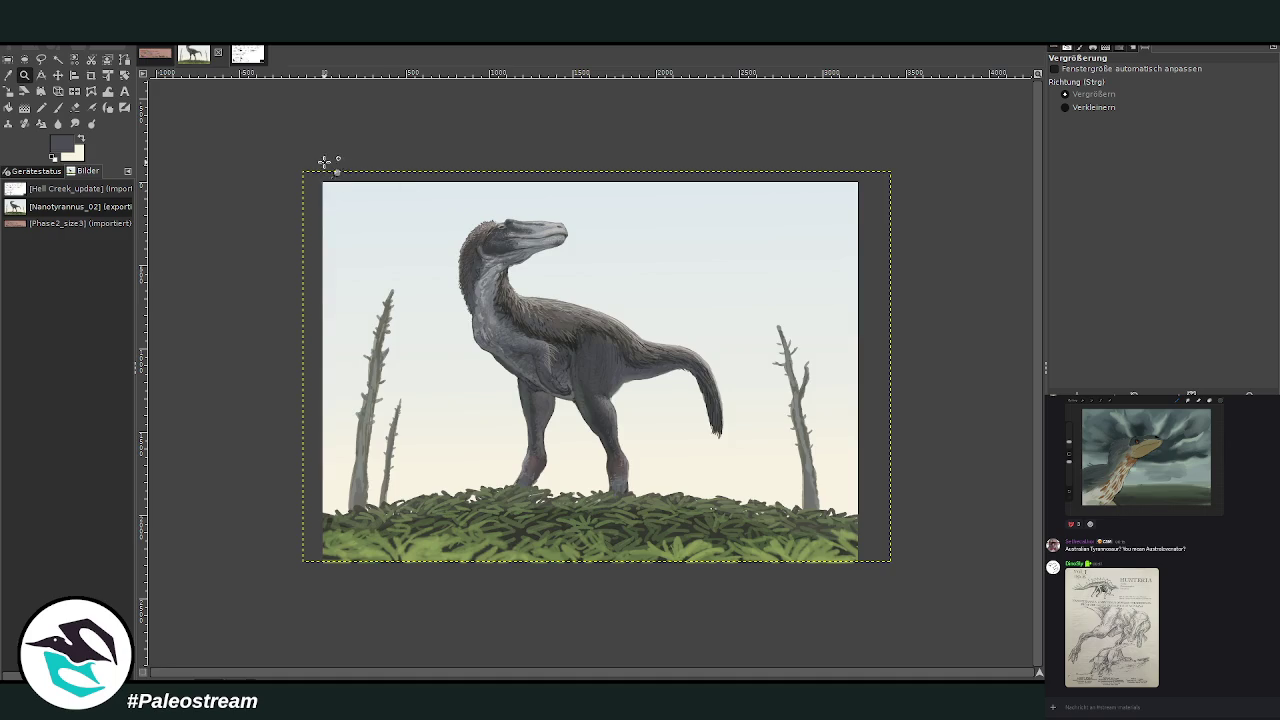
drag(322, 166, 798, 528)
scroll(1020, 596, down, 1)
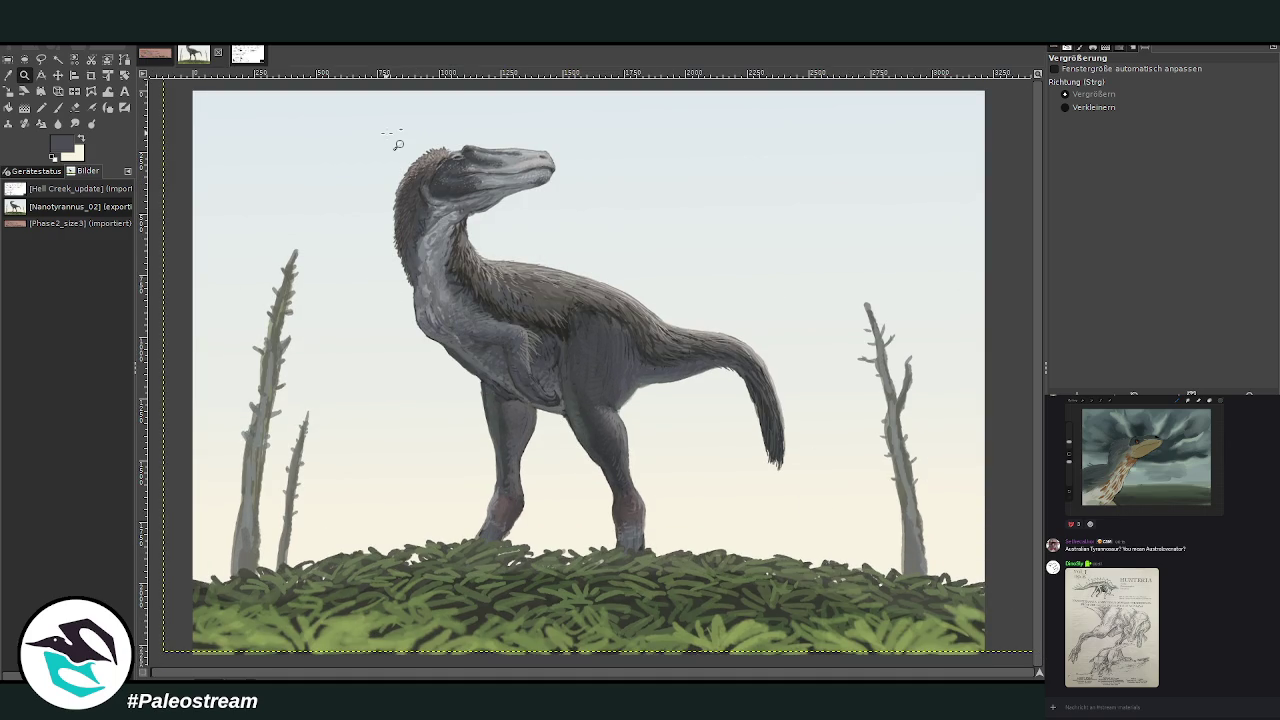
click(24, 108)
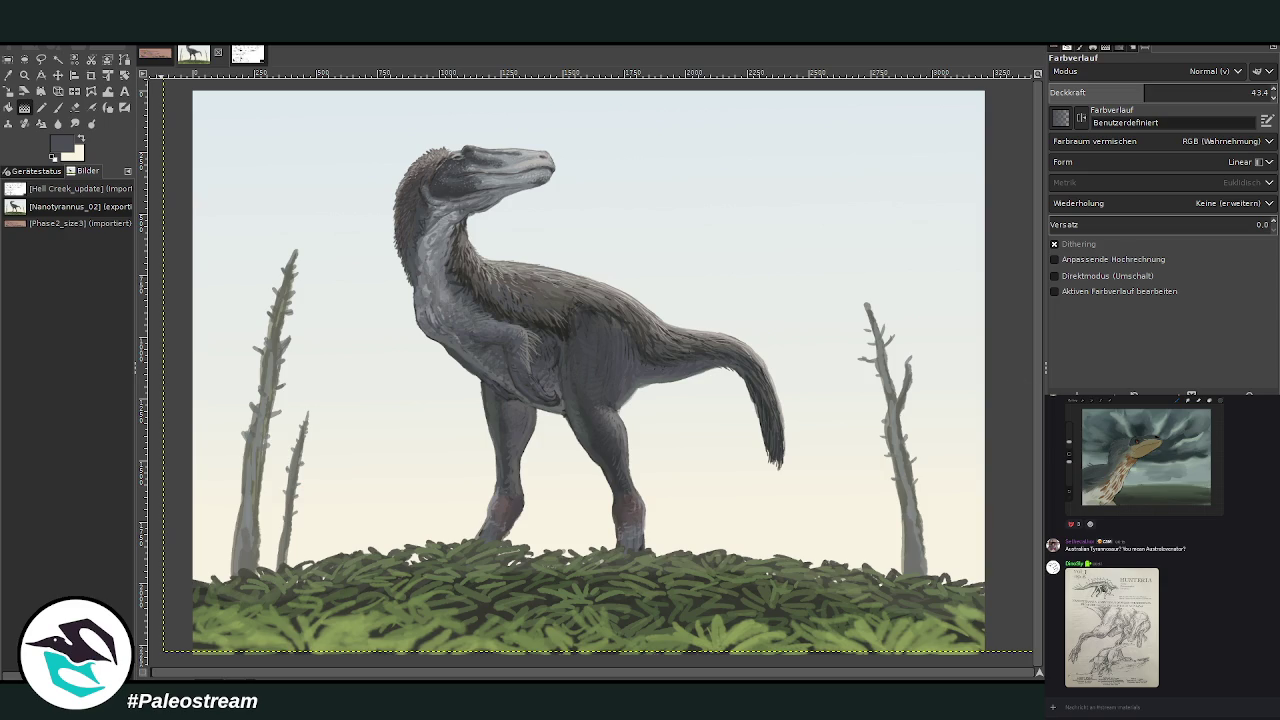
click(8, 91)
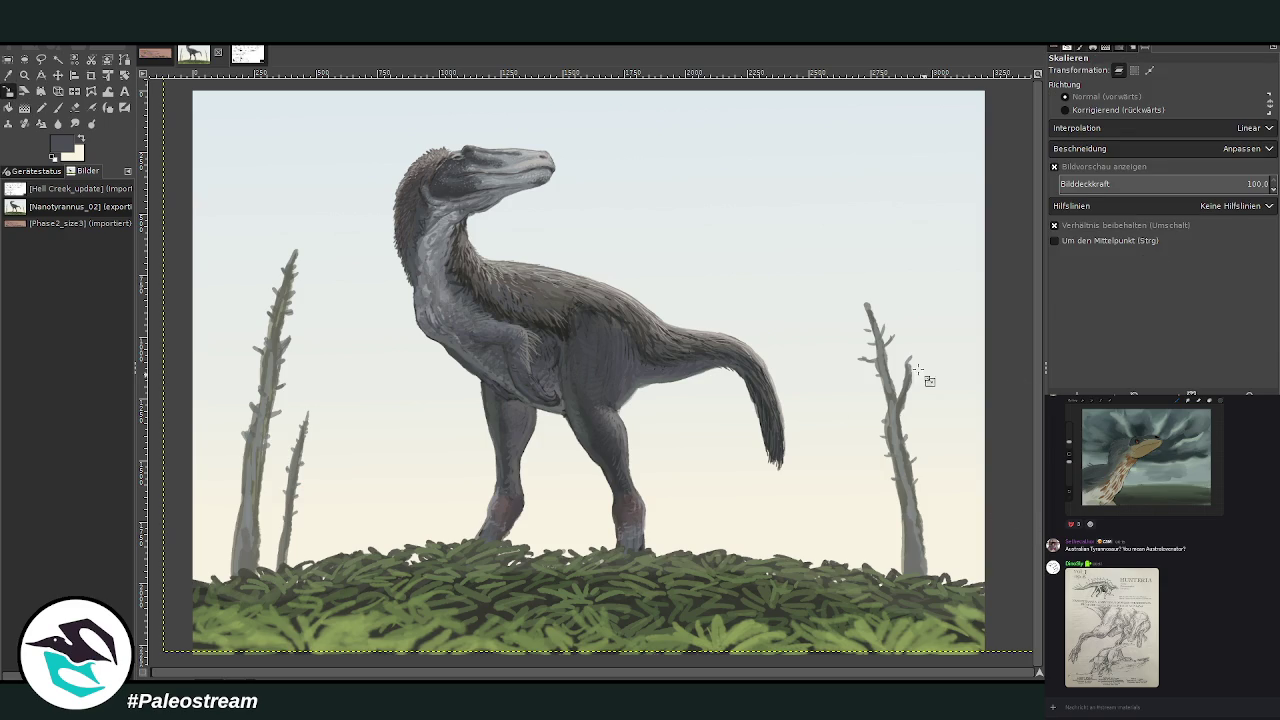
mouse_move(490, 289)
mouse_down()
mouse_move(679, 427)
mouse_move(455, 70)
mouse_move(565, 395)
mouse_up()
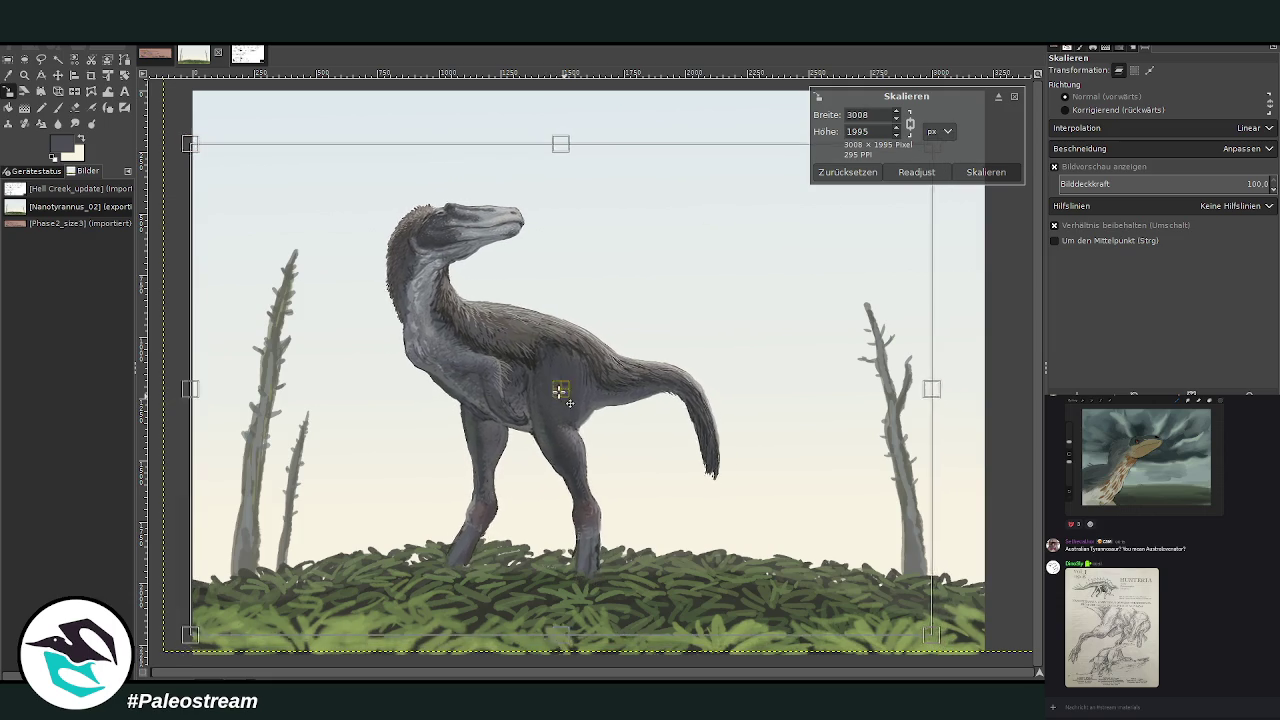
drag(565, 395, 572, 396)
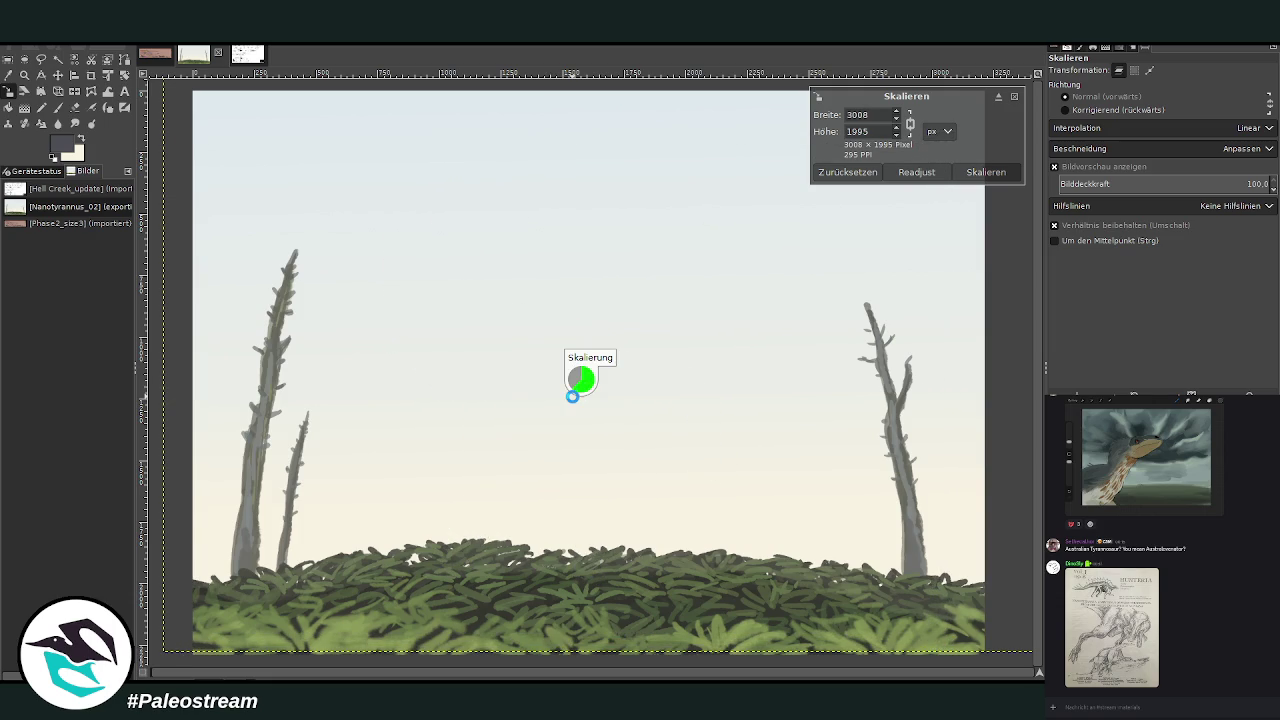
key(shift+e)
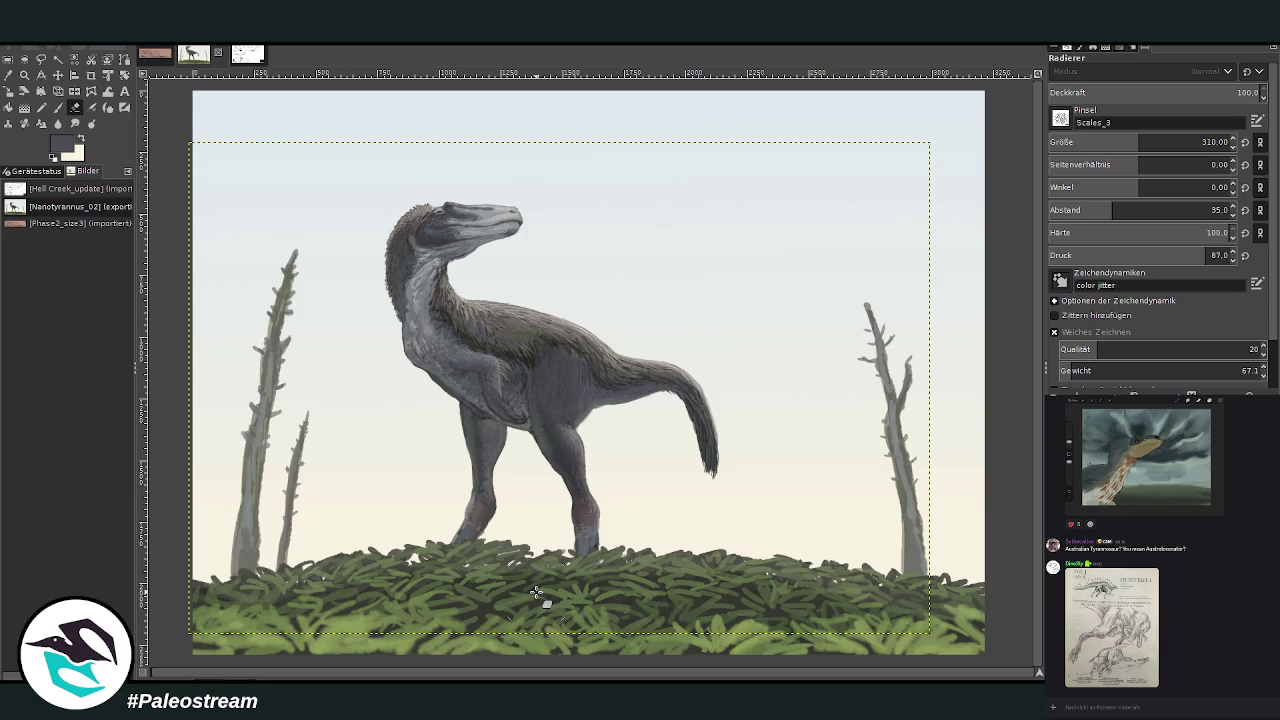
Choose the Chalk 03 brush at size 50 and clear a temporary rectangular selection.
key(p)
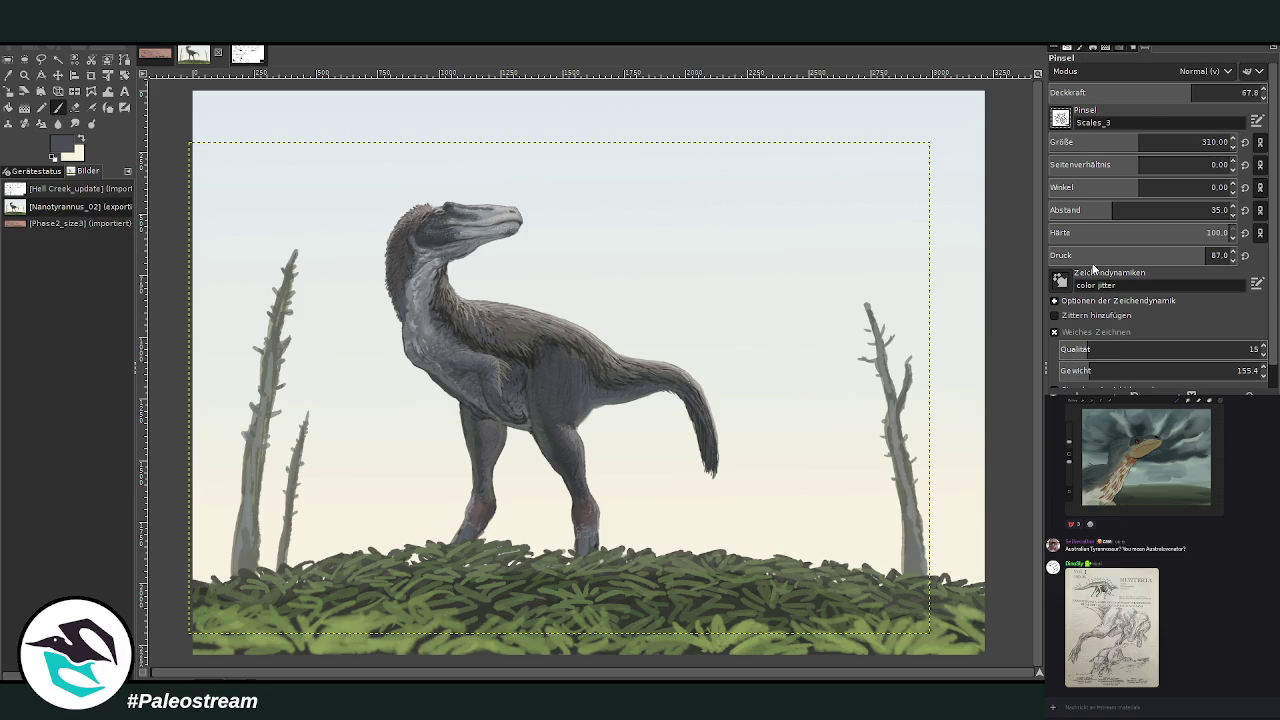
click(1207, 142)
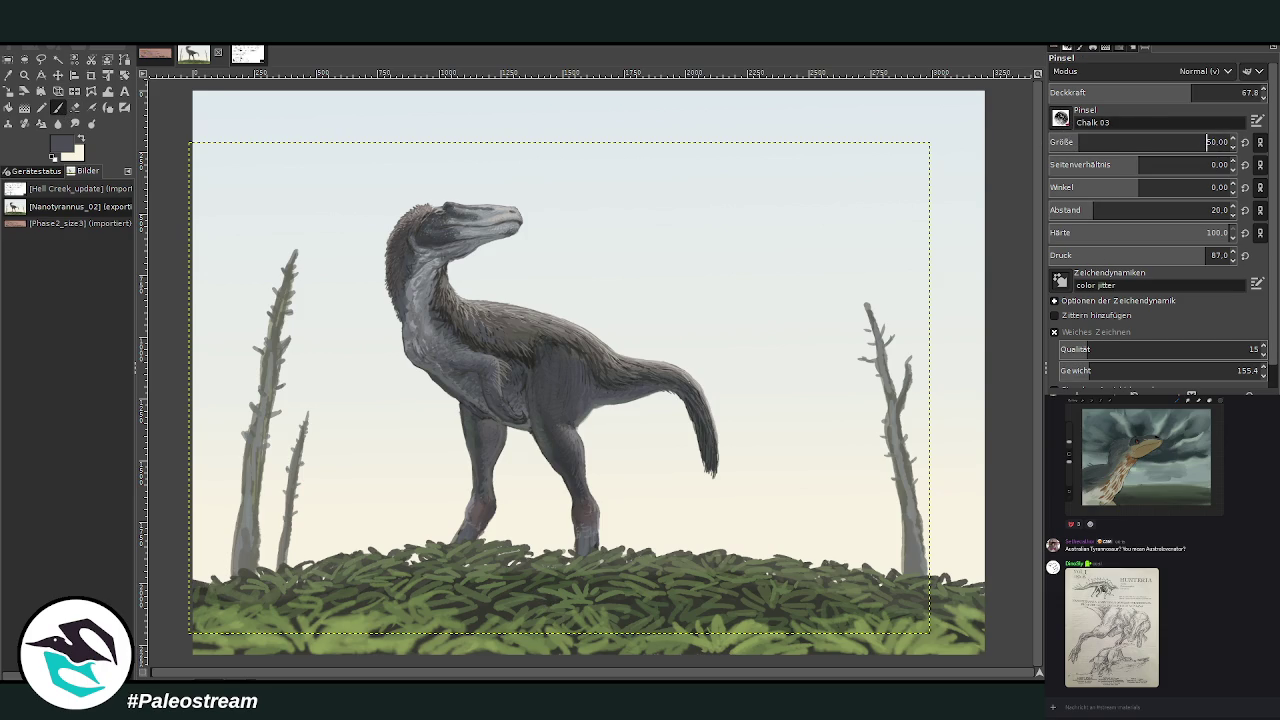
key(minus)
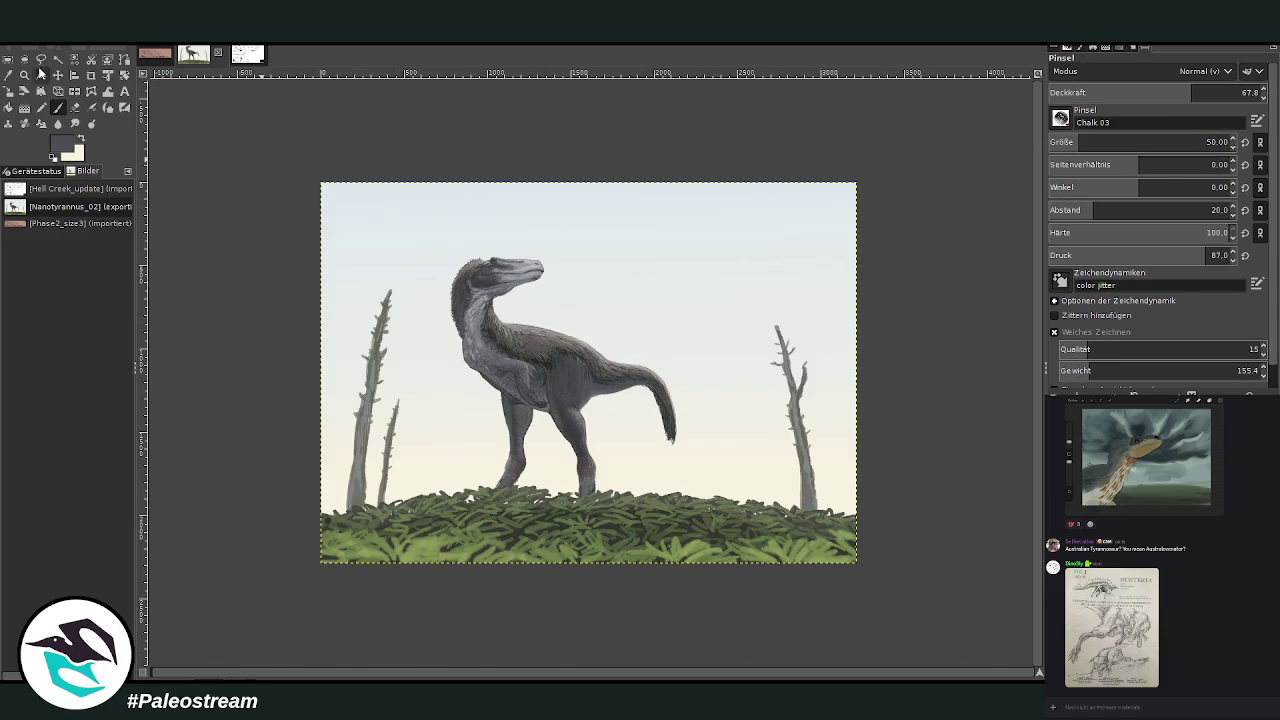
key(r)
drag(318, 180, 857, 563)
click(391, 596)
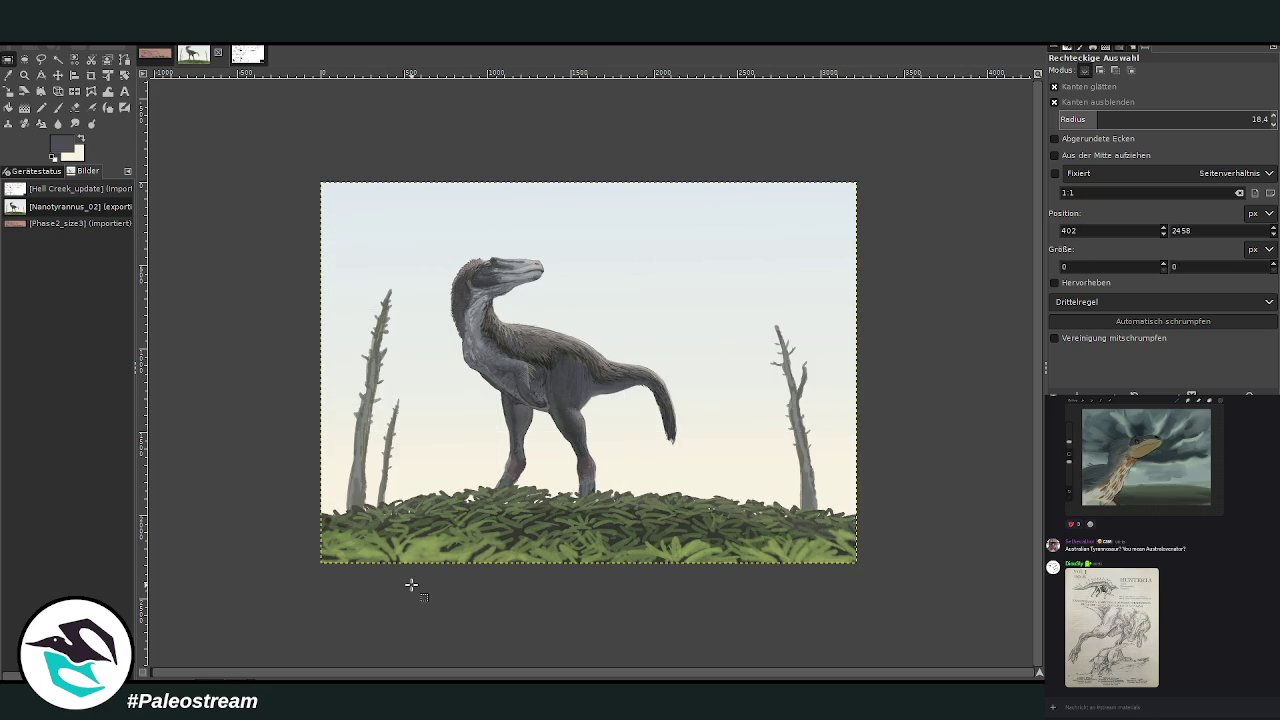
Zoom the painting to fill the window and apply a Gaussian blur to the layer.
key(z)
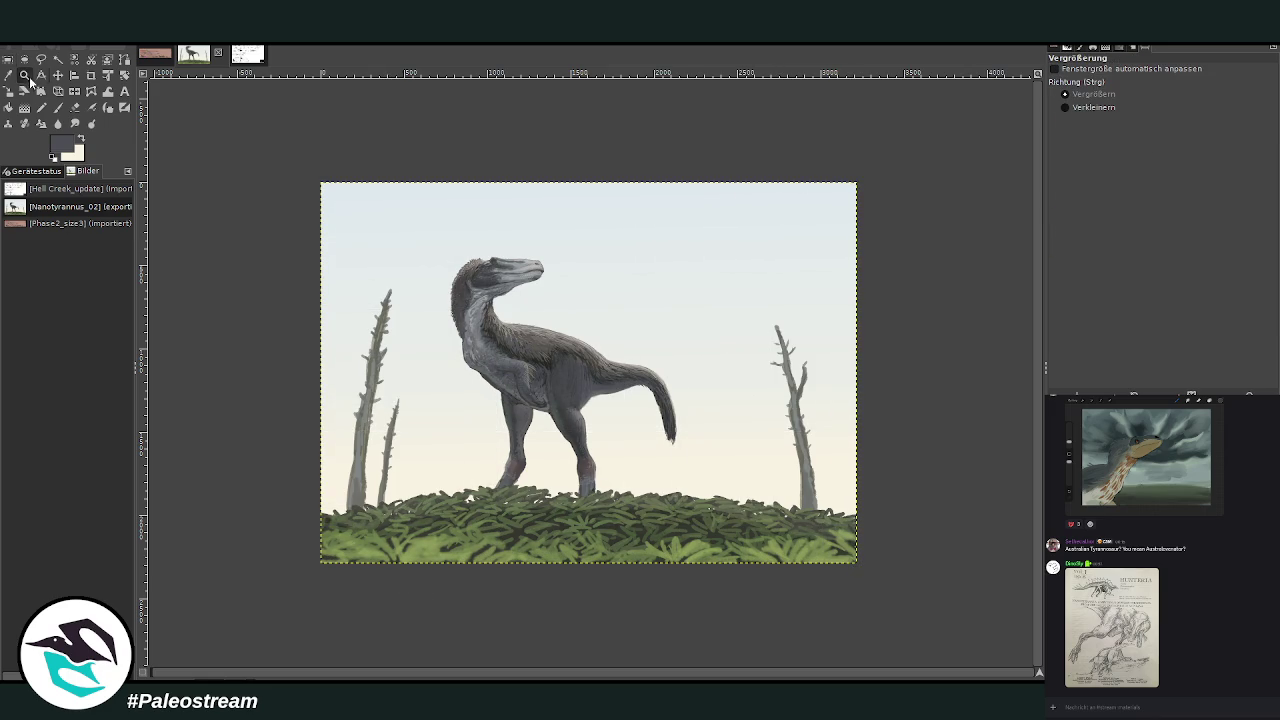
drag(370, 180, 813, 581)
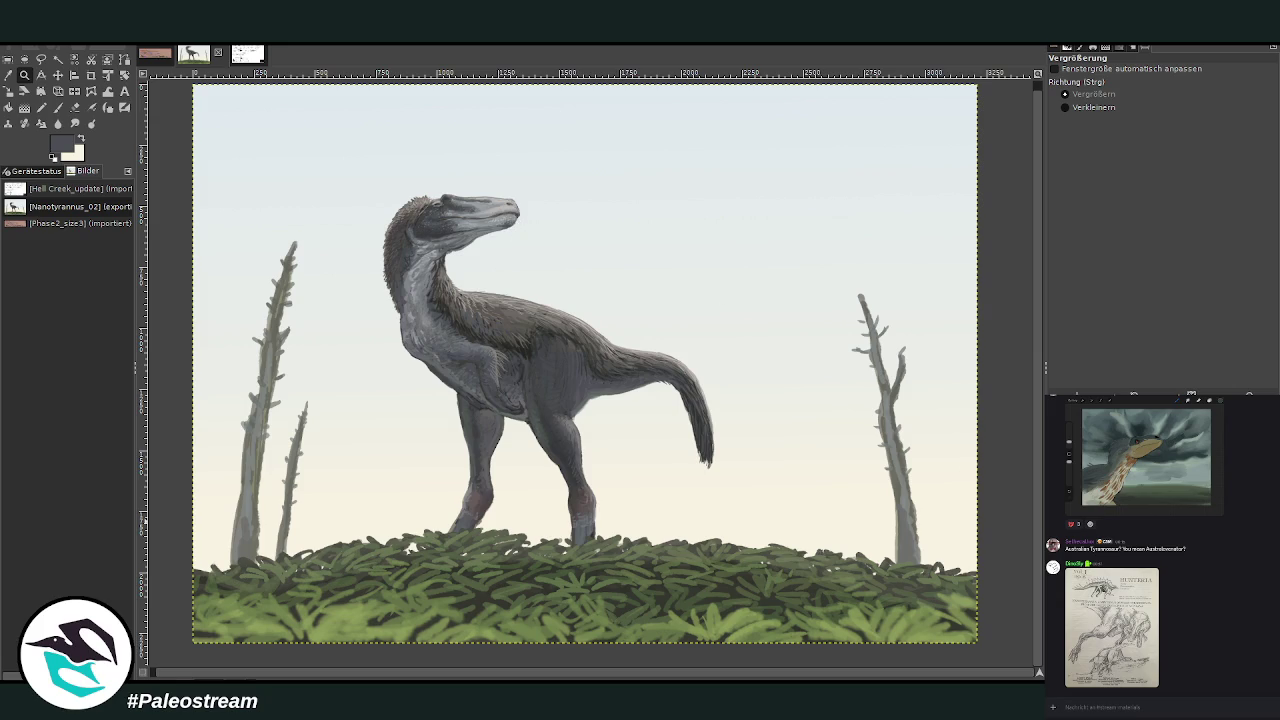
key(ctrl+shift+f)
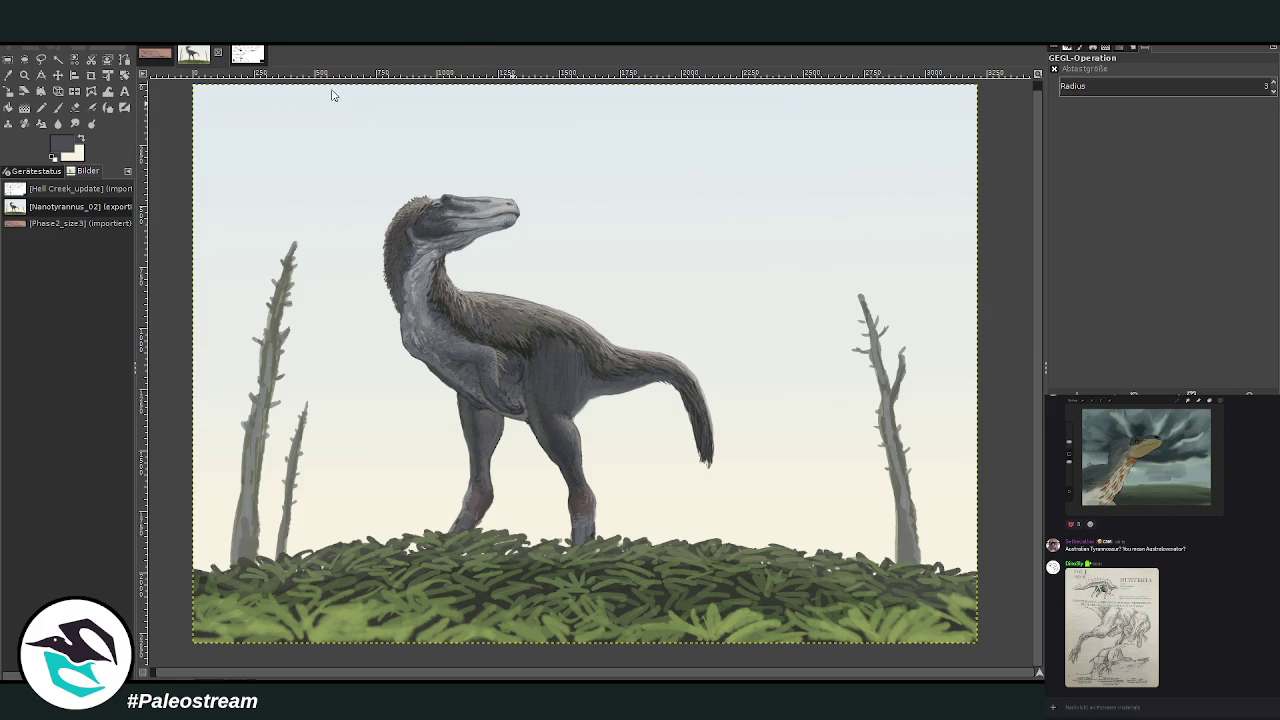
click(384, 284)
key(shift+s)
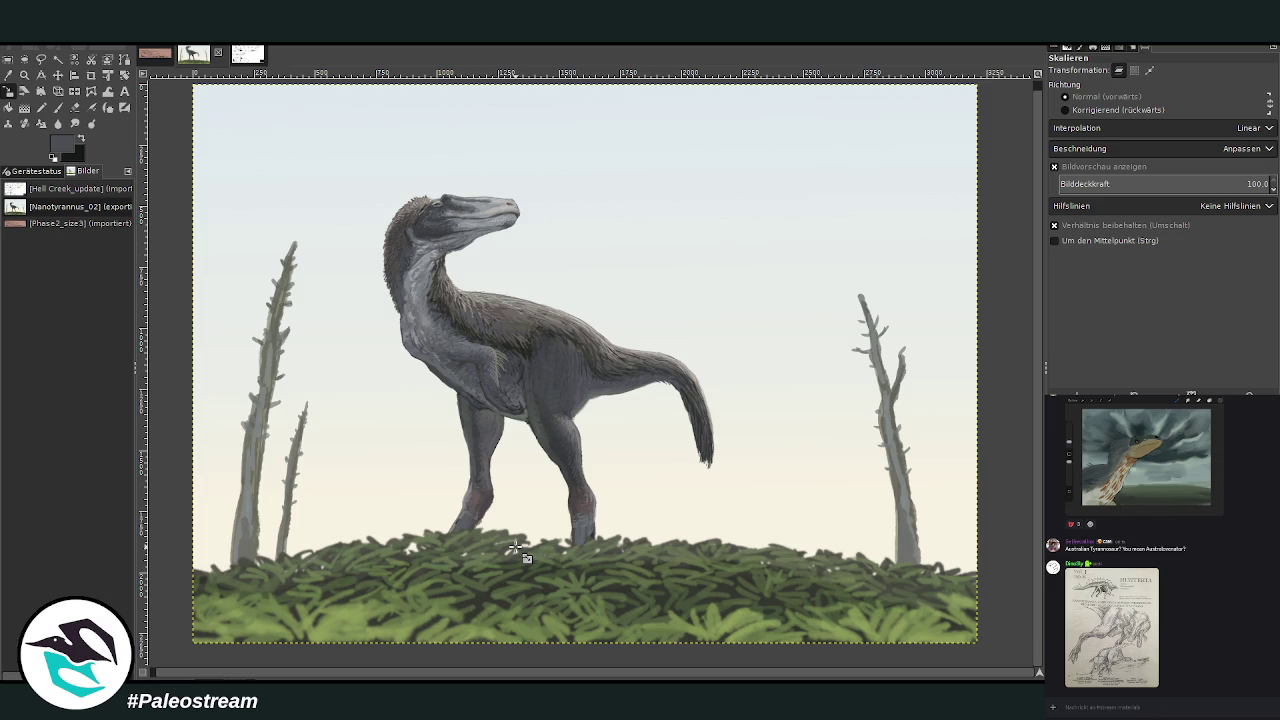
Repeat the Gaussian blur on the larger layer above.
key(Page_Up)
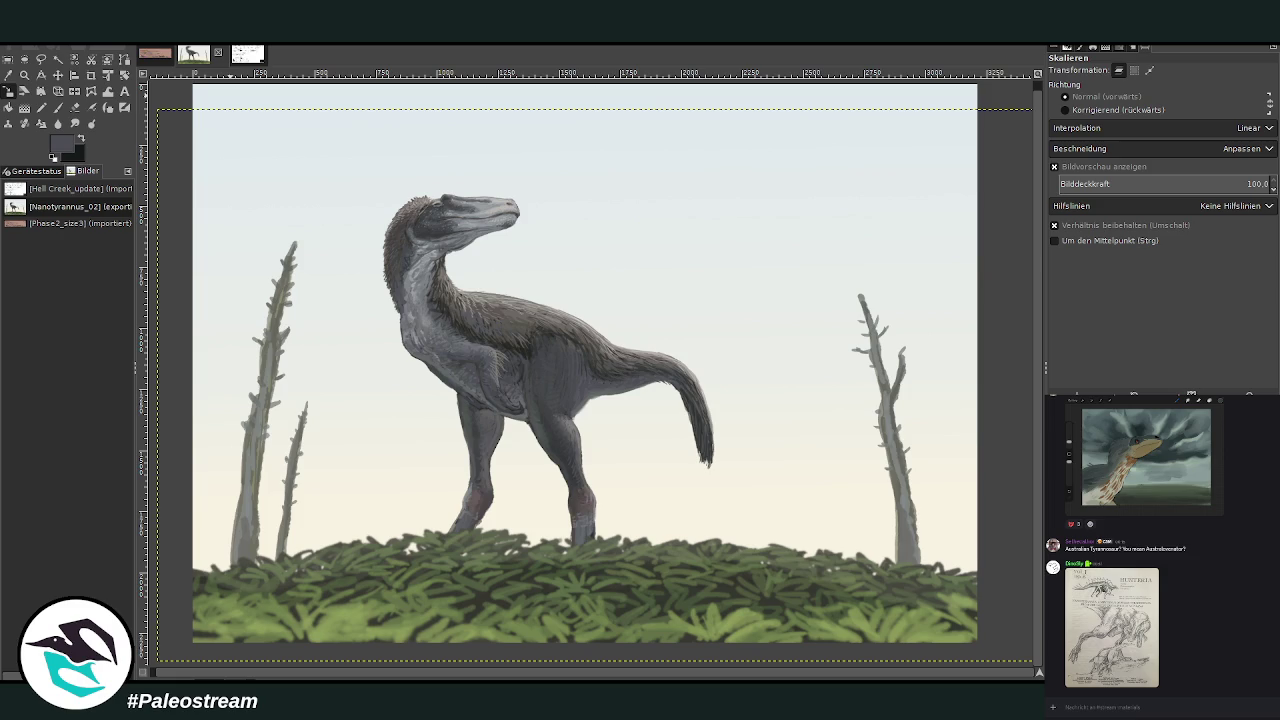
key(ctrl+f)
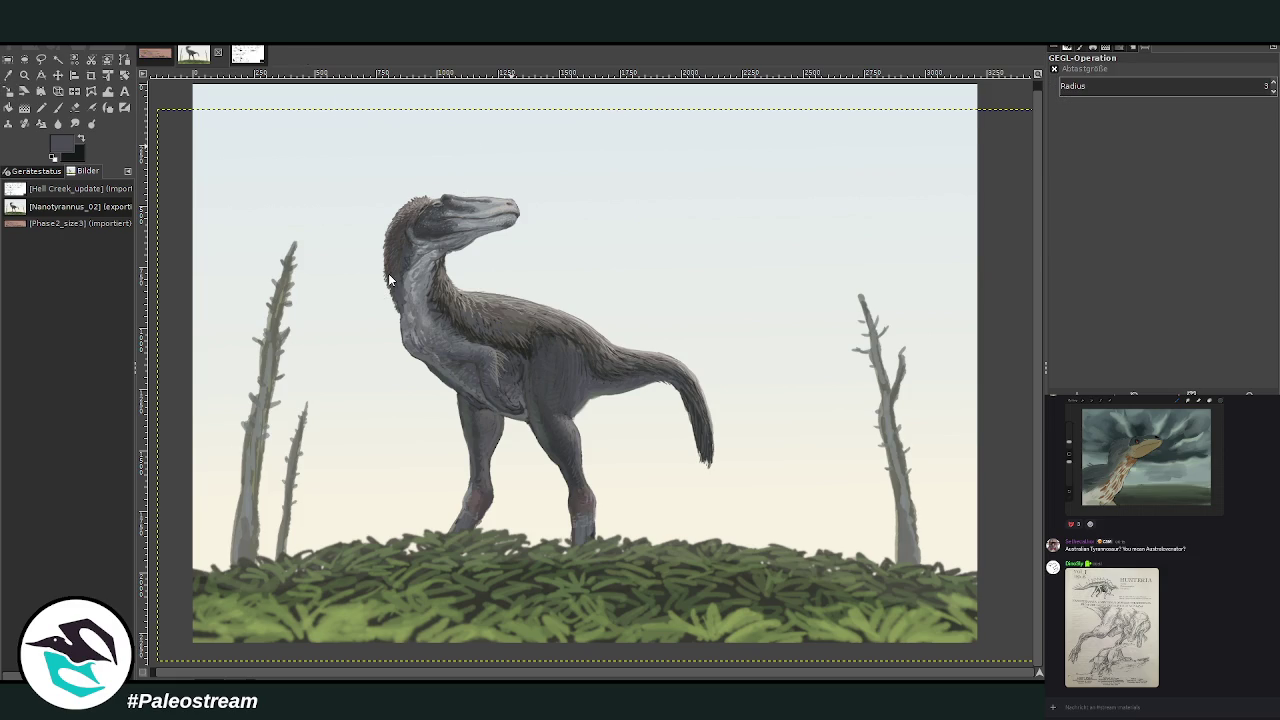
key(Return)
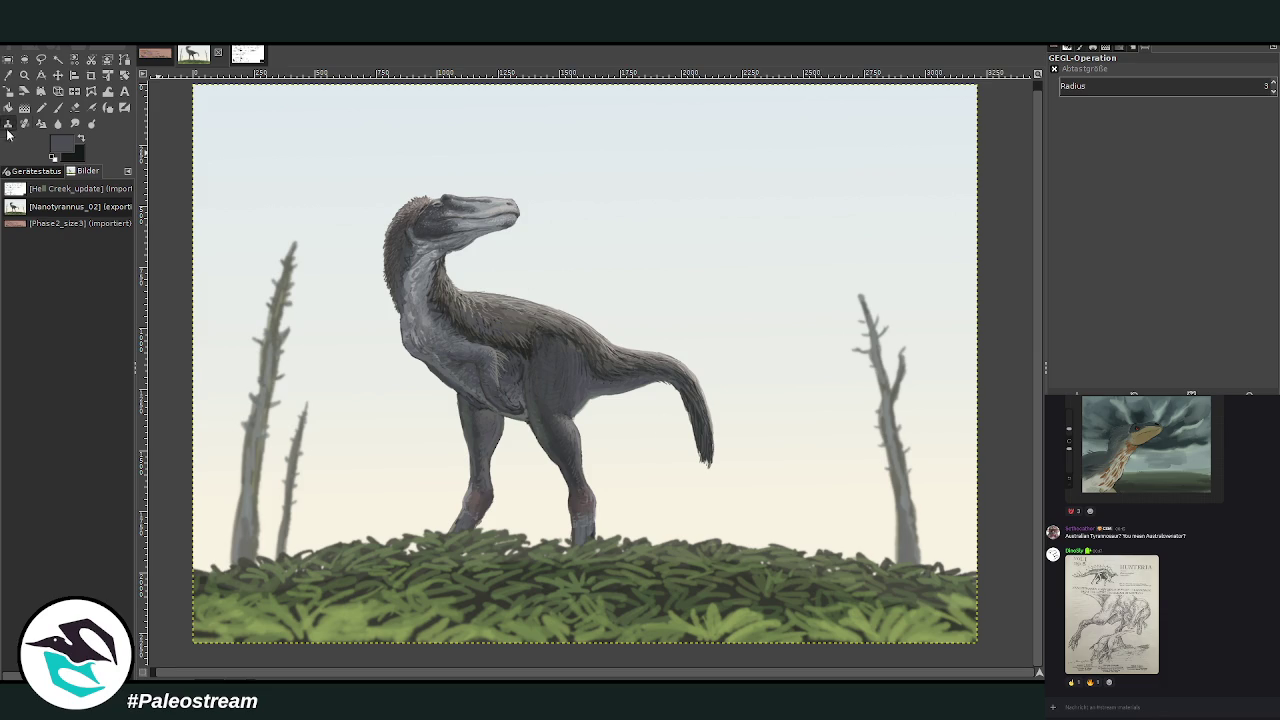
Pick a cream colour and set the brush to lighten-only mode, opacity 23, size 191.
click(24, 75)
drag(357, 144, 760, 590)
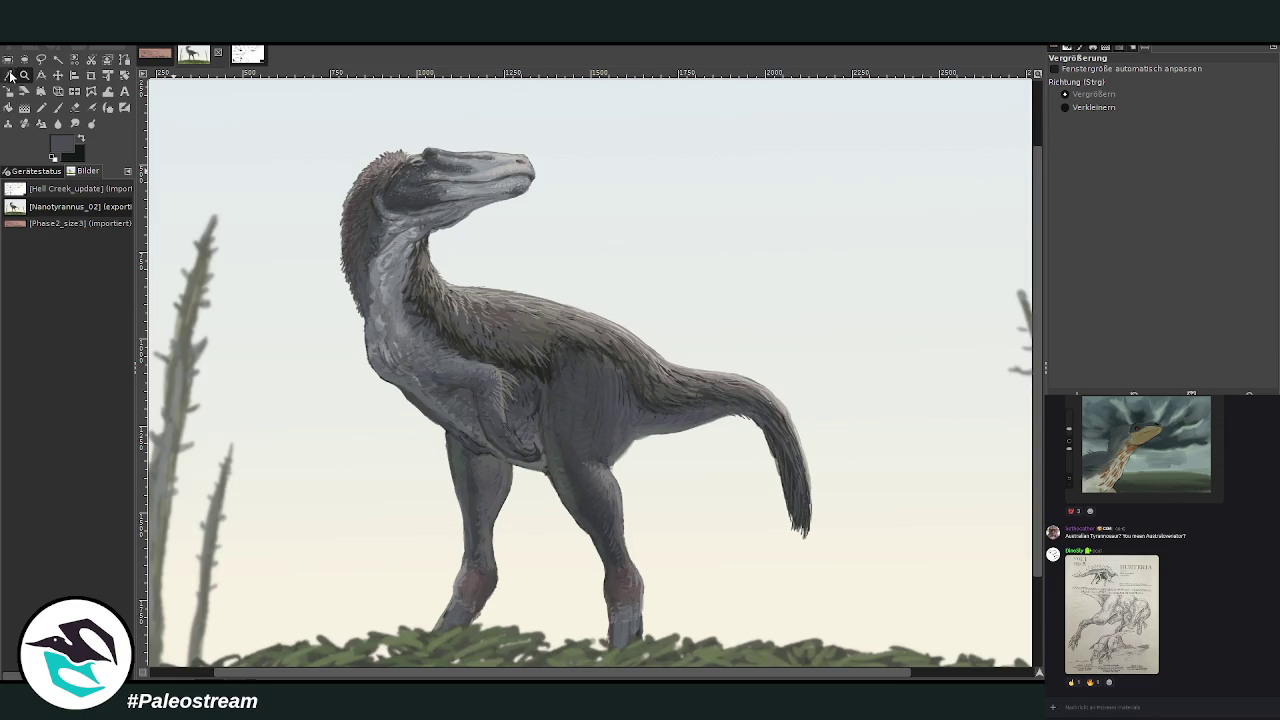
click(8, 75)
click(748, 584)
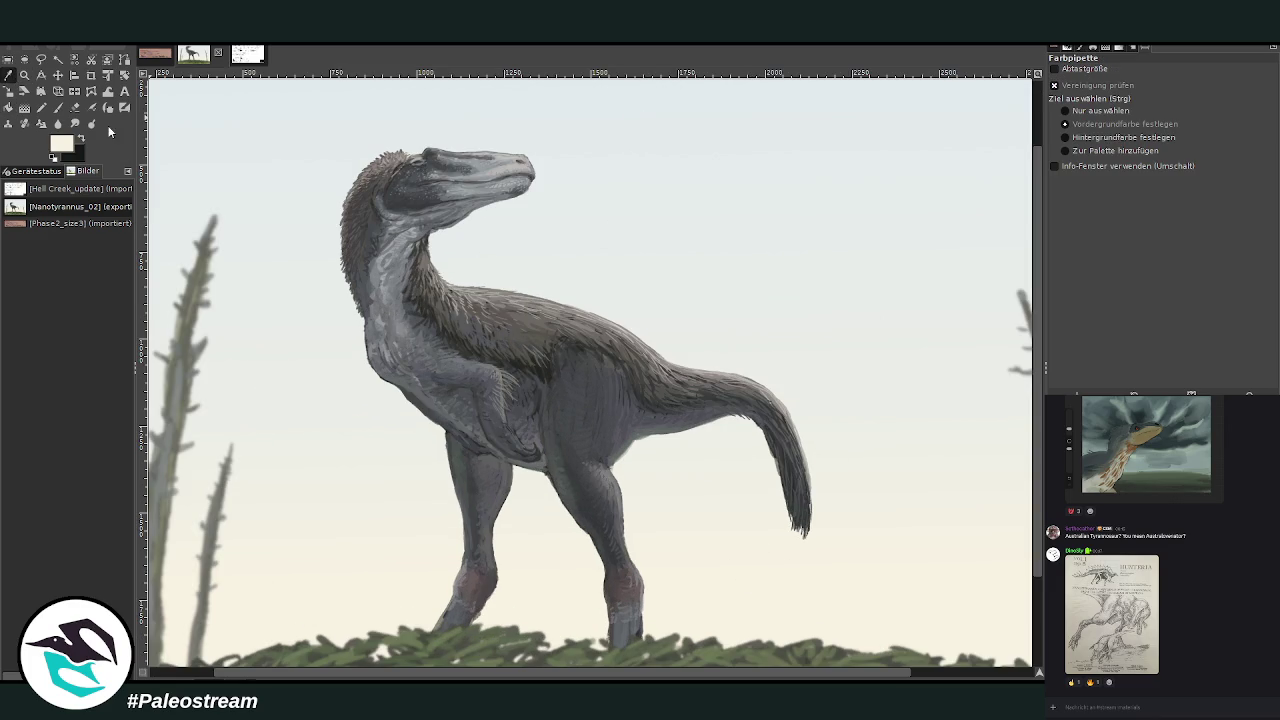
click(58, 107)
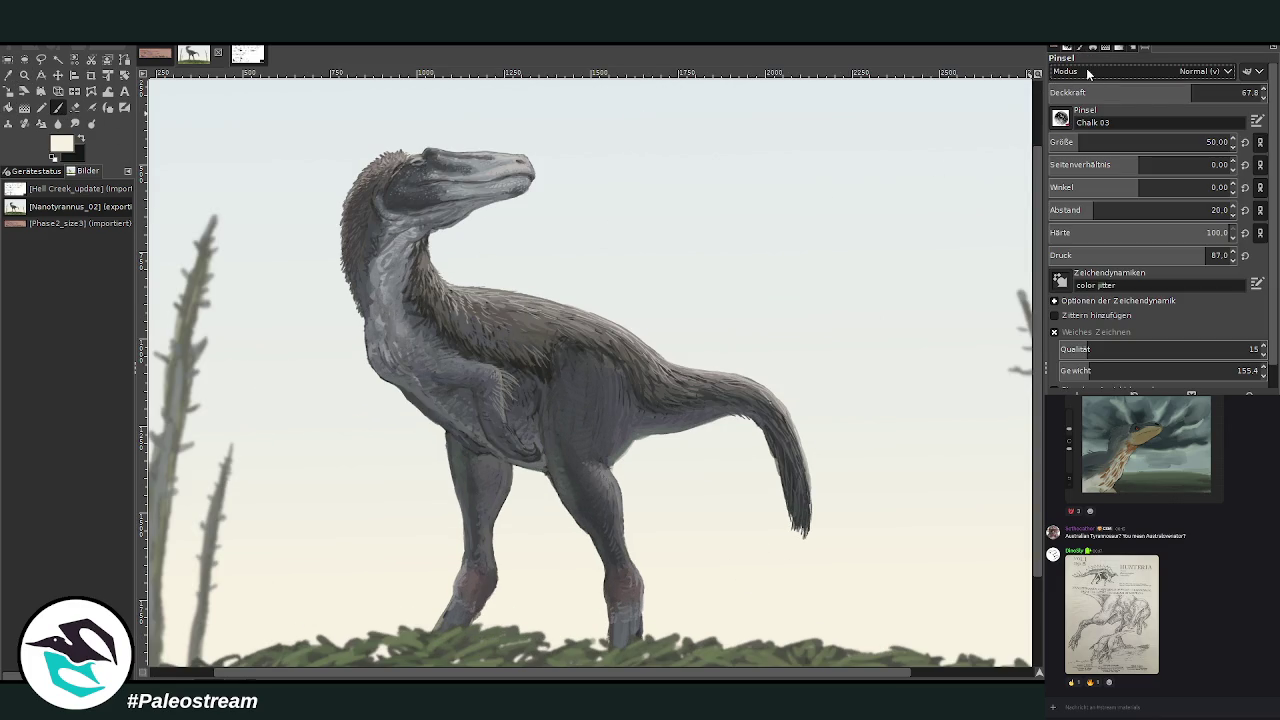
drag(1080, 145, 1128, 142)
click(1093, 97)
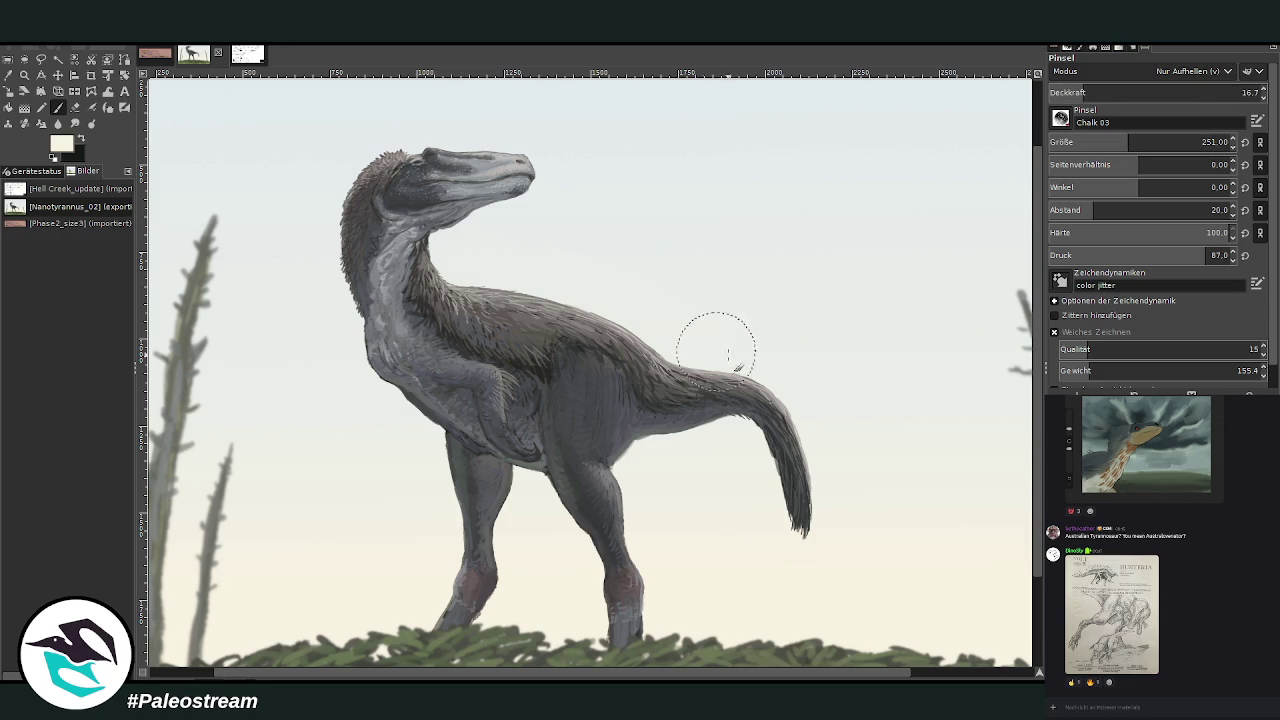
click(1097, 92)
click(1117, 142)
Lighten the back and neck fur at opacity 10.1 and hardness 35 toward the tail base.
drag(466, 257, 600, 305)
click(1072, 92)
drag(1072, 92, 1070, 92)
drag(471, 251, 539, 285)
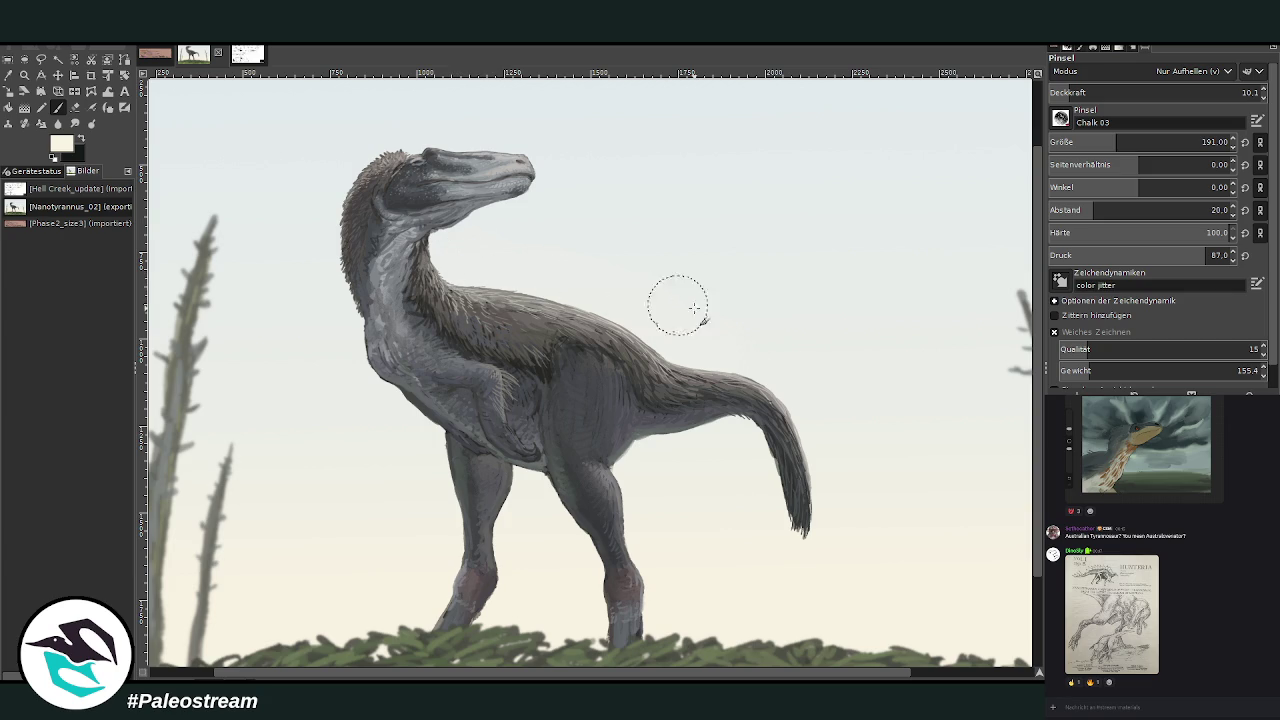
click(1110, 232)
drag(560, 271, 743, 360)
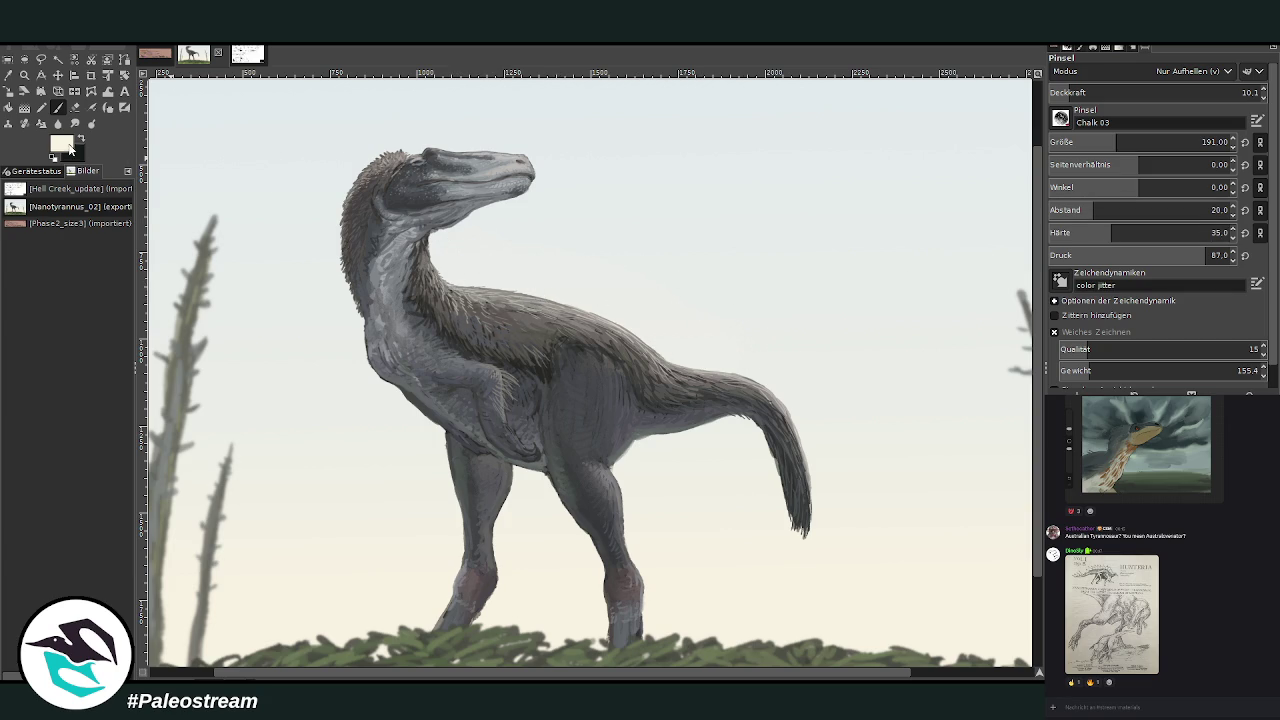
Paint greyish tan lighten strokes from neck to tail base, adjusting opacity to 38.8 then 22.1.
ctrl+click(1013, 391)
drag(486, 257, 776, 371)
drag(1070, 94, 1130, 94)
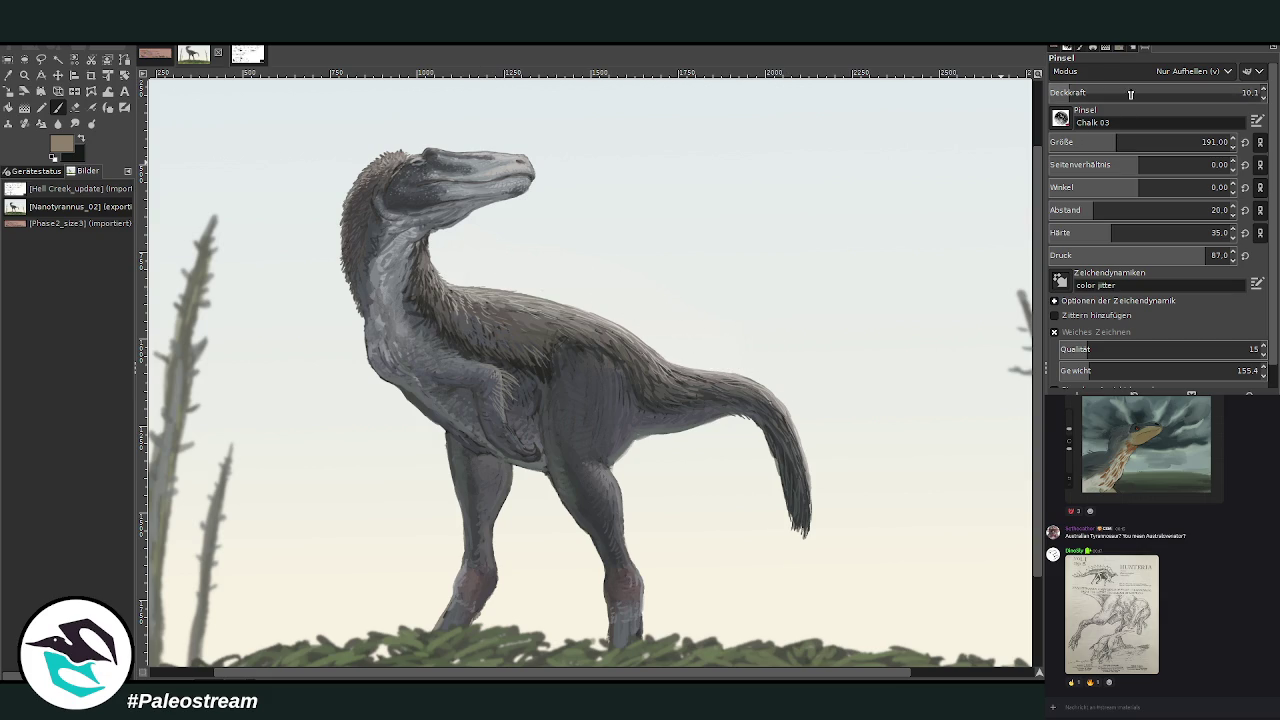
drag(1110, 146, 1076, 160)
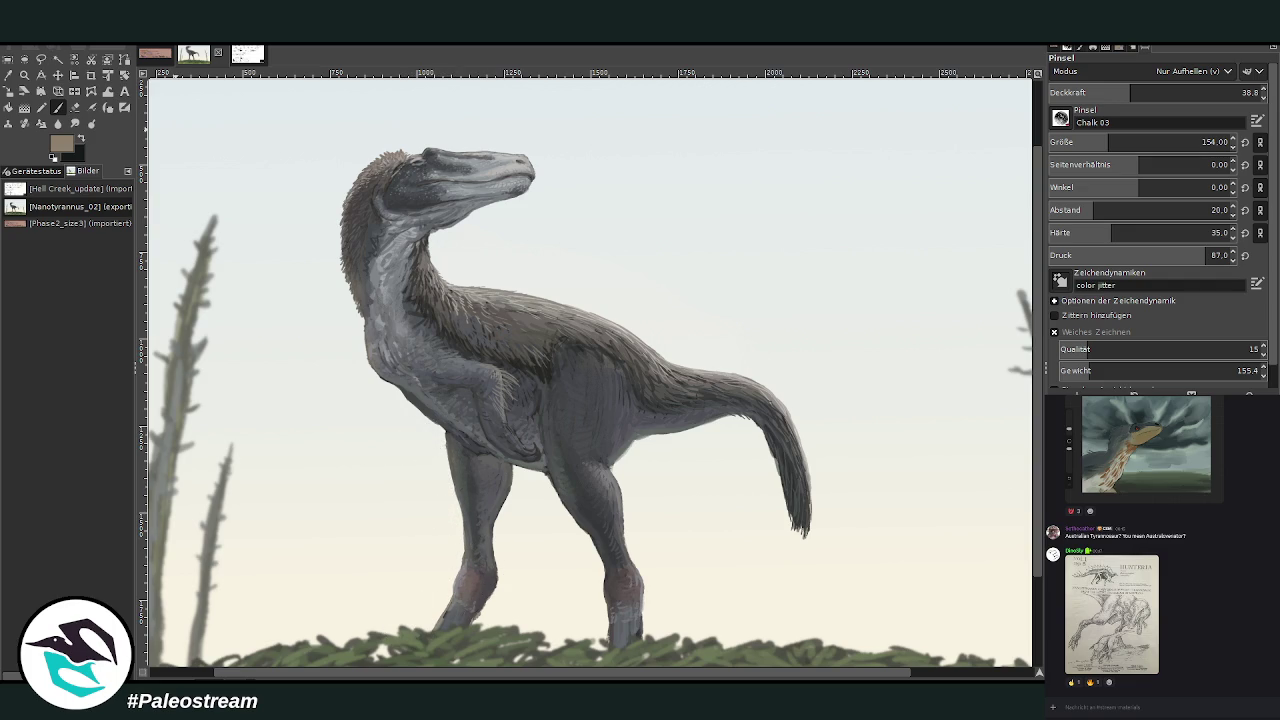
drag(1131, 92, 1095, 92)
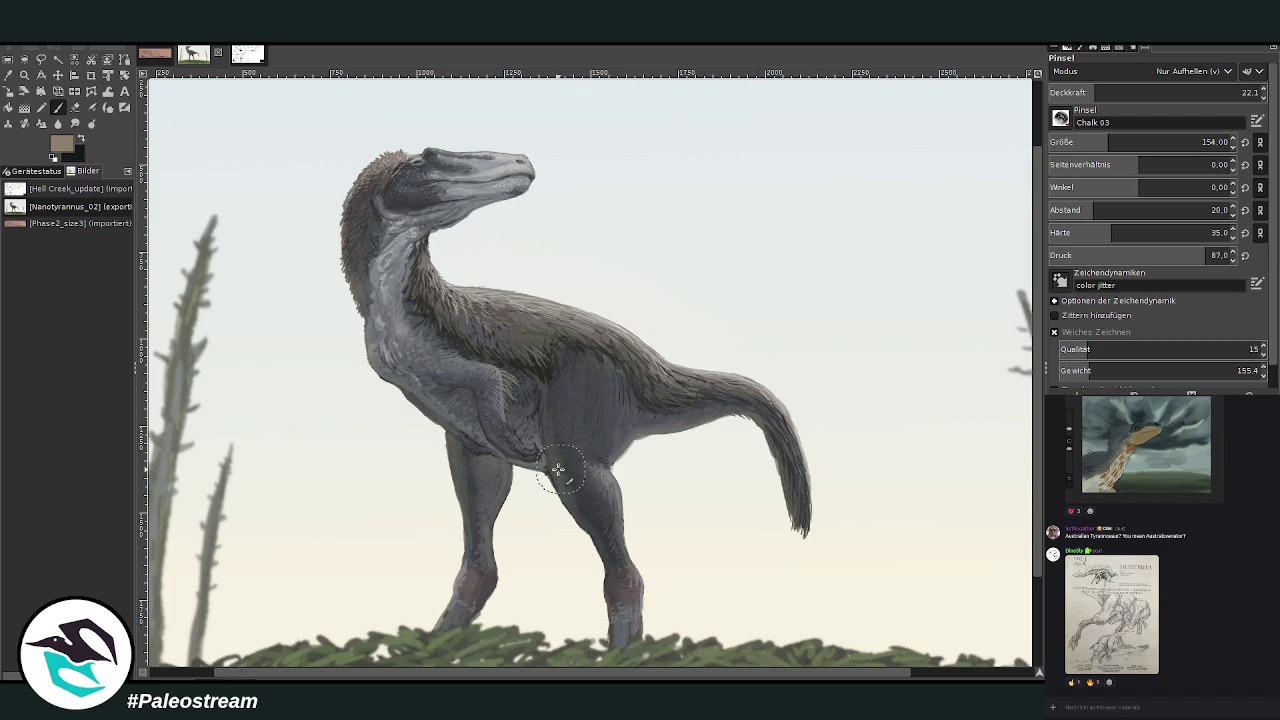
key(z)
click(1070, 107)
click(708, 324)
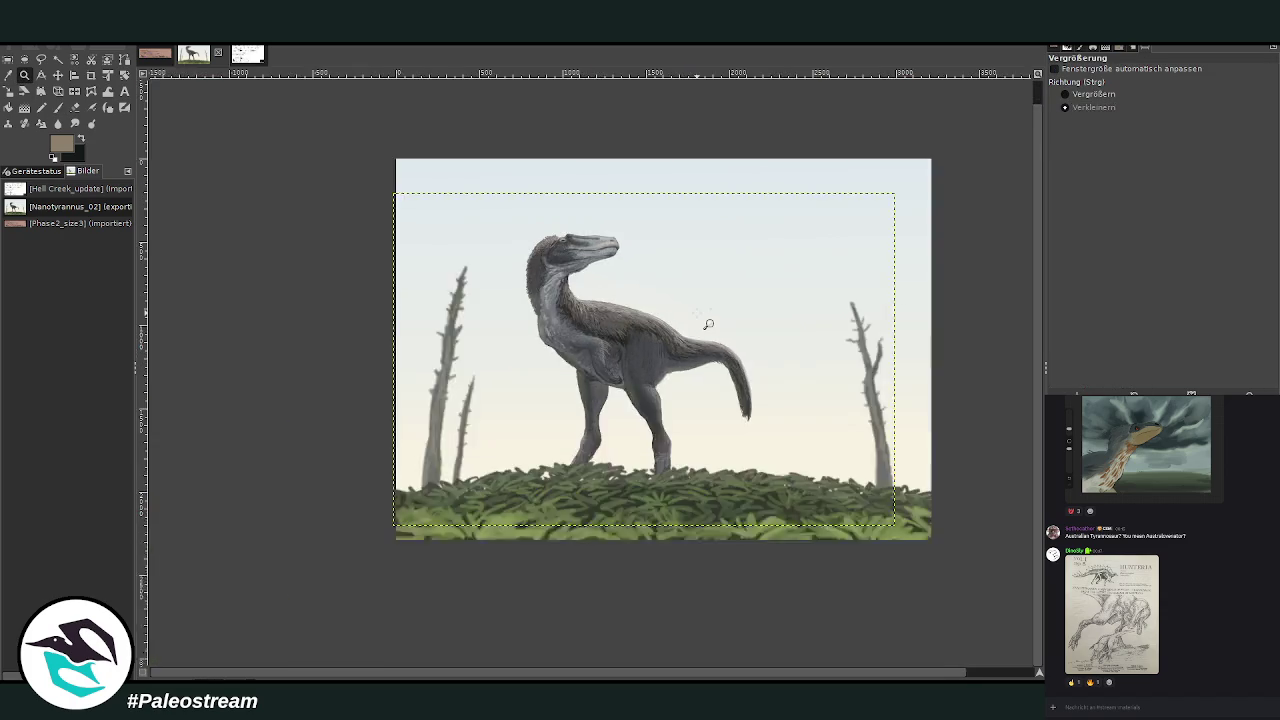
Zoom in so the painting fills the view, hiding then restoring the dead trees to compare.
scroll(708, 324, up, 1)
key(ctrl)
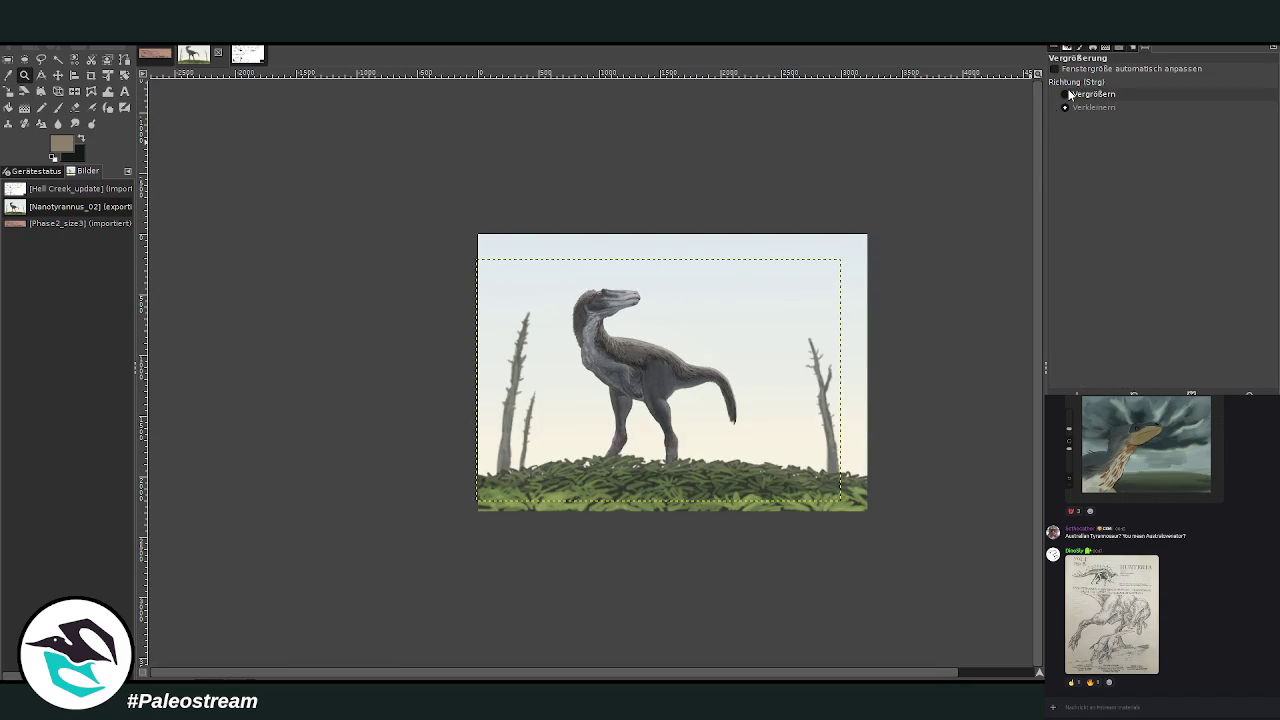
drag(458, 200, 903, 508)
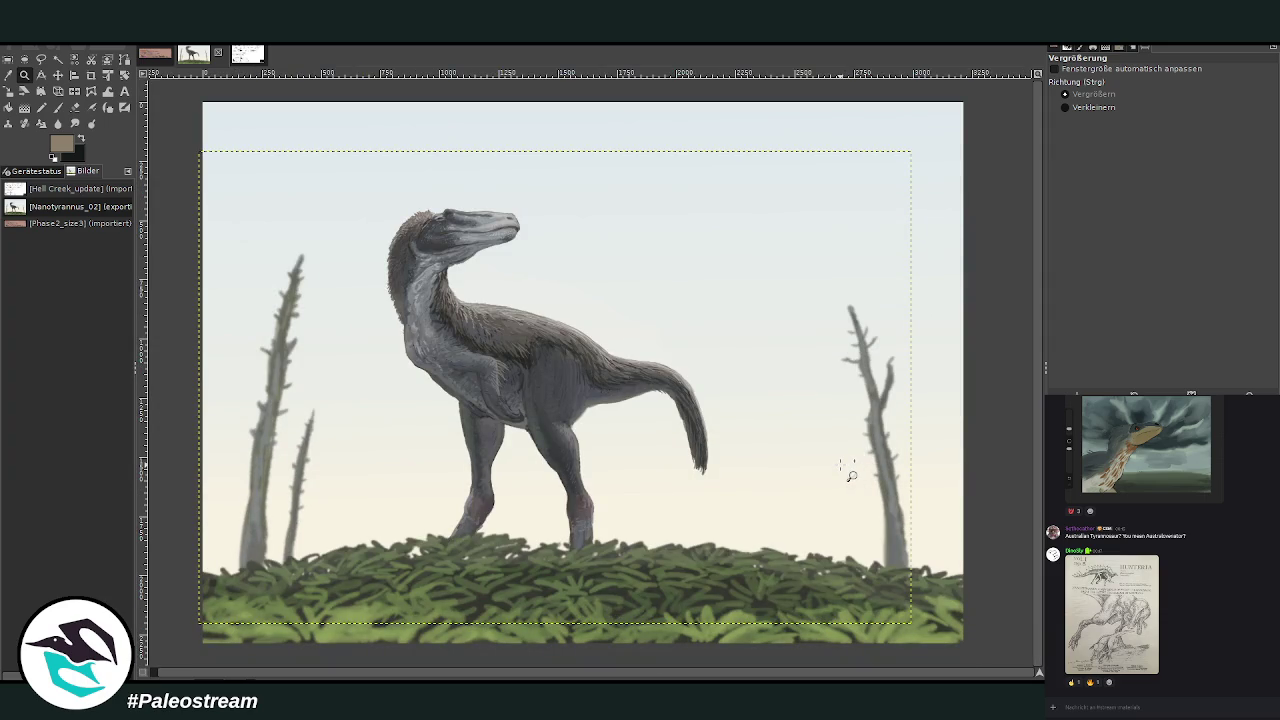
key(ctrl+z)
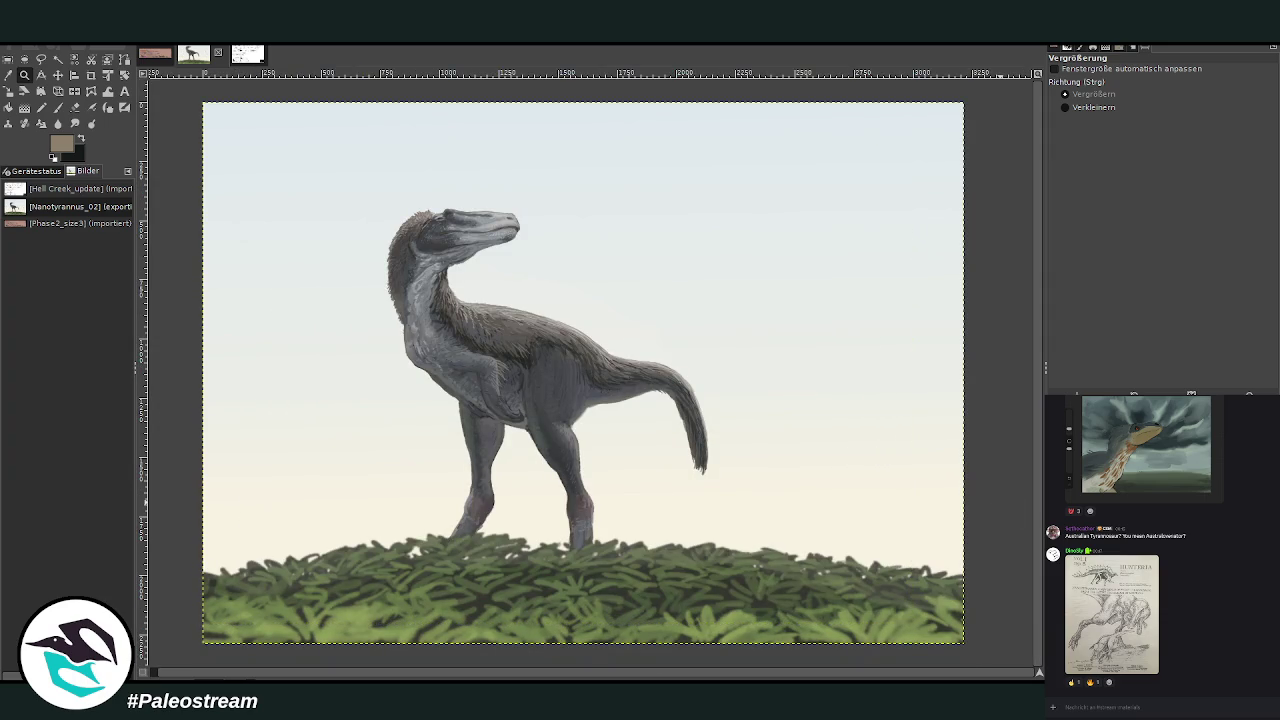
key(ctrl+z)
key(ctrl+y)
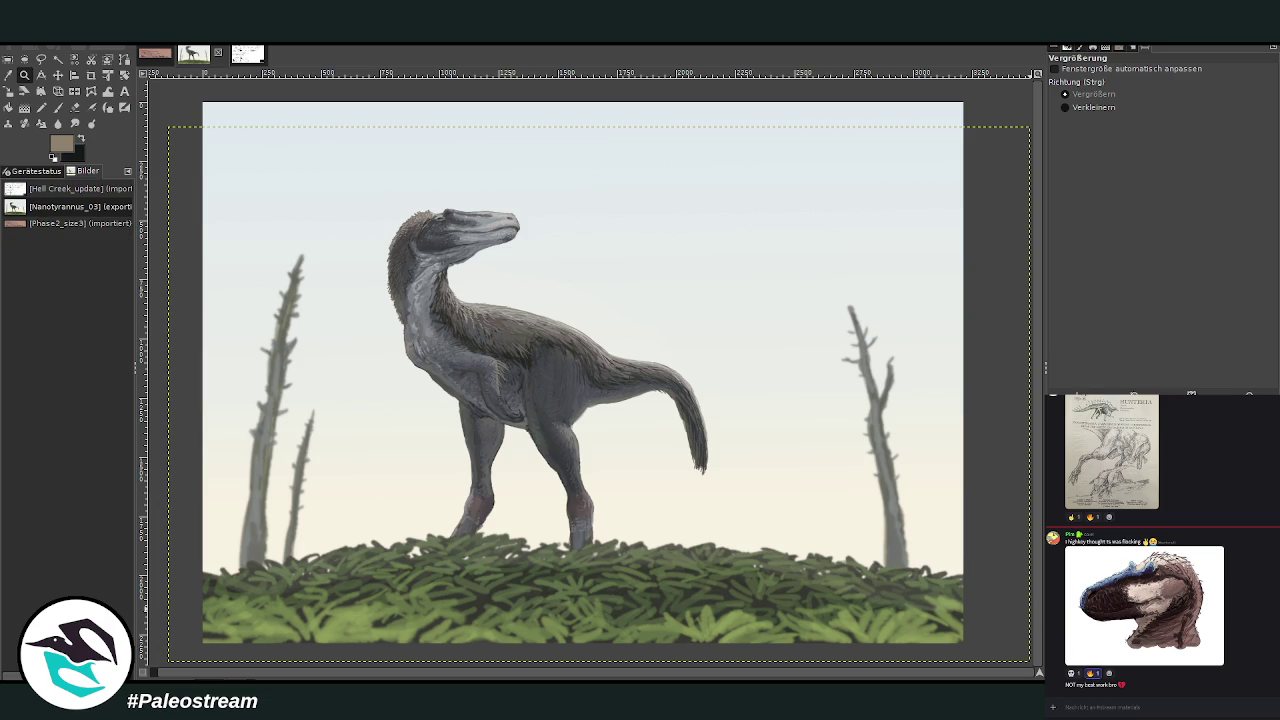
key(Page_Up)
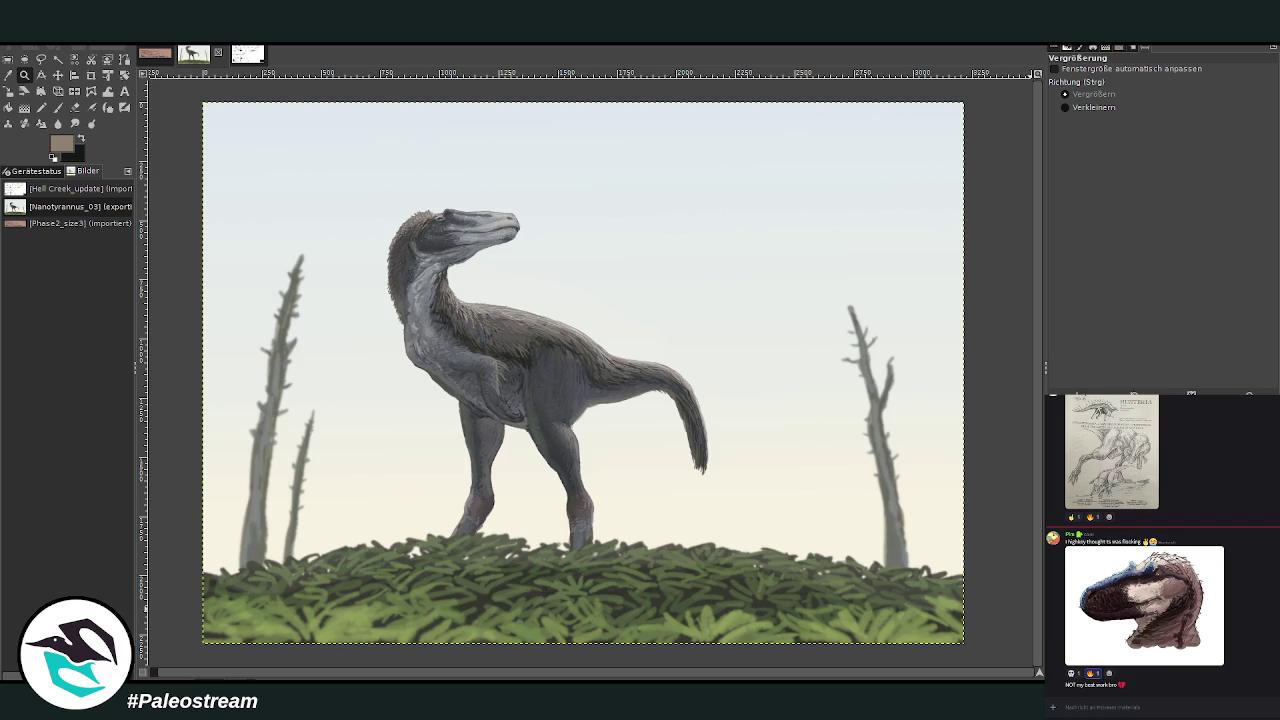
Sample the trunk grey and set the Chalk 03 brush to Normal mode, higher opacity and larger size.
key(p)
key(o)
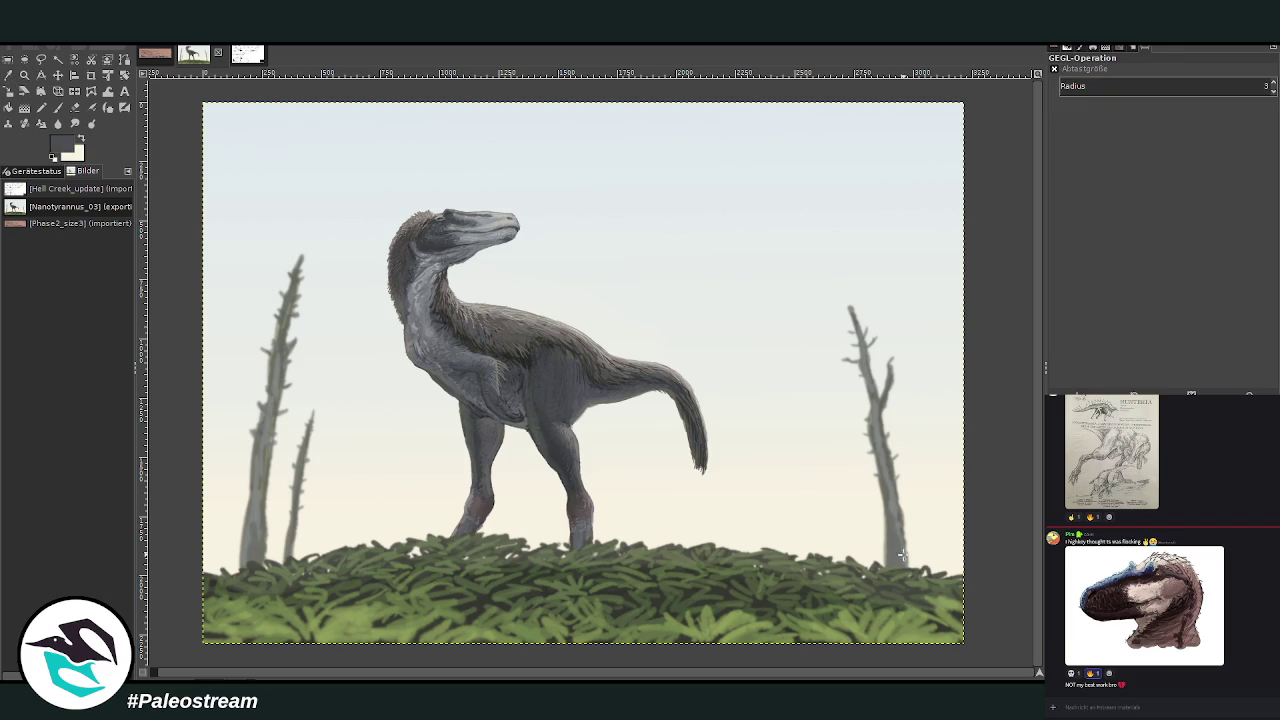
key(o)
click(266, 478)
click(60, 109)
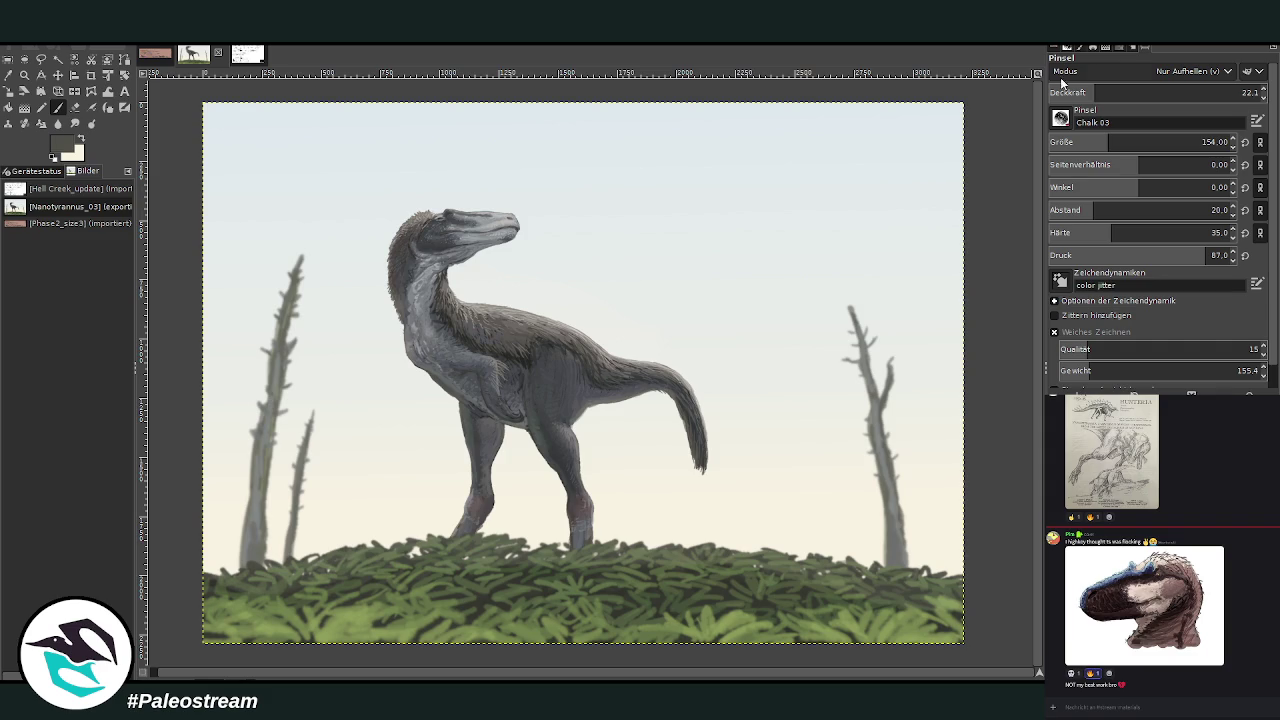
scroll(1134, 72, up, 5)
drag(1150, 92, 1262, 96)
click(1160, 142)
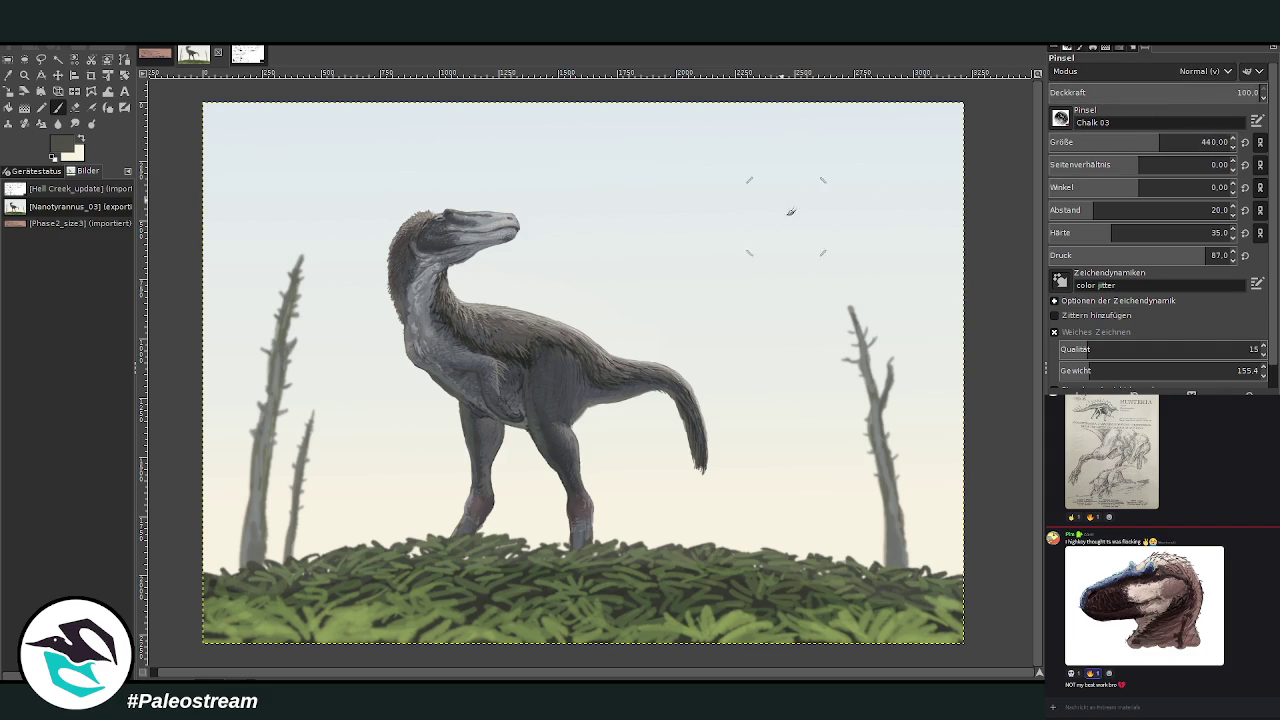
Paint a wide, tall dark trunk right of the dinosaur with a harder brush enlarged to 675.
drag(790, 110, 865, 576)
drag(835, 220, 885, 640)
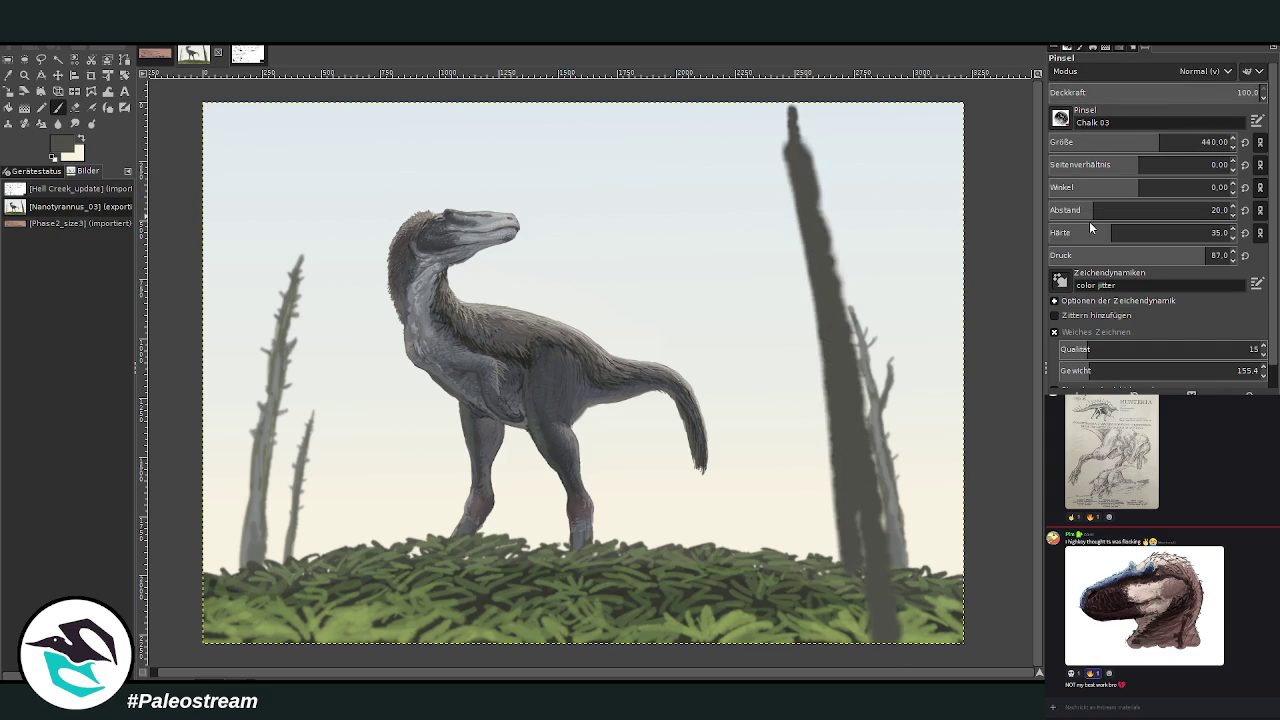
mouse_move(1110, 232)
mouse_down()
mouse_move(1201, 232)
mouse_move(1065, 210)
mouse_up()
drag(1076, 142, 1190, 142)
mouse_move(820, 350)
mouse_down()
mouse_move(857, 614)
mouse_move(780, 118)
mouse_move(889, 614)
mouse_move(786, 163)
mouse_move(862, 628)
mouse_up()
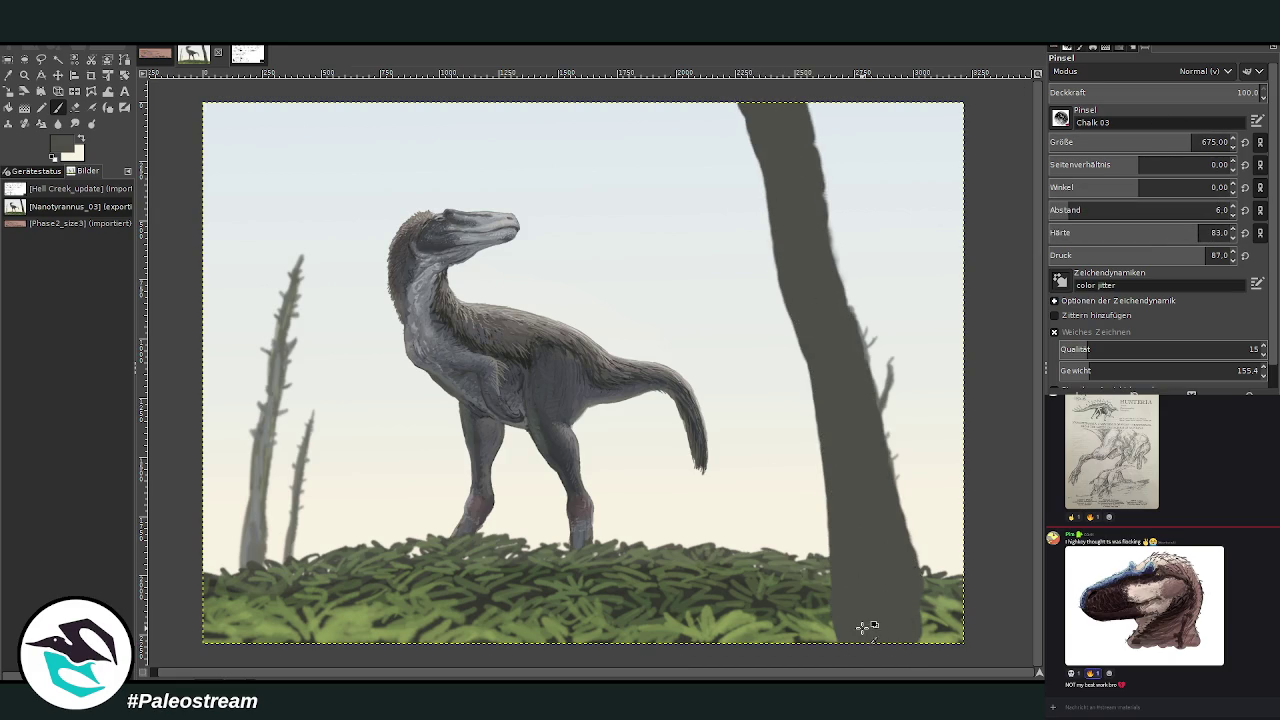
key(ctrl+z)
key(ctrl+z)
mouse_move(794, 610)
mouse_down()
mouse_move(820, 623)
mouse_move(726, 129)
mouse_move(767, 297)
mouse_move(749, 229)
mouse_move(782, 626)
mouse_move(729, 177)
mouse_move(818, 451)
mouse_move(786, 290)
mouse_move(766, 229)
mouse_move(846, 590)
mouse_move(847, 518)
mouse_up()
drag(869, 636, 793, 300)
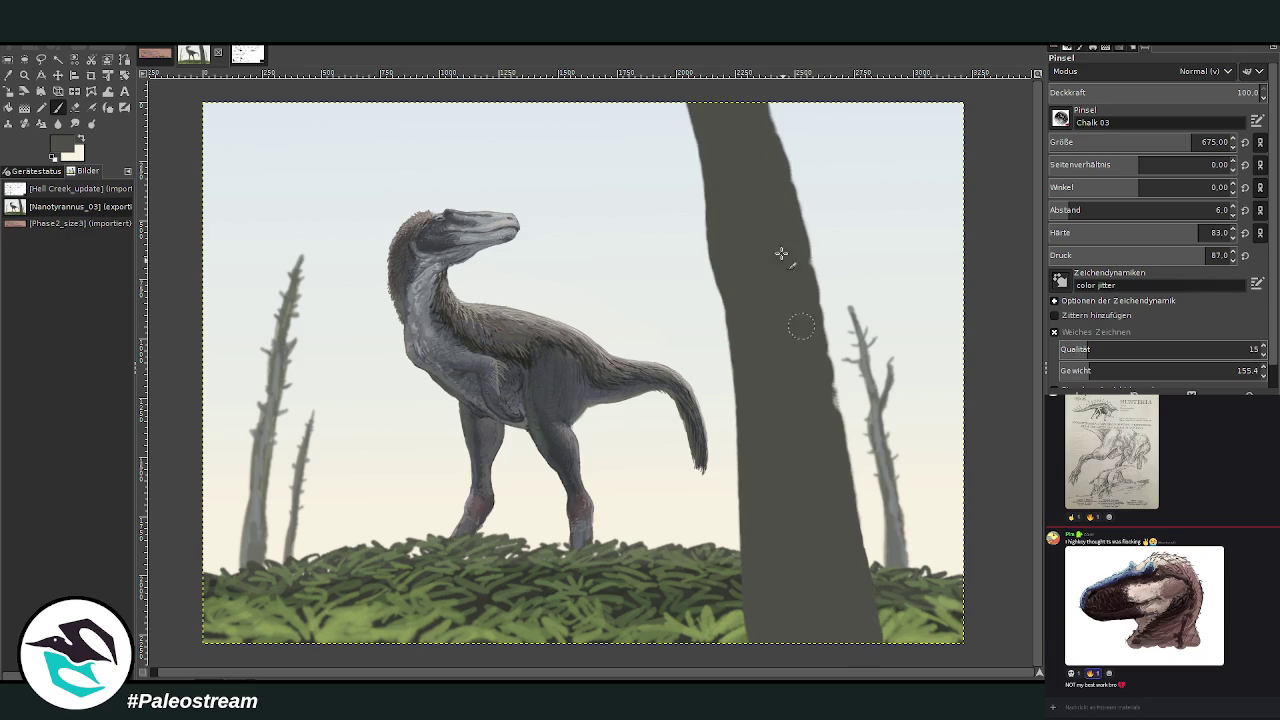
Paint a dark trunk on the left down to the ground and a diagonal trunk at size 280.
mouse_move(241, 214)
mouse_down()
mouse_move(281, 104)
mouse_move(224, 367)
mouse_move(297, 91)
mouse_up()
drag(265, 157, 177, 549)
drag(263, 194, 246, 266)
drag(241, 219, 188, 606)
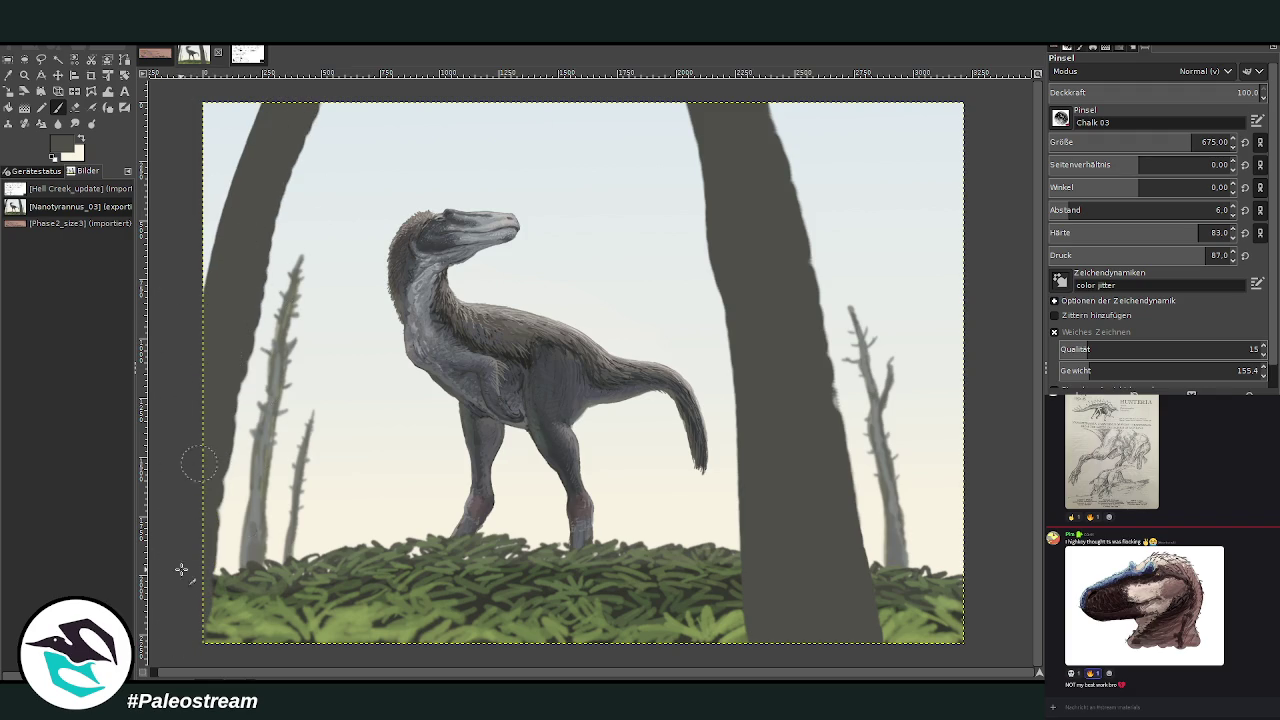
click(1133, 142)
mouse_move(962, 290)
mouse_down()
mouse_move(893, 90)
mouse_move(962, 300)
mouse_up()
Streak lighter grey bark down the central trunk at opacity 47.3 and brush size 181.
key(o)
click(258, 472)
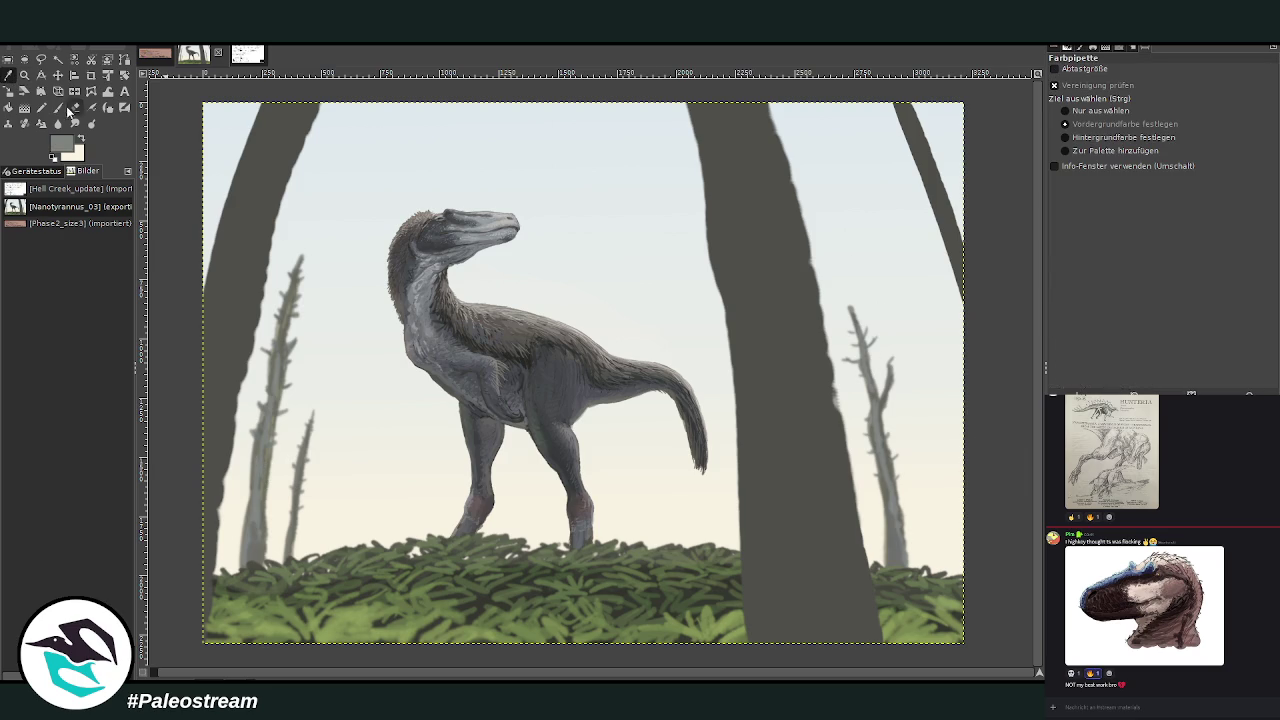
key(p)
mouse_move(812, 345)
mouse_down()
mouse_move(846, 523)
mouse_move(820, 560)
mouse_move(860, 614)
mouse_move(836, 545)
mouse_move(857, 654)
mouse_move(809, 449)
mouse_move(823, 215)
mouse_move(815, 330)
mouse_move(771, 223)
mouse_move(780, 400)
mouse_move(766, 149)
mouse_move(789, 217)
mouse_move(766, 214)
mouse_move(758, 155)
mouse_up()
drag(1125, 92, 1148, 92)
drag(1133, 142, 1113, 142)
mouse_move(772, 100)
mouse_down()
mouse_move(832, 440)
mouse_move(810, 365)
mouse_move(790, 351)
mouse_move(816, 569)
mouse_up()
mouse_move(785, 342)
mouse_down()
mouse_move(812, 559)
mouse_move(801, 590)
mouse_up()
drag(768, 460, 754, 222)
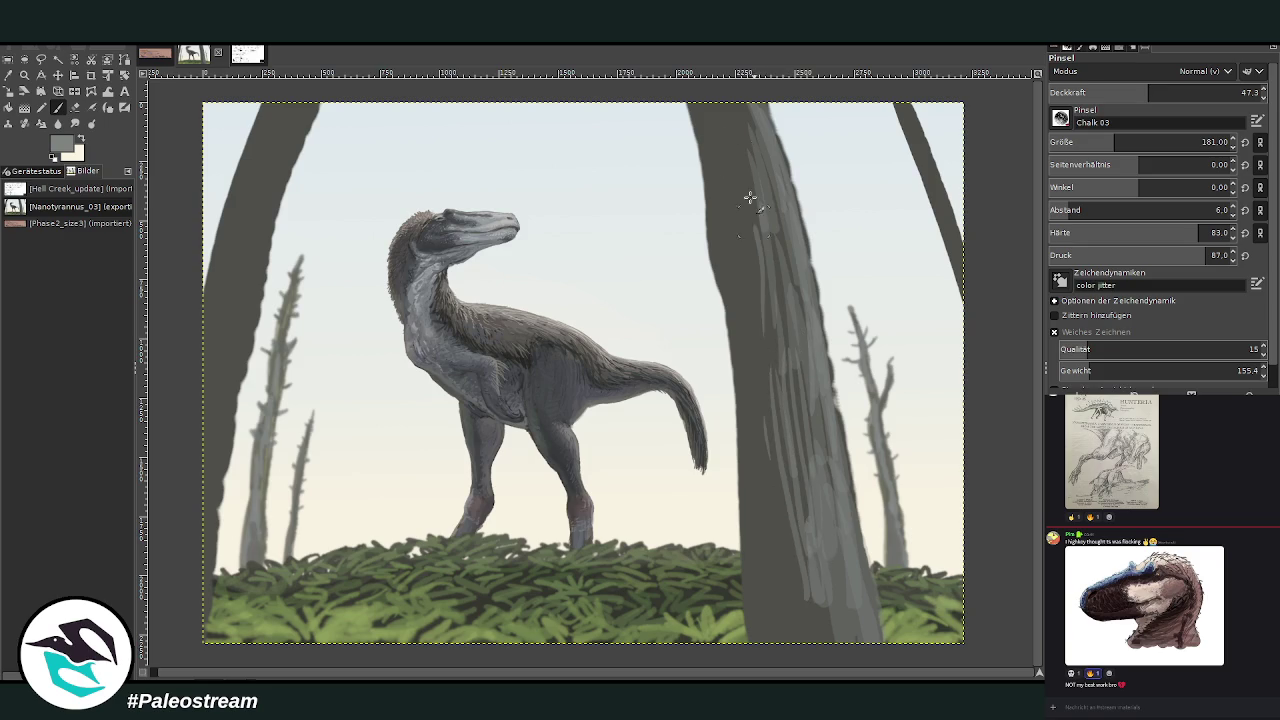
Streak lighter grey bark along both edges of the left trunk.
mouse_move(272, 180)
mouse_down()
mouse_move(265, 270)
mouse_move(226, 412)
mouse_up()
drag(265, 318, 200, 575)
mouse_move(215, 515)
mouse_down()
mouse_move(195, 625)
mouse_move(262, 168)
mouse_move(302, 120)
mouse_up()
mouse_move(285, 185)
mouse_down()
mouse_move(325, 92)
mouse_move(270, 190)
mouse_move(255, 160)
mouse_move(268, 268)
mouse_move(204, 428)
mouse_up()
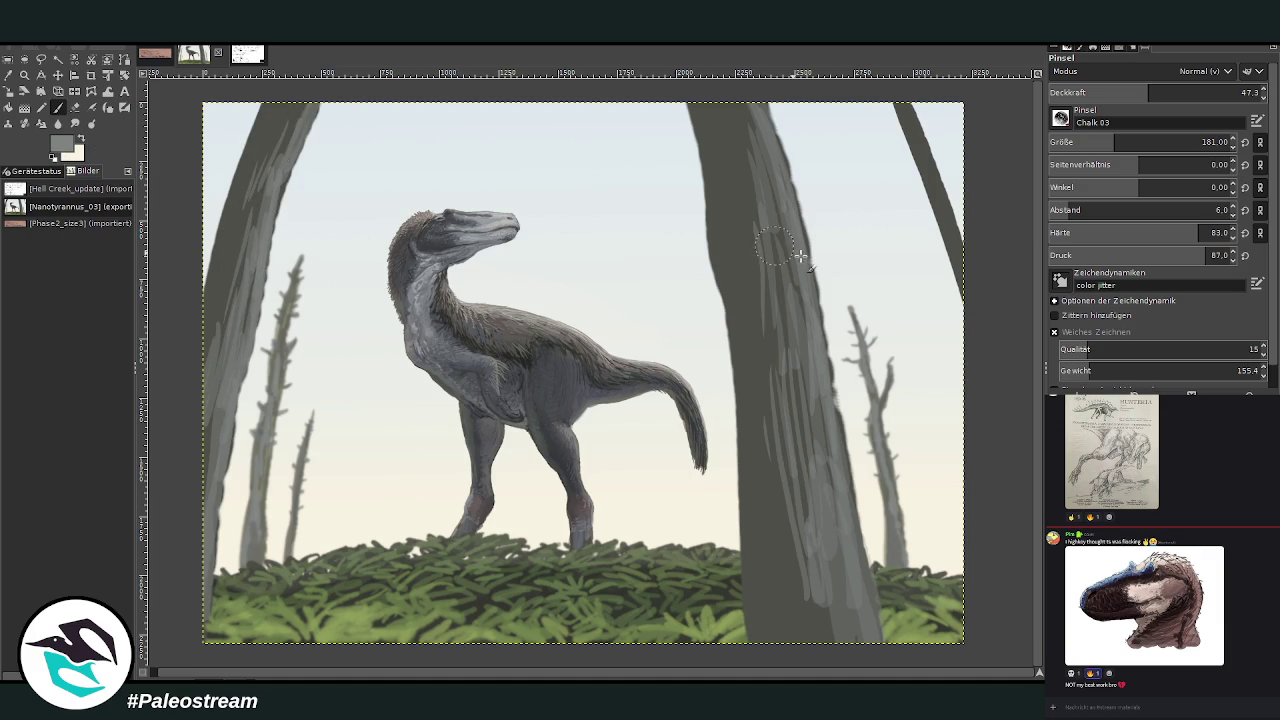
ctrl+click(983, 414)
click(1190, 92)
At brush size 82, add light and dark streaks down the central trunk to its base.
click(1090, 142)
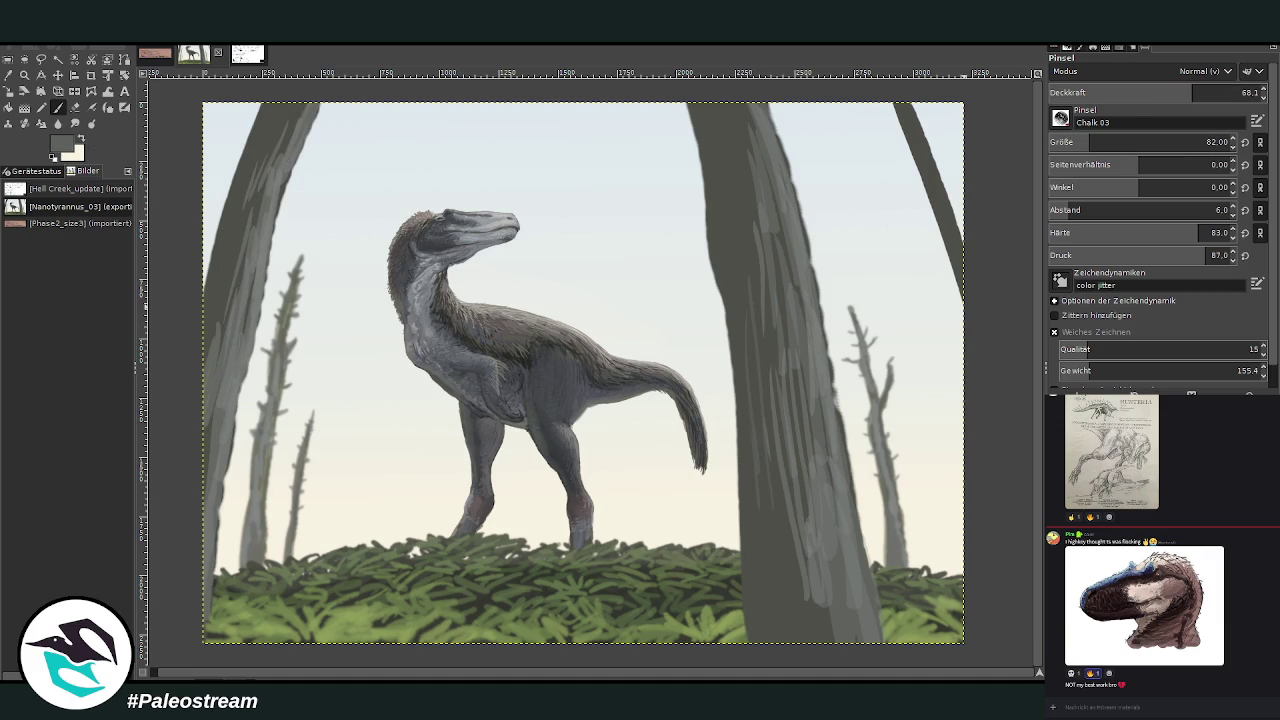
mouse_move(769, 429)
mouse_down()
mouse_move(763, 606)
mouse_move(740, 226)
mouse_move(712, 172)
mouse_up()
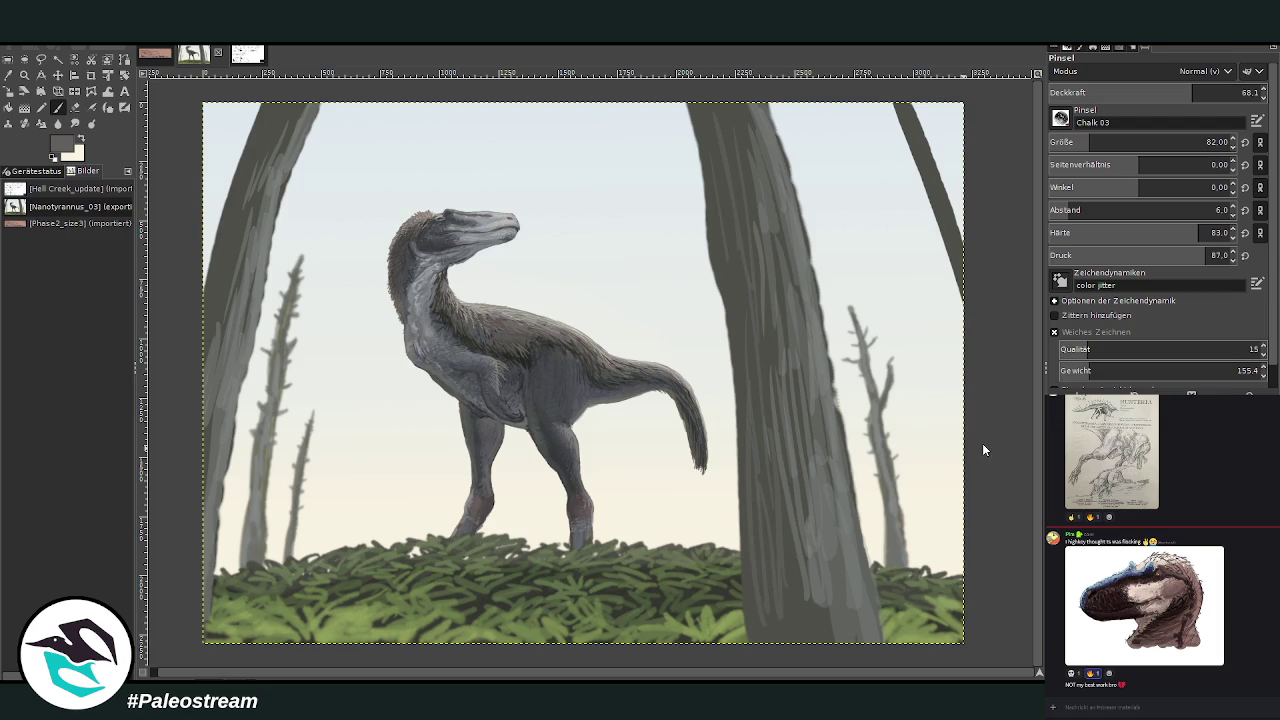
mouse_move(790, 478)
mouse_down()
mouse_move(800, 640)
mouse_move(772, 598)
mouse_move(792, 592)
mouse_move(763, 266)
mouse_move(805, 642)
mouse_up()
mouse_move(776, 520)
mouse_down()
mouse_move(751, 589)
mouse_move(752, 640)
mouse_up()
mouse_move(750, 590)
mouse_down()
mouse_move(757, 420)
mouse_move(741, 275)
mouse_up()
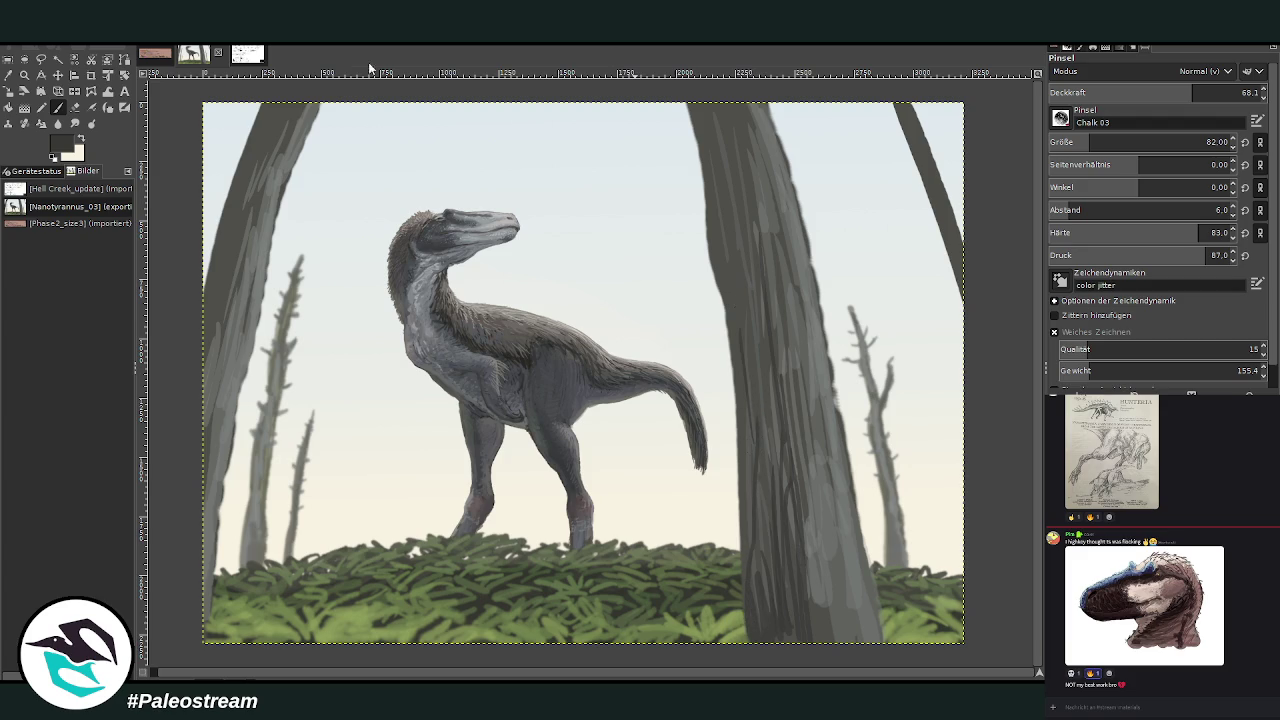
Darken the left trunk's edges, then soften its upper part with sampled lighter trunk grey.
mouse_move(226, 280)
mouse_down()
mouse_move(194, 394)
mouse_move(231, 289)
mouse_move(208, 450)
mouse_up()
drag(245, 259, 210, 470)
drag(258, 160, 216, 280)
ctrl+click(800, 185)
drag(698, 150, 685, 134)
mouse_move(254, 161)
mouse_down()
mouse_move(232, 240)
mouse_move(226, 216)
mouse_up()
drag(260, 127, 218, 272)
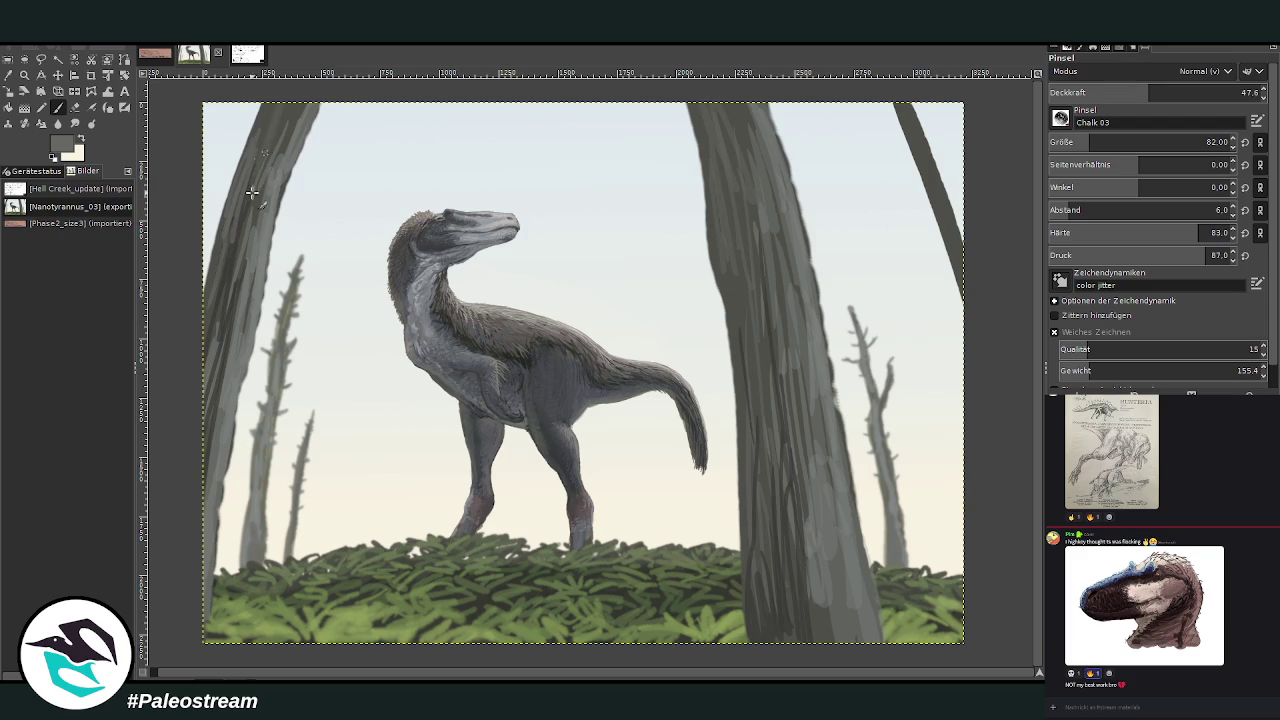
At opacity 84.2 and size 108, paint branch stubs on the central and left trunks.
click(1169, 92)
click(1226, 92)
click(1202, 142)
drag(688, 155, 652, 146)
mouse_move(789, 195)
mouse_down()
mouse_move(812, 162)
mouse_move(824, 180)
mouse_move(790, 205)
mouse_move(820, 162)
mouse_move(804, 184)
mouse_up()
mouse_move(706, 160)
mouse_down()
mouse_move(648, 146)
mouse_move(708, 160)
mouse_up()
drag(292, 165, 318, 148)
drag(236, 168, 218, 190)
drag(272, 132, 244, 106)
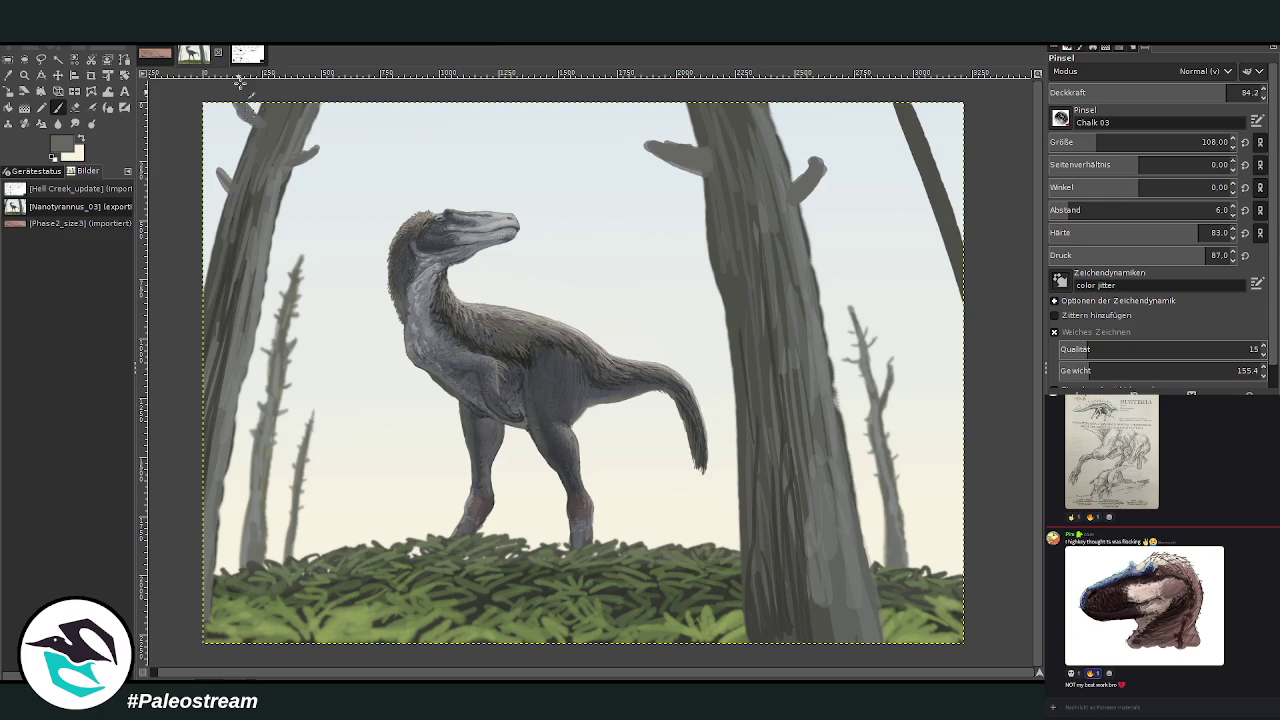
drag(785, 133, 795, 104)
drag(804, 292, 828, 258)
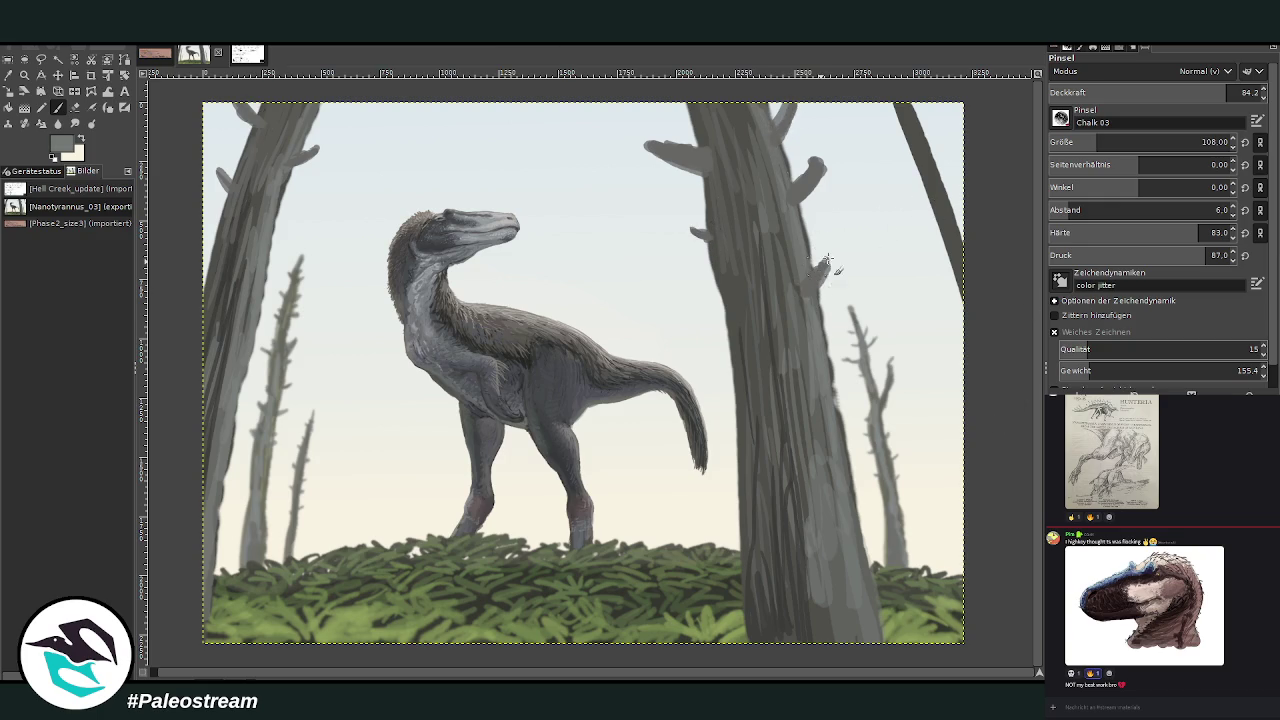
Extend the left trunk's branches and add branches and dark twigs to the diagonal right trunk.
drag(712, 162, 640, 134)
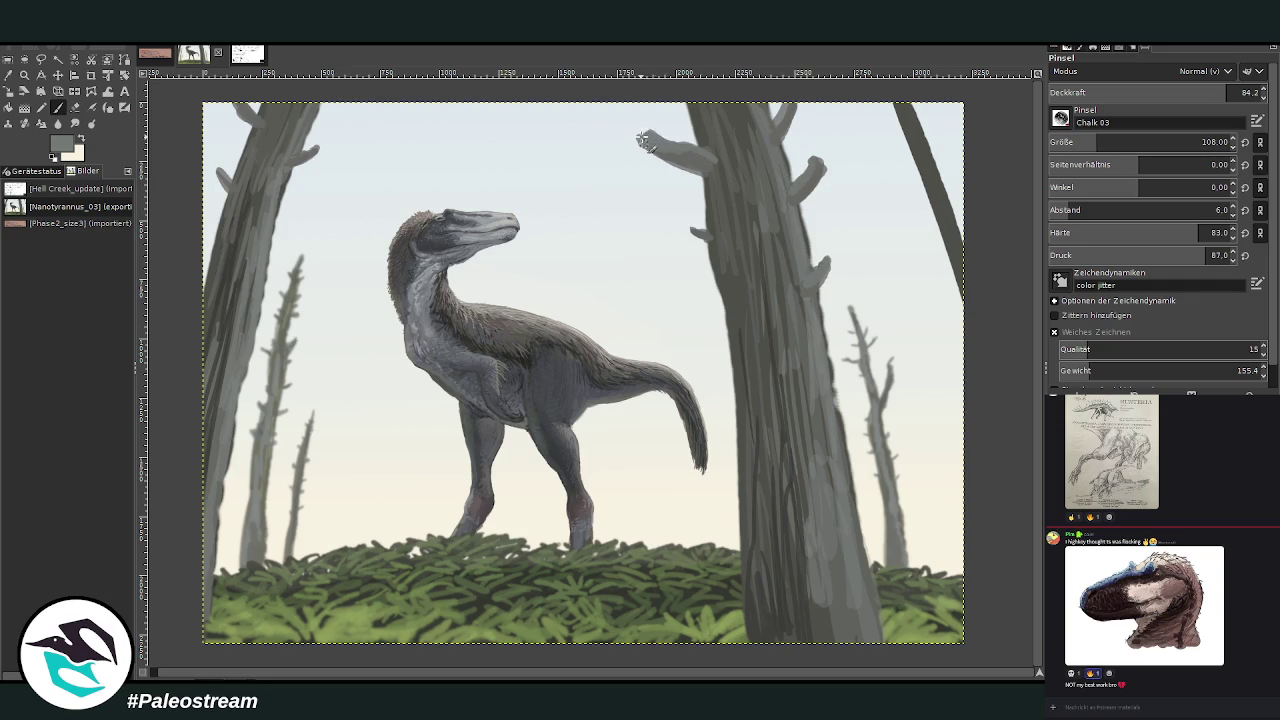
mouse_move(320, 170)
mouse_down()
mouse_move(327, 124)
mouse_move(233, 97)
mouse_up()
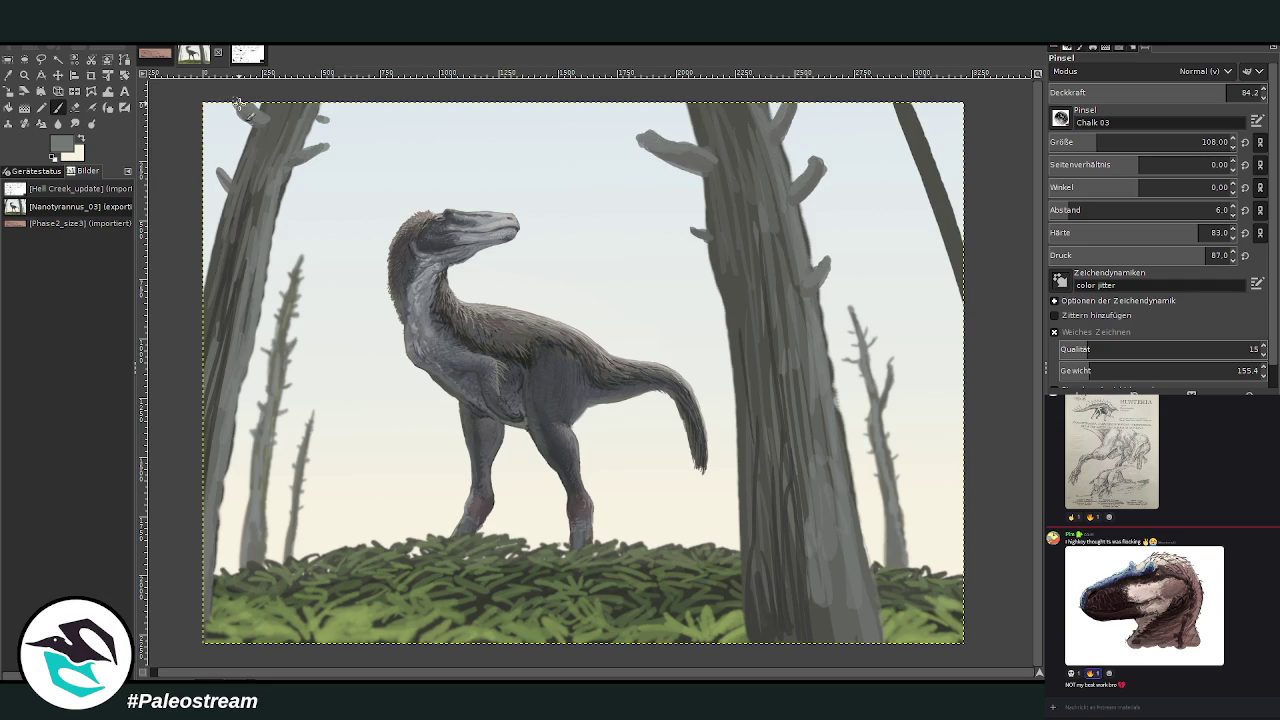
drag(271, 249, 290, 236)
mouse_move(944, 164)
mouse_down()
mouse_move(933, 124)
mouse_move(891, 127)
mouse_up()
mouse_move(923, 172)
mouse_down()
mouse_move(918, 196)
mouse_move(962, 204)
mouse_up()
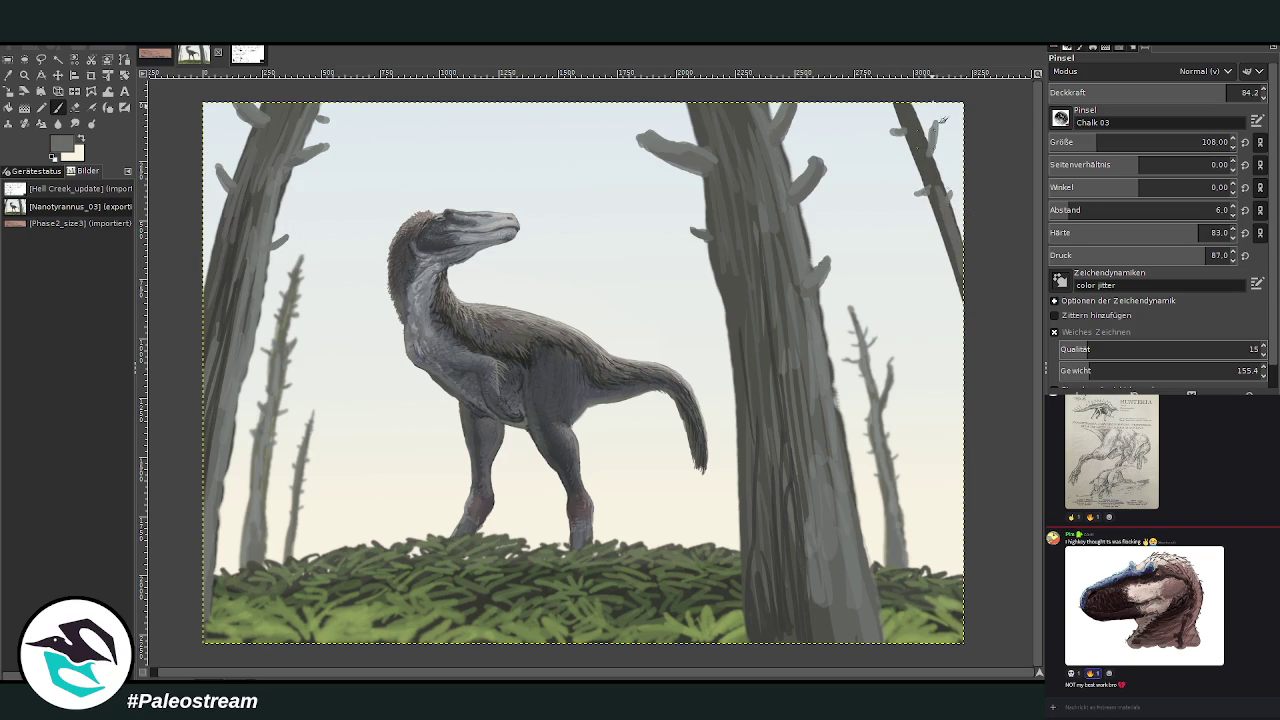
Add darker strokes at opacity 46.4 and light touches at 30.0 along the diagonal trunk.
drag(1195, 97, 1147, 97)
drag(944, 212, 898, 86)
key(d)
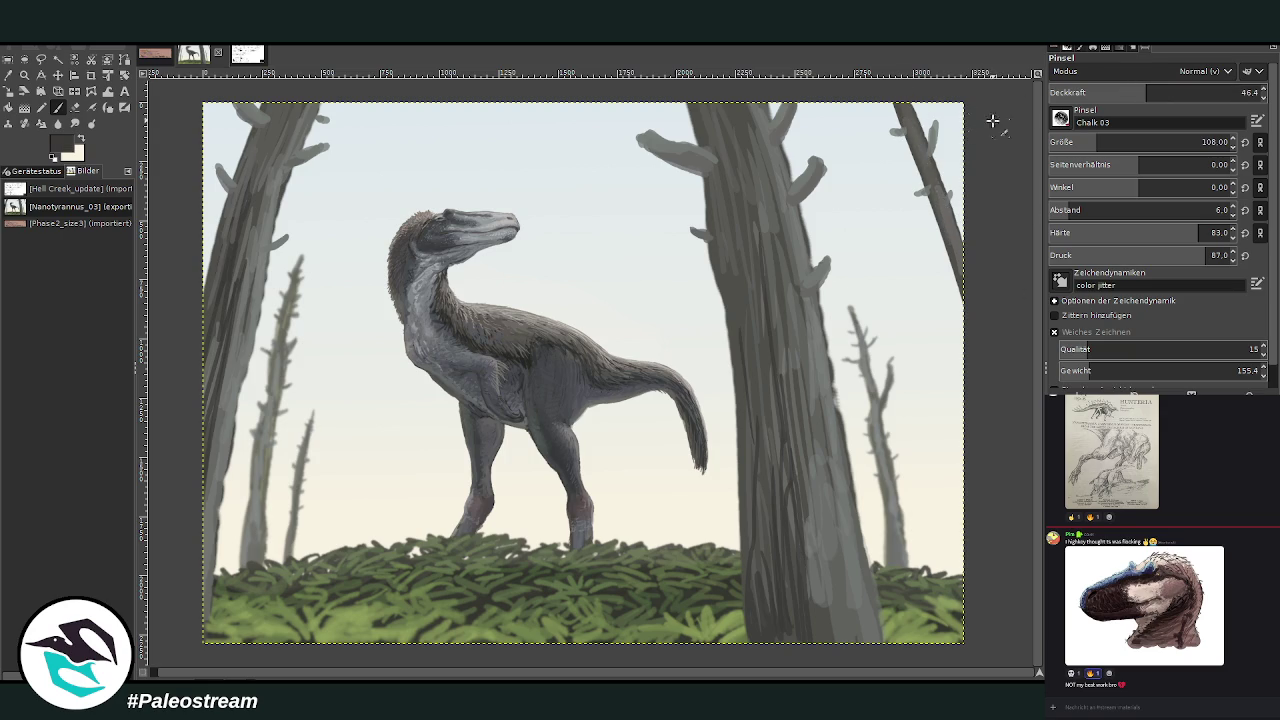
drag(965, 283, 936, 210)
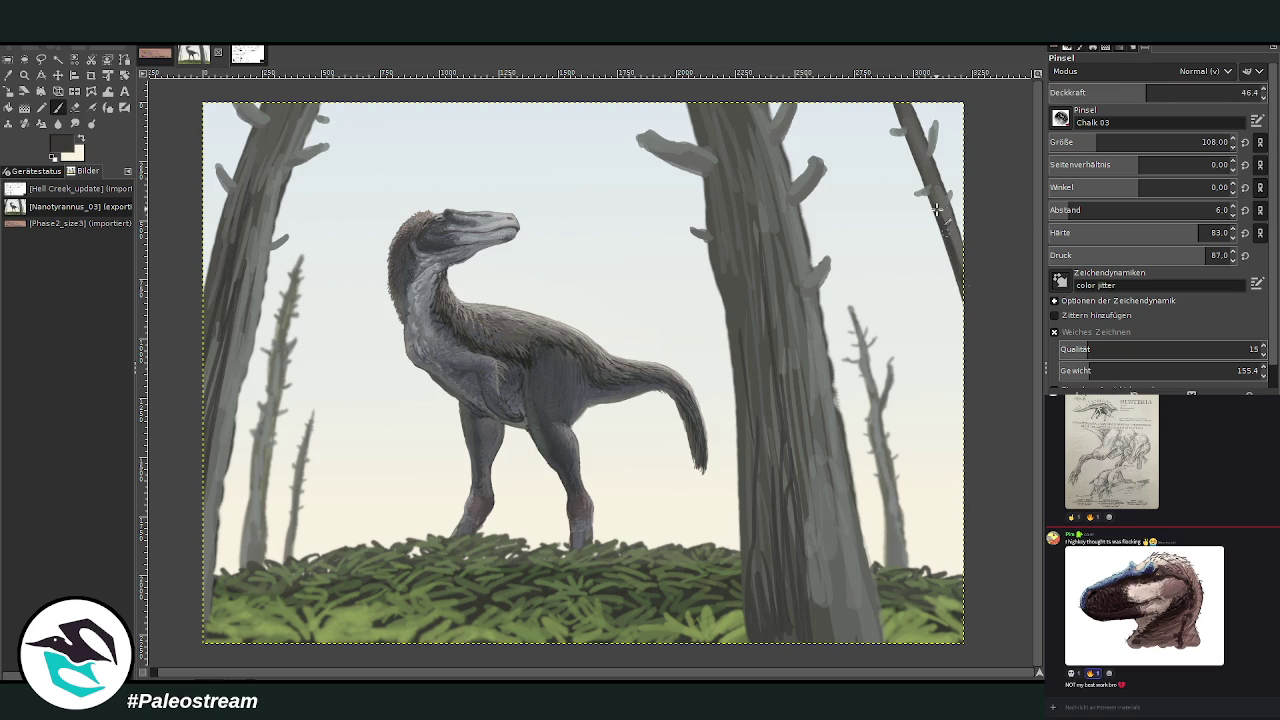
click(1112, 88)
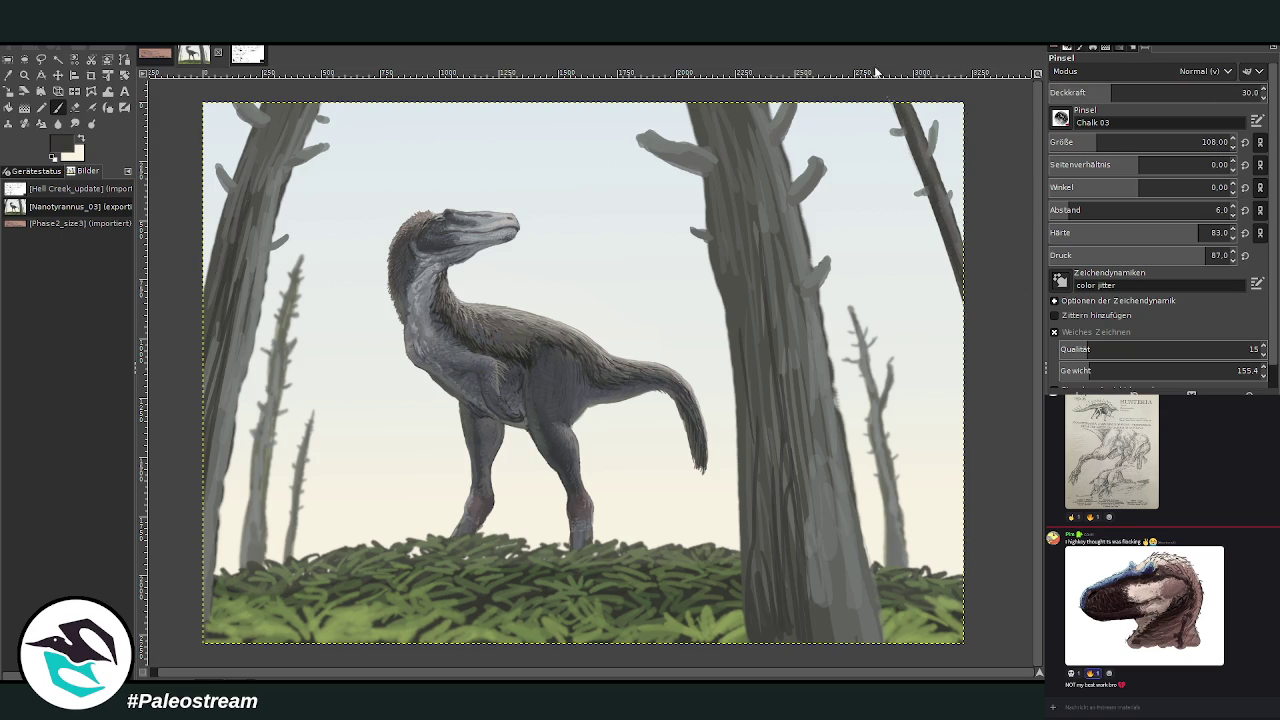
key(x)
drag(941, 160, 918, 153)
Gaussian-blur the foreground trunks, then return to the Paintbrush at opacity 71.6.
key(ctrl+shift+f)
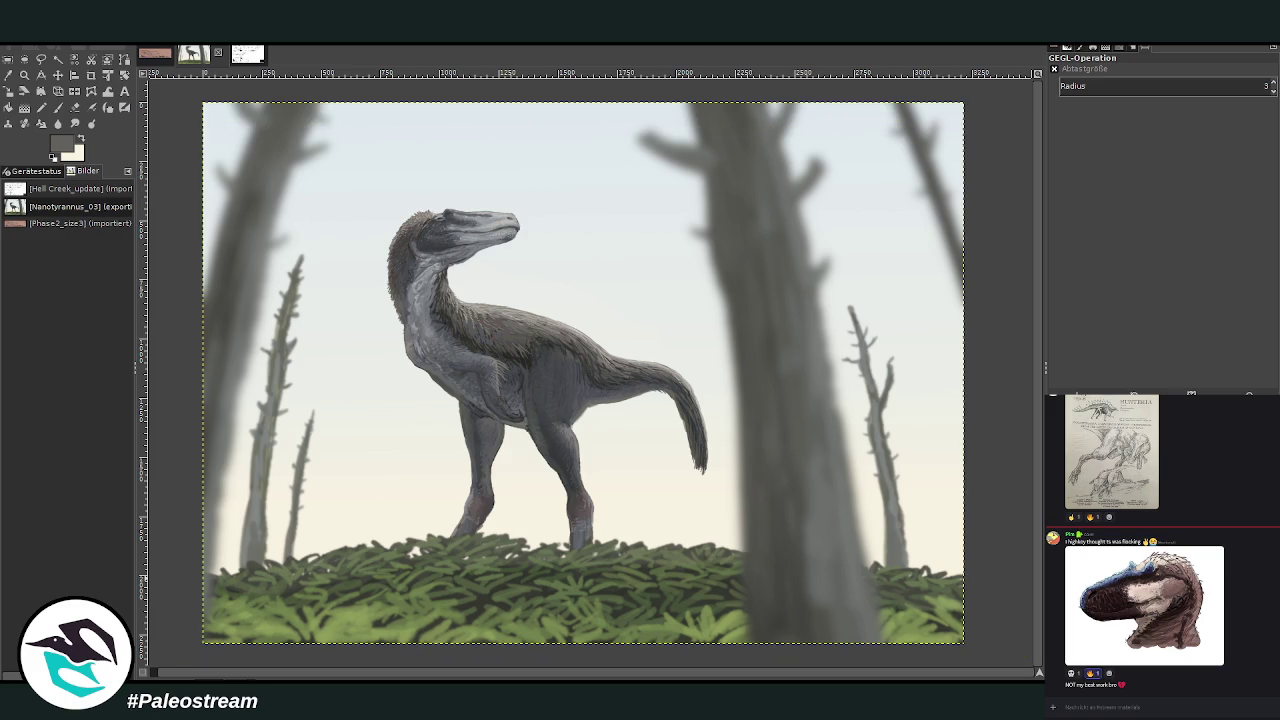
click(8, 75)
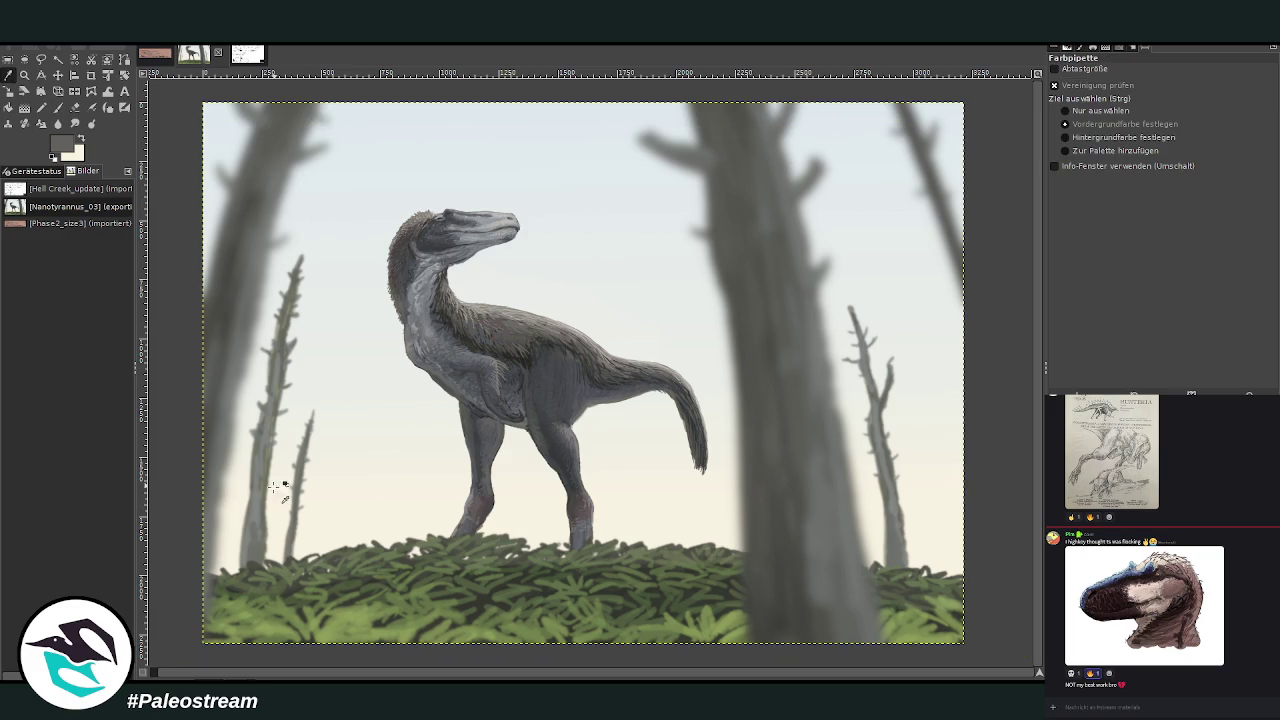
key(p)
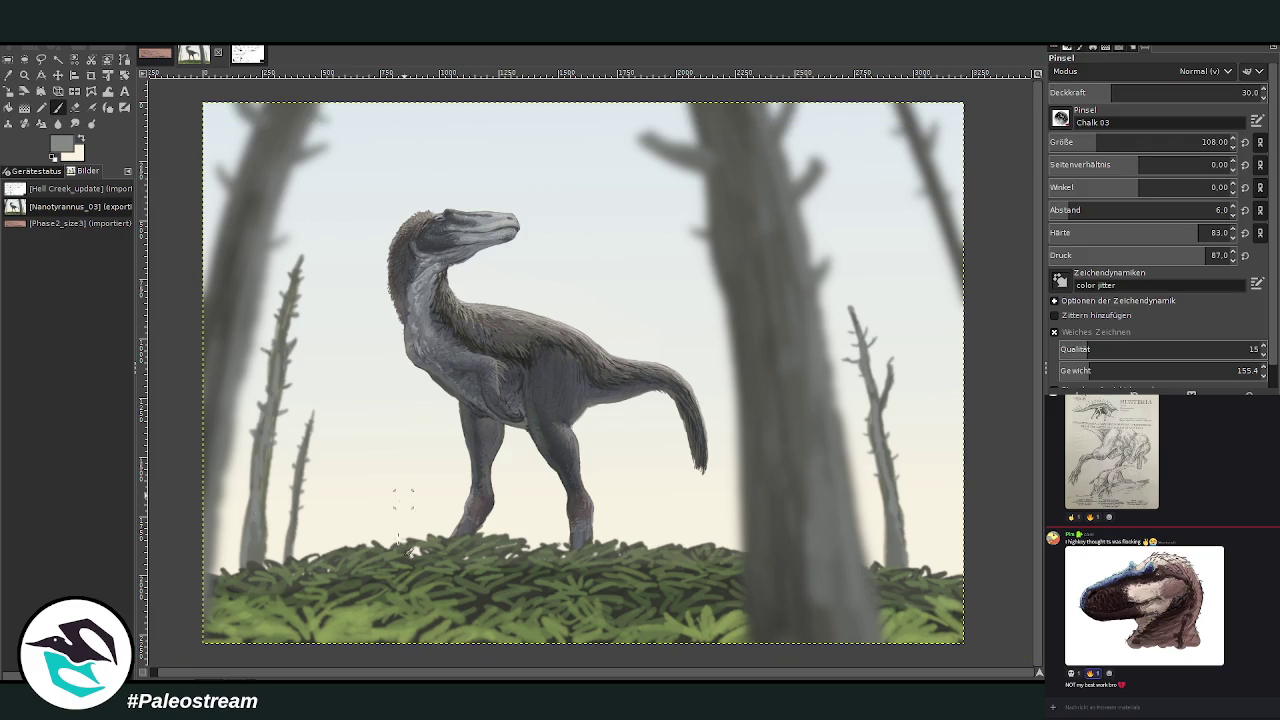
click(1180, 92)
At brush size 74 with a lighter colour, paint pale grass stalks rising from the ferns.
drag(1099, 144, 1080, 144)
ctrl+click(969, 406)
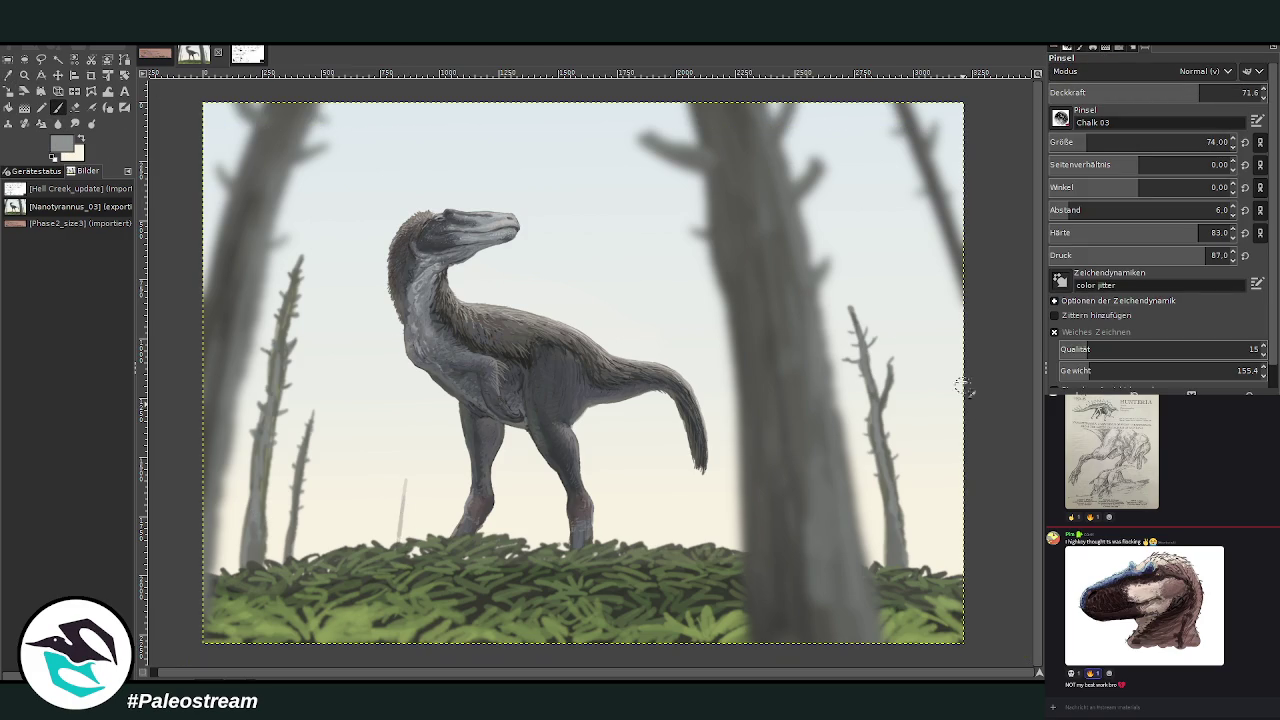
mouse_move(404, 530)
mouse_down()
mouse_move(406, 476)
mouse_move(400, 488)
mouse_up()
drag(388, 546, 392, 484)
mouse_move(688, 545)
mouse_down()
mouse_move(686, 497)
mouse_move(657, 516)
mouse_move(678, 528)
mouse_move(704, 484)
mouse_up()
drag(633, 546, 628, 468)
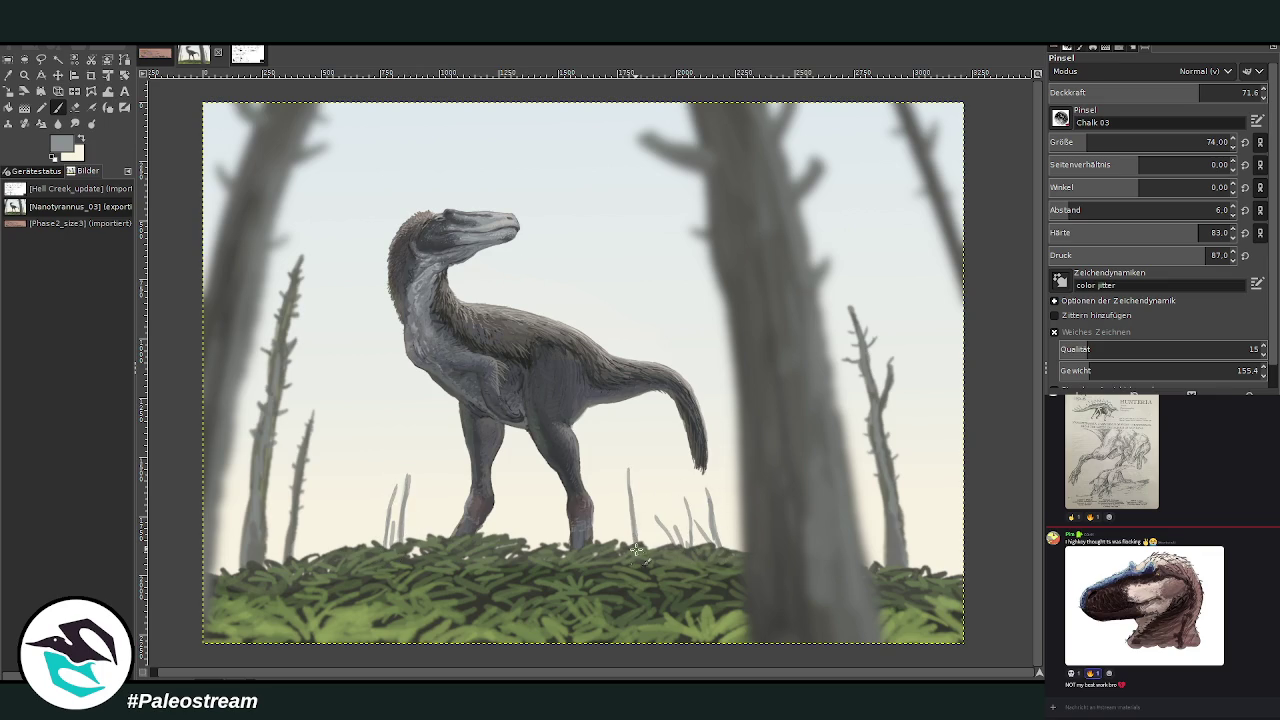
drag(628, 546, 610, 504)
drag(864, 497, 936, 568)
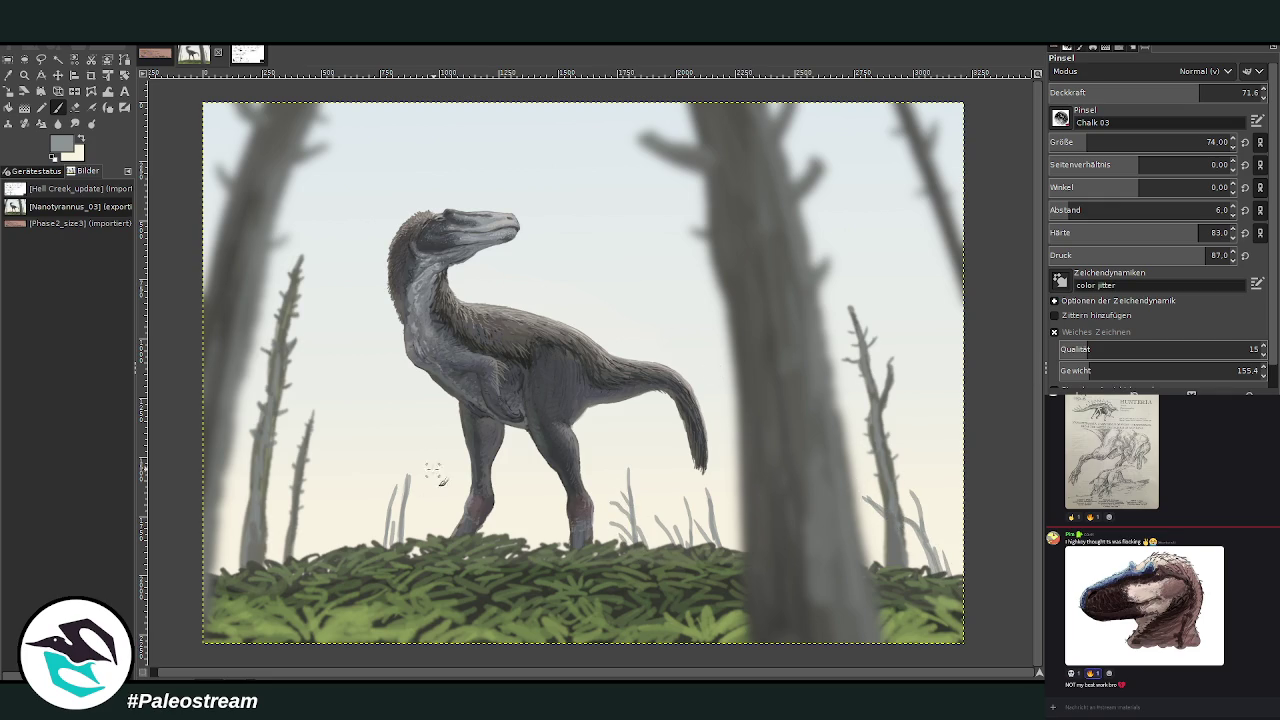
Add grass blades left of the dinosaur, between its legs and near the right edge.
mouse_move(352, 462)
mouse_down()
mouse_move(340, 540)
mouse_move(372, 482)
mouse_up()
drag(318, 540, 356, 526)
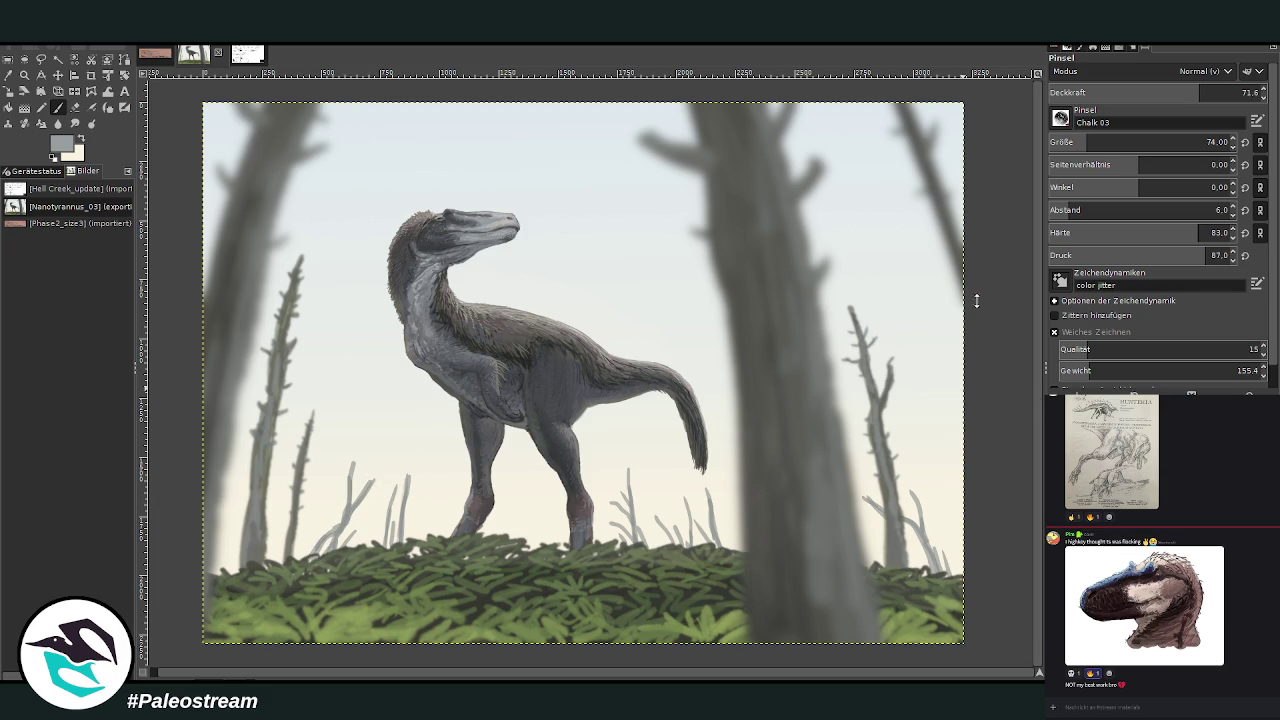
mouse_move(252, 558)
mouse_down()
mouse_move(280, 526)
mouse_move(304, 522)
mouse_up()
mouse_move(512, 550)
mouse_down()
mouse_move(504, 498)
mouse_move(546, 496)
mouse_up()
click(1097, 141)
click(1215, 92)
drag(660, 547, 655, 523)
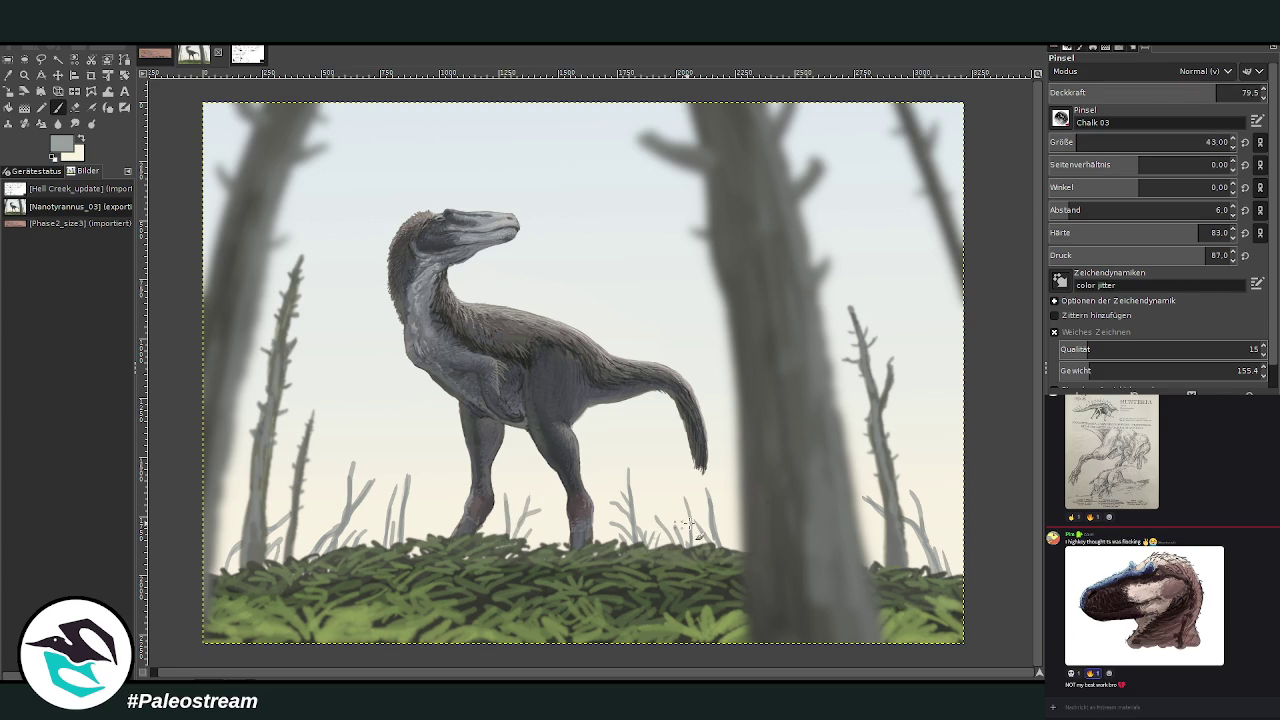
mouse_move(950, 562)
mouse_down()
mouse_move(936, 494)
mouse_move(930, 512)
mouse_up()
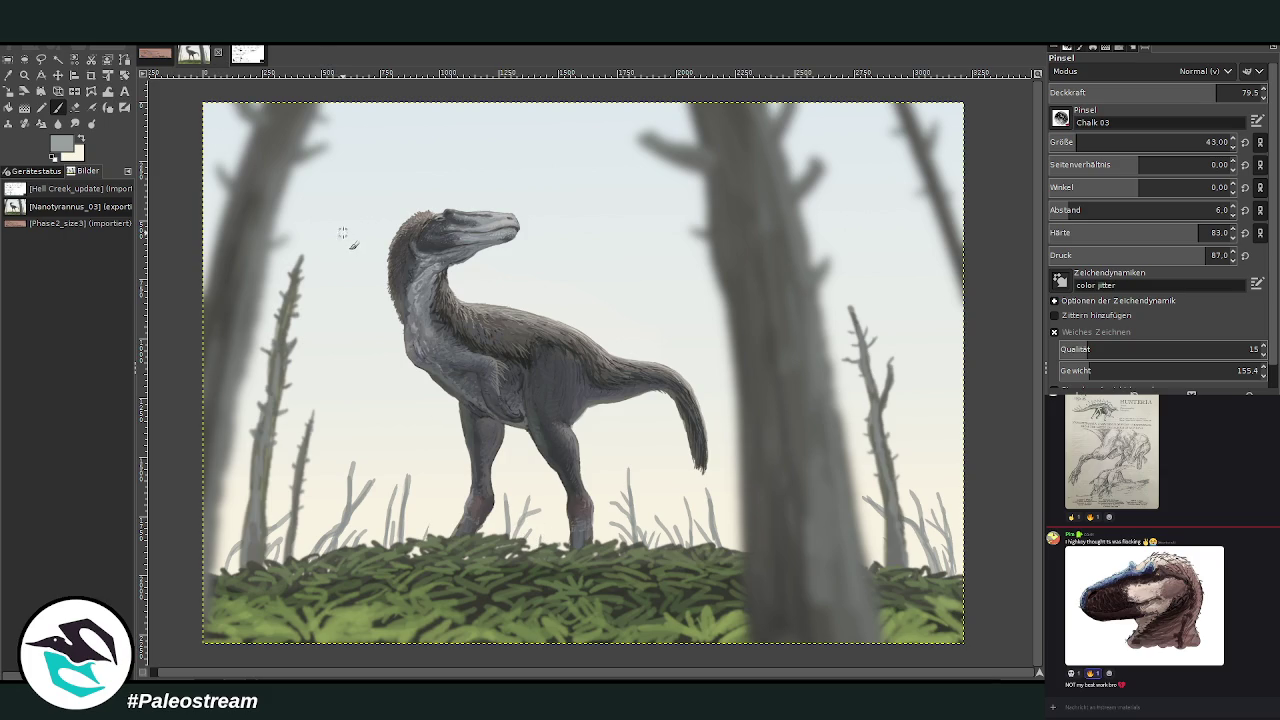
key(ctrl+z)
key(ctrl+z)
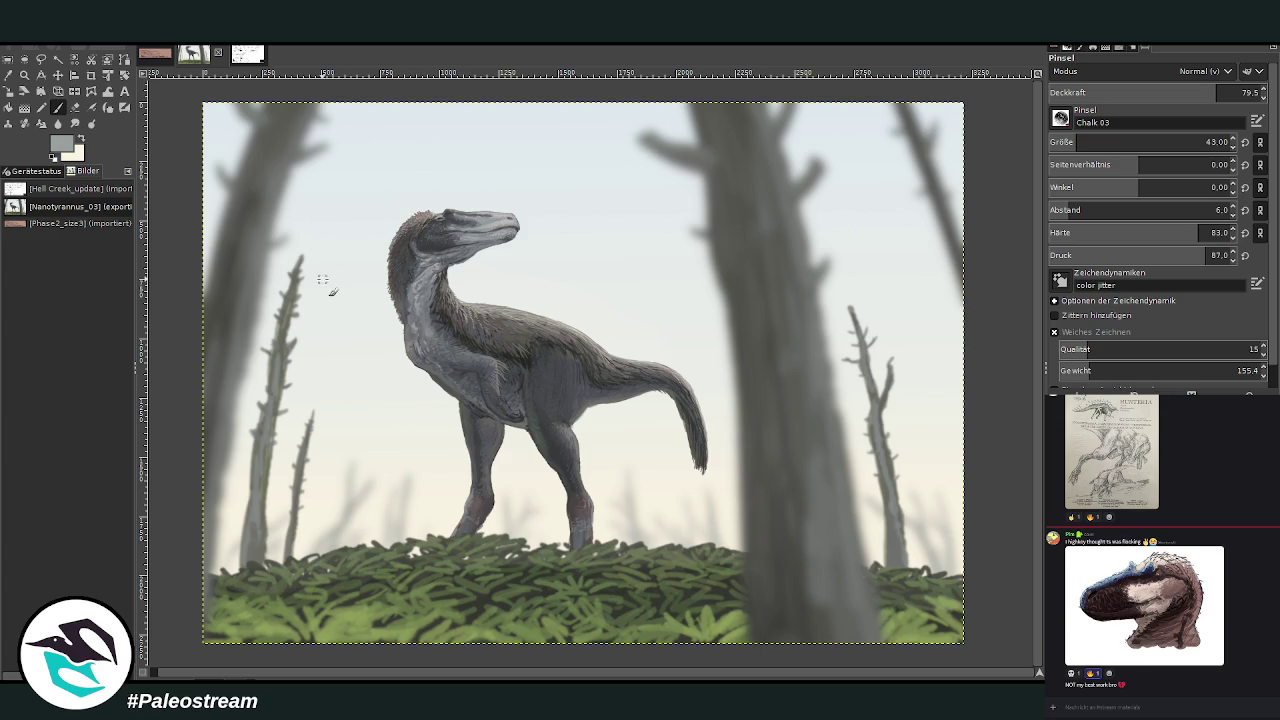
key(ctrl+y)
key(ctrl+y)
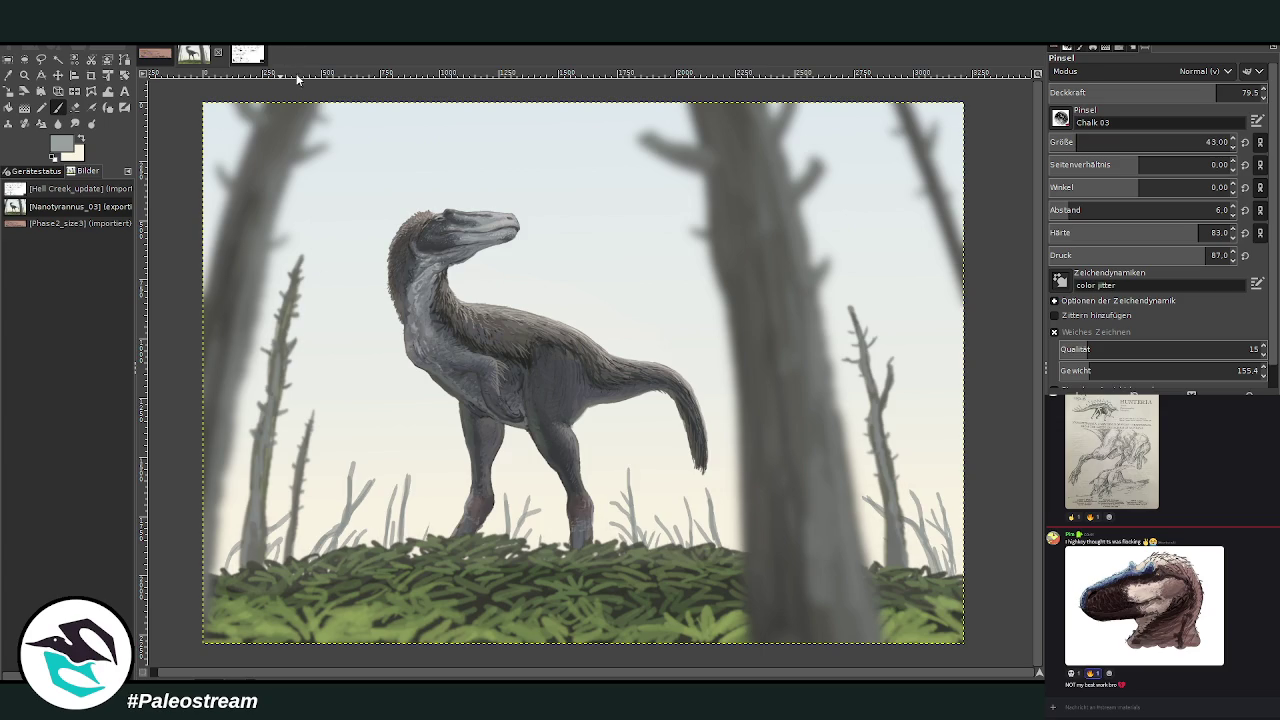
key(ctrl+f)
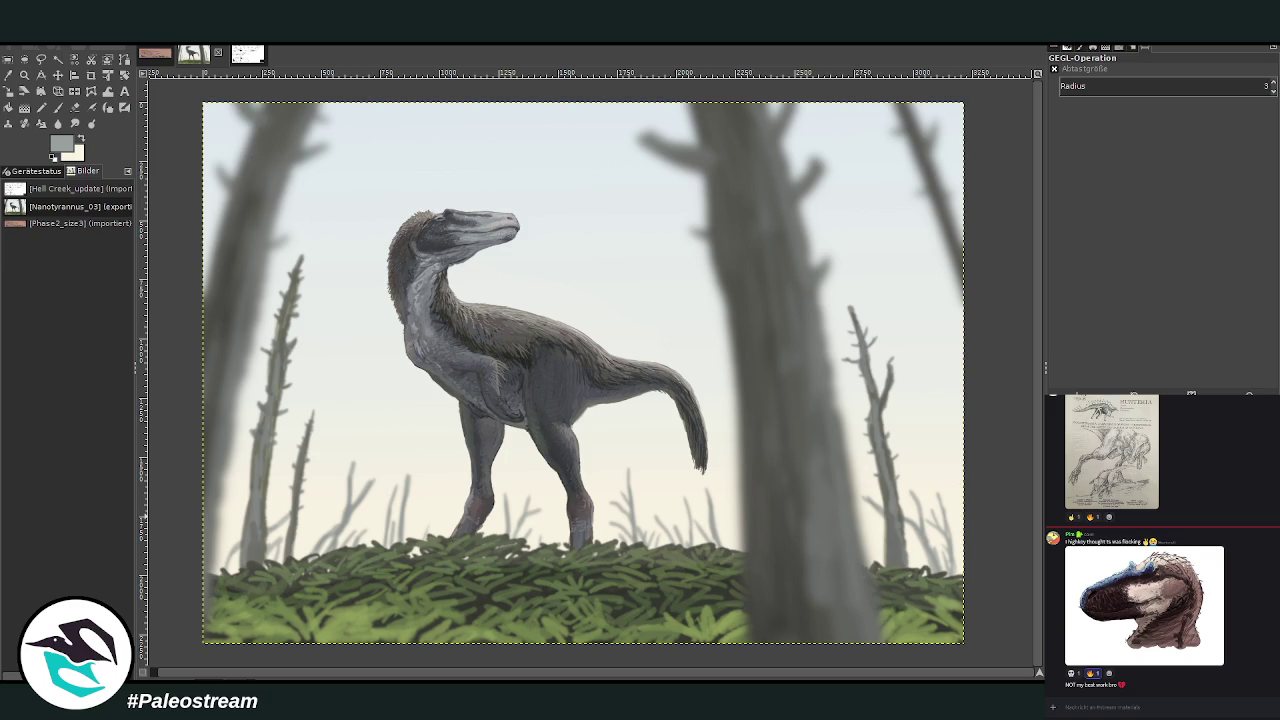
click(24, 59)
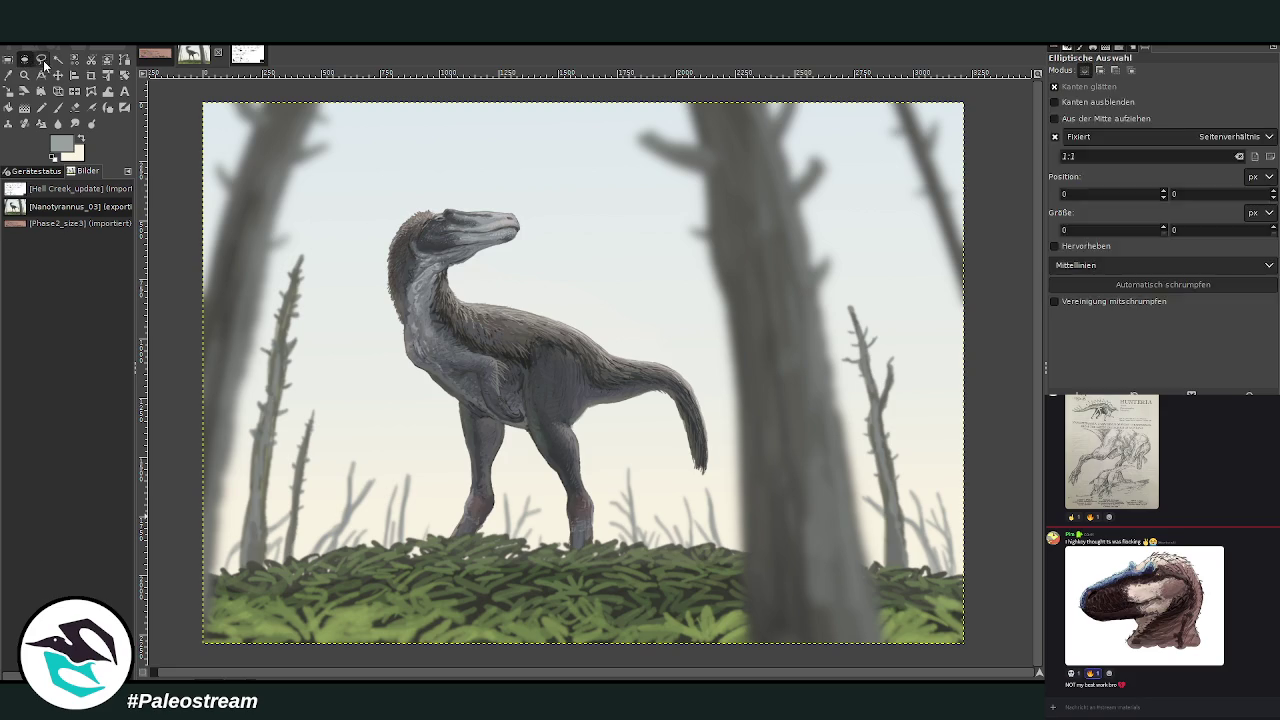
click(40, 61)
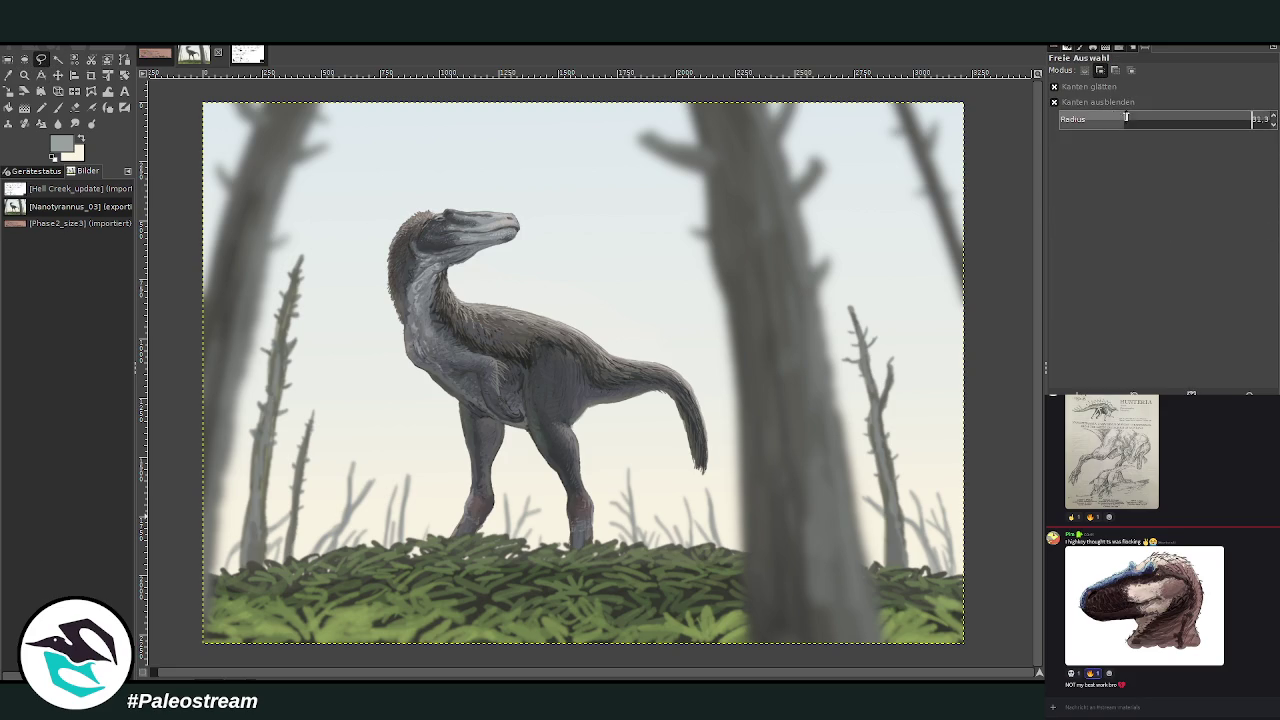
click(968, 603)
drag(812, 588, 970, 654)
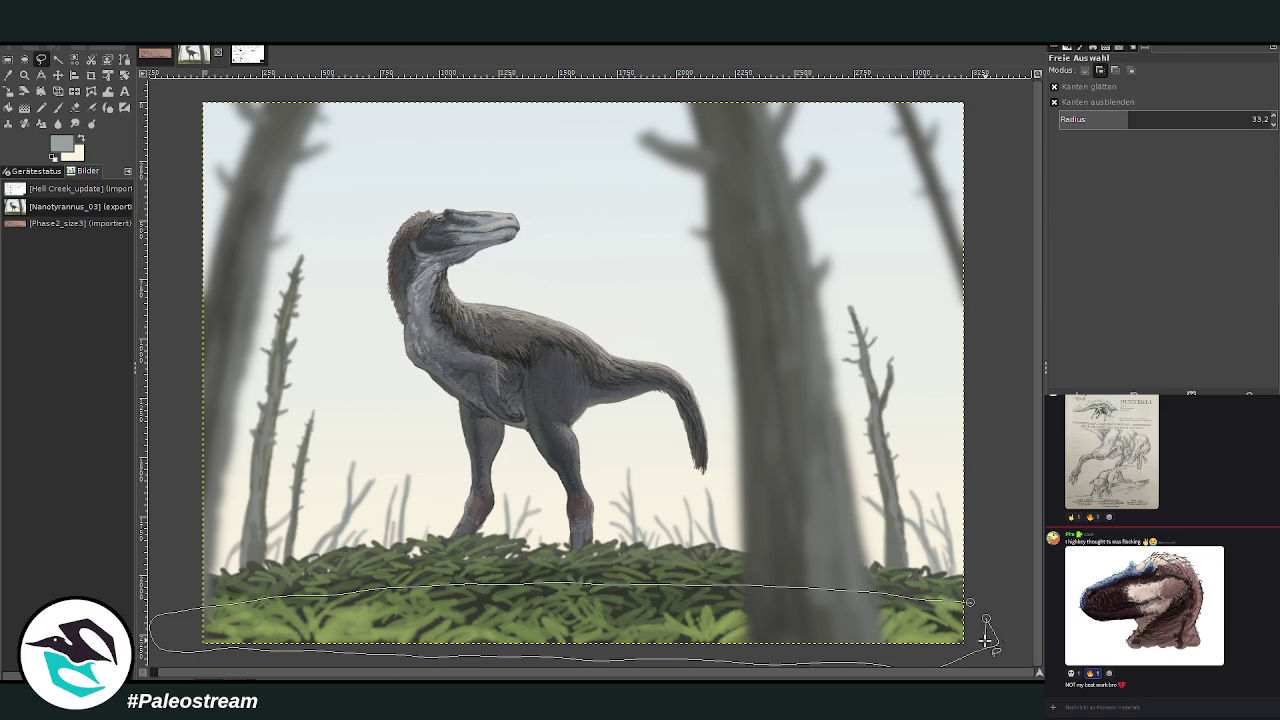
drag(970, 654, 978, 640)
key(Return)
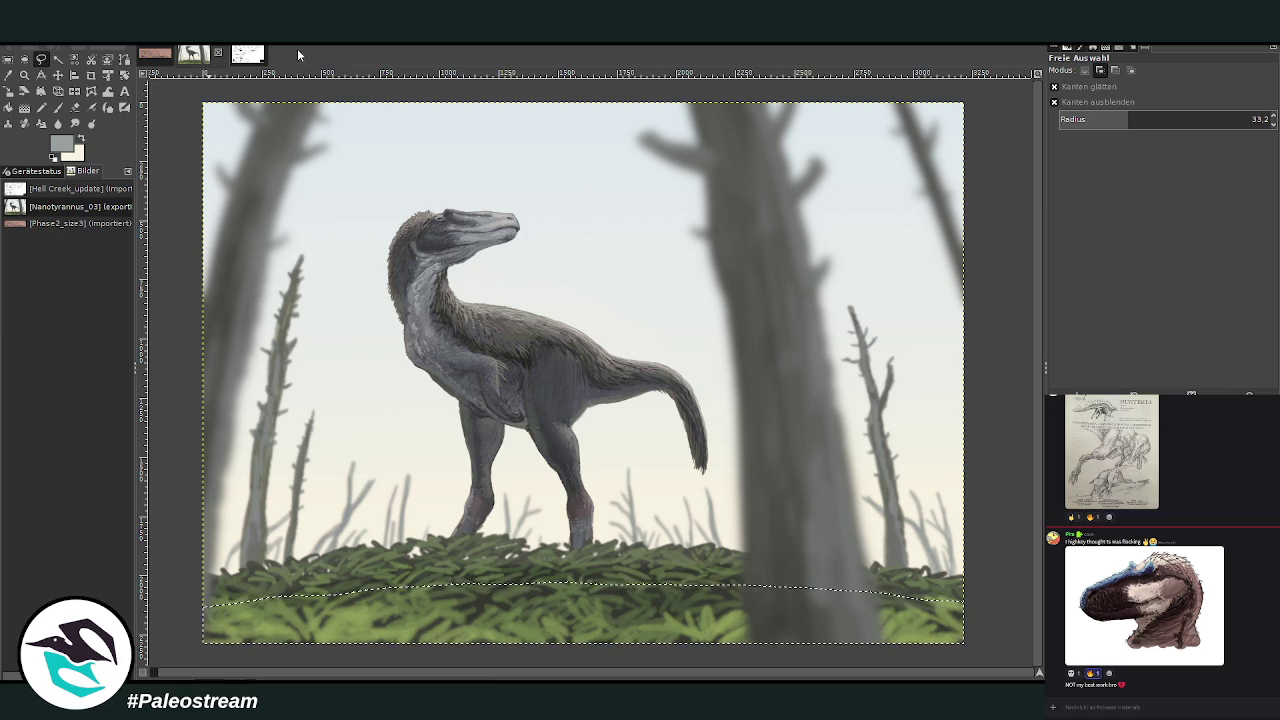
key(r)
click(174, 126)
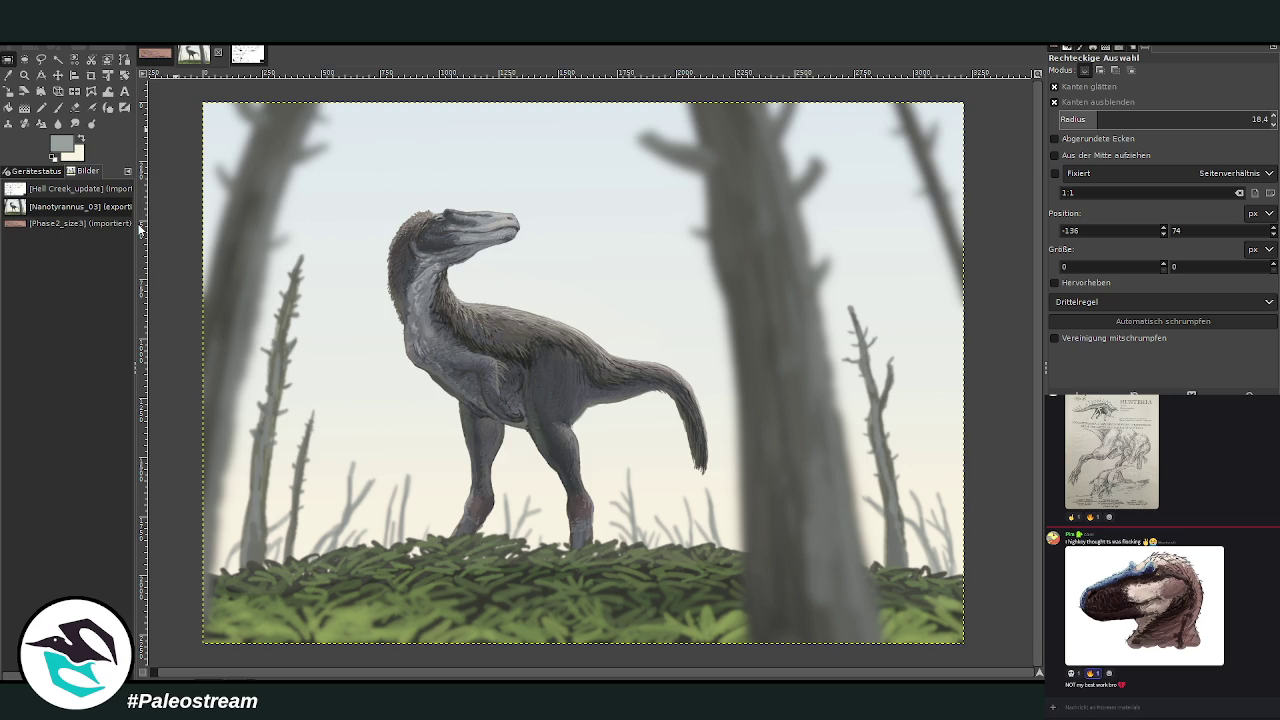
key(o)
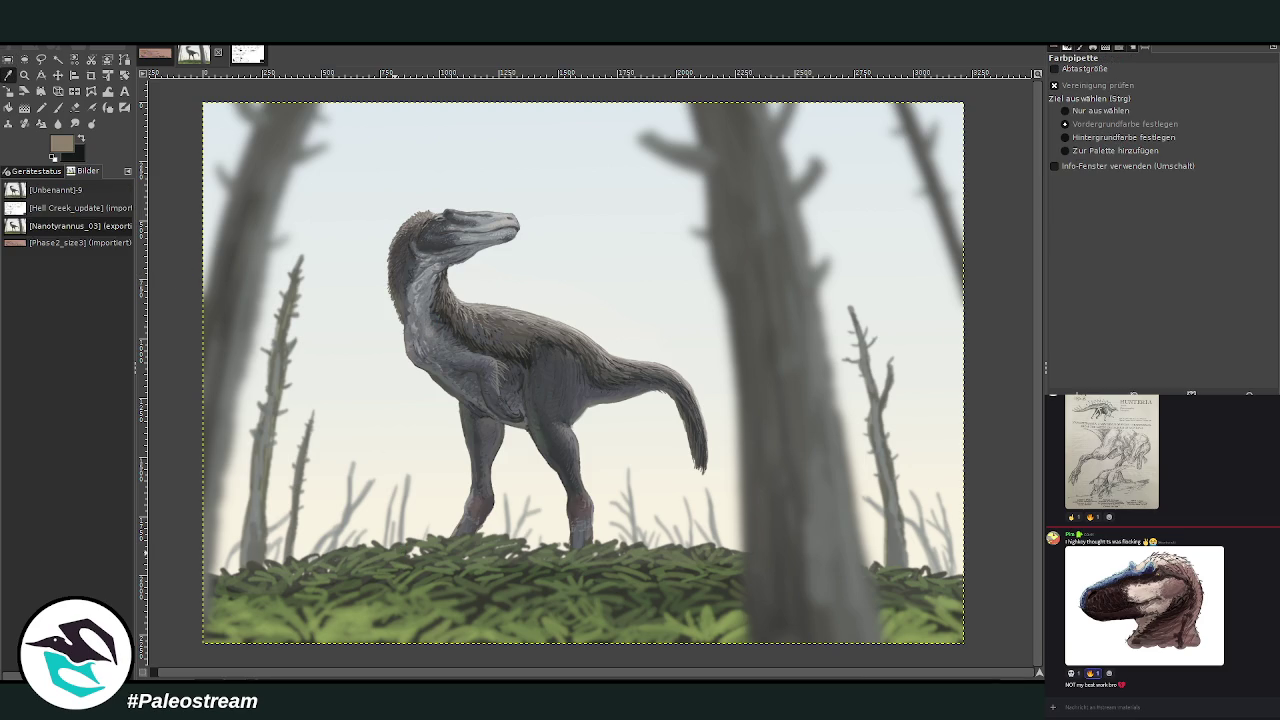
scroll(1150, 600, up, 5)
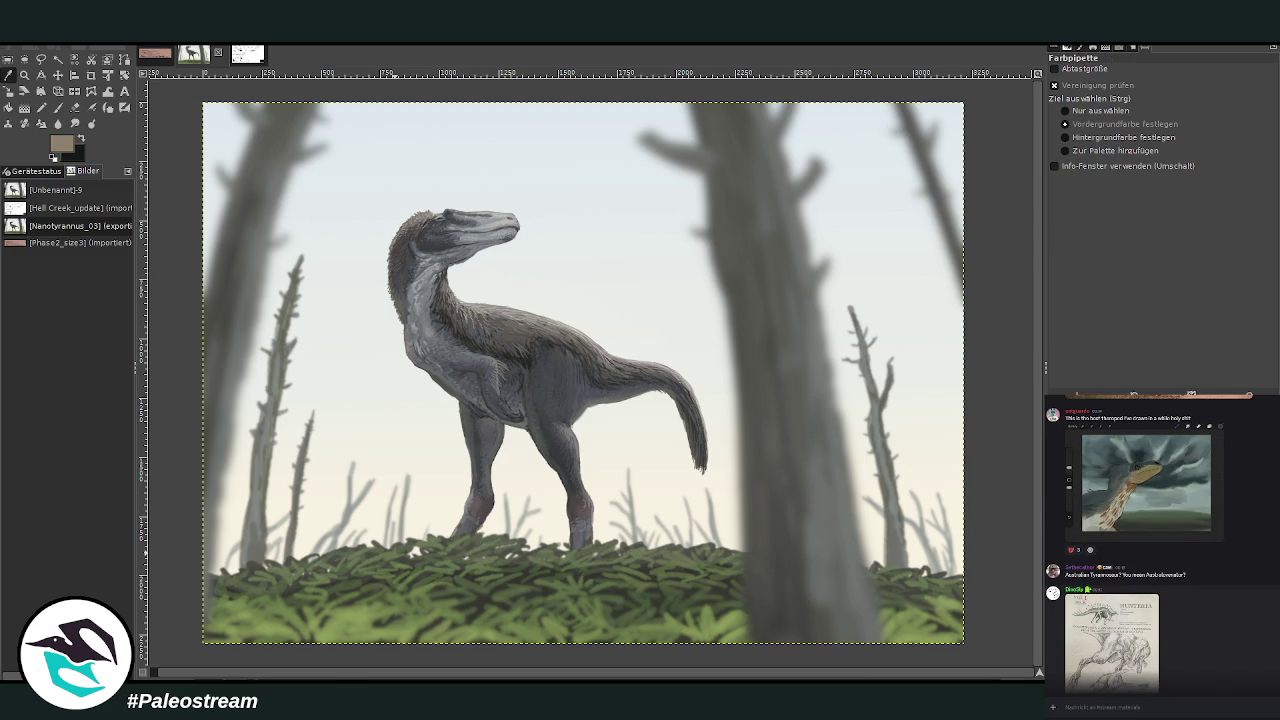
scroll(1160, 540, up, 3)
scroll(1160, 540, up, 2)
scroll(1160, 540, up, 1)
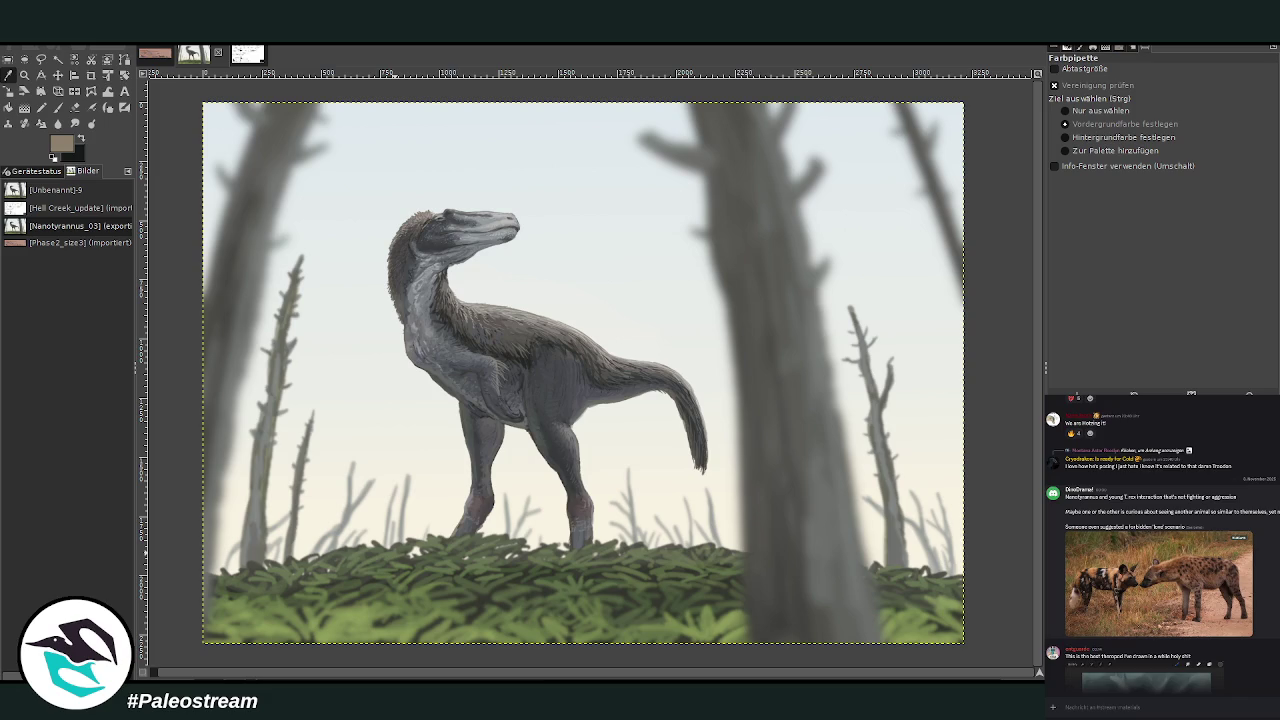
scroll(1160, 540, up, 3)
scroll(1160, 540, up, 2)
scroll(1160, 540, up, 2)
scroll(1160, 540, up, 2)
scroll(1160, 540, up, 2)
scroll(1160, 540, up, 3)
scroll(1160, 540, up, 3)
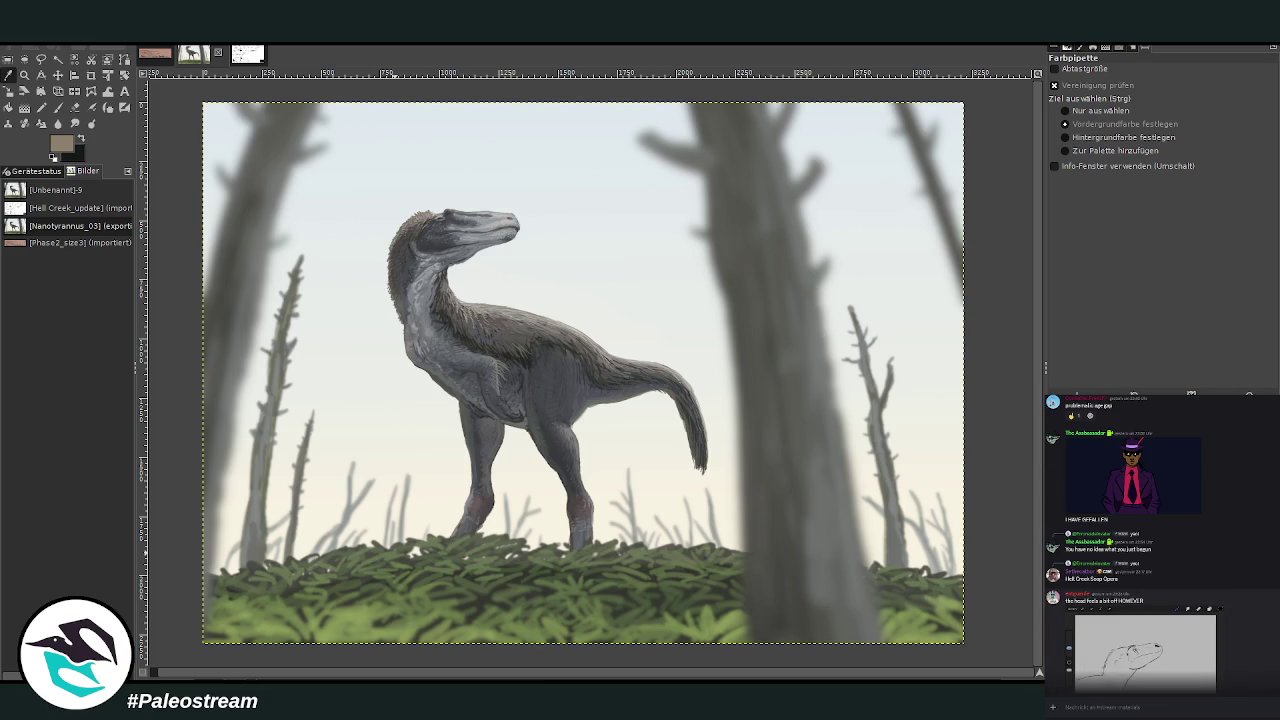
scroll(1175, 575, up, 1)
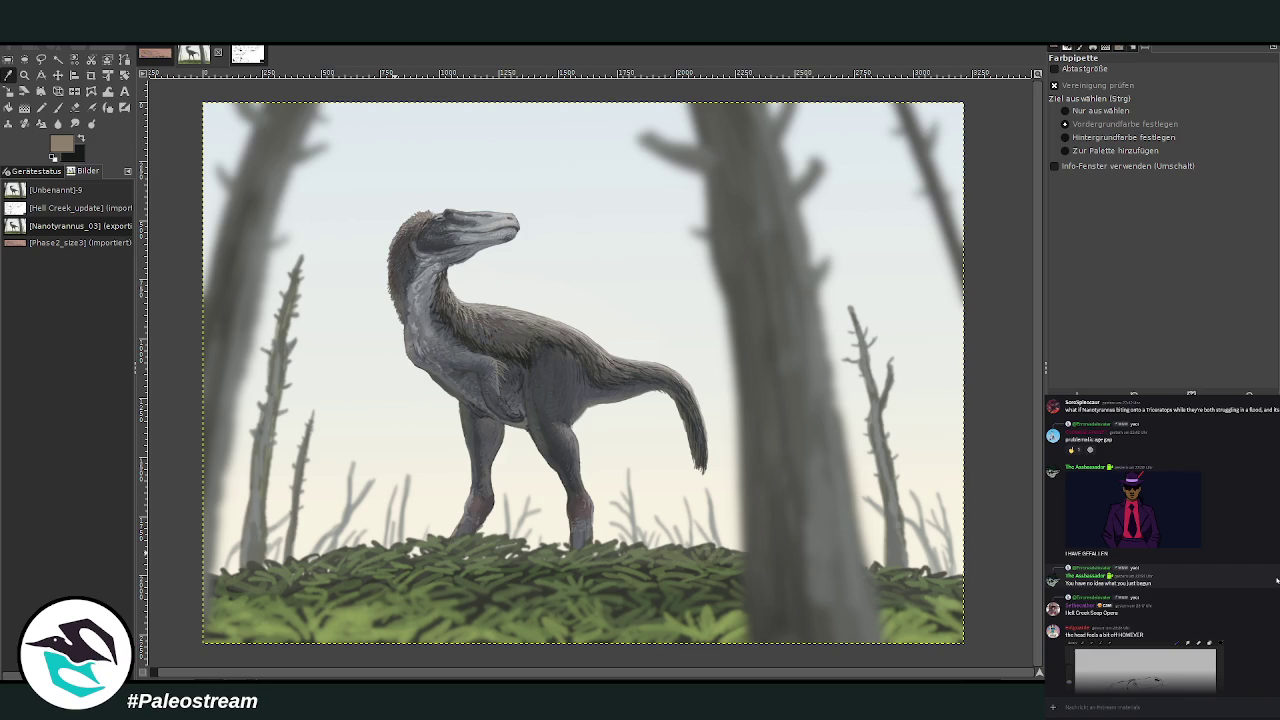
scroll(1160, 580, up, 1)
scroll(1160, 580, up, 4)
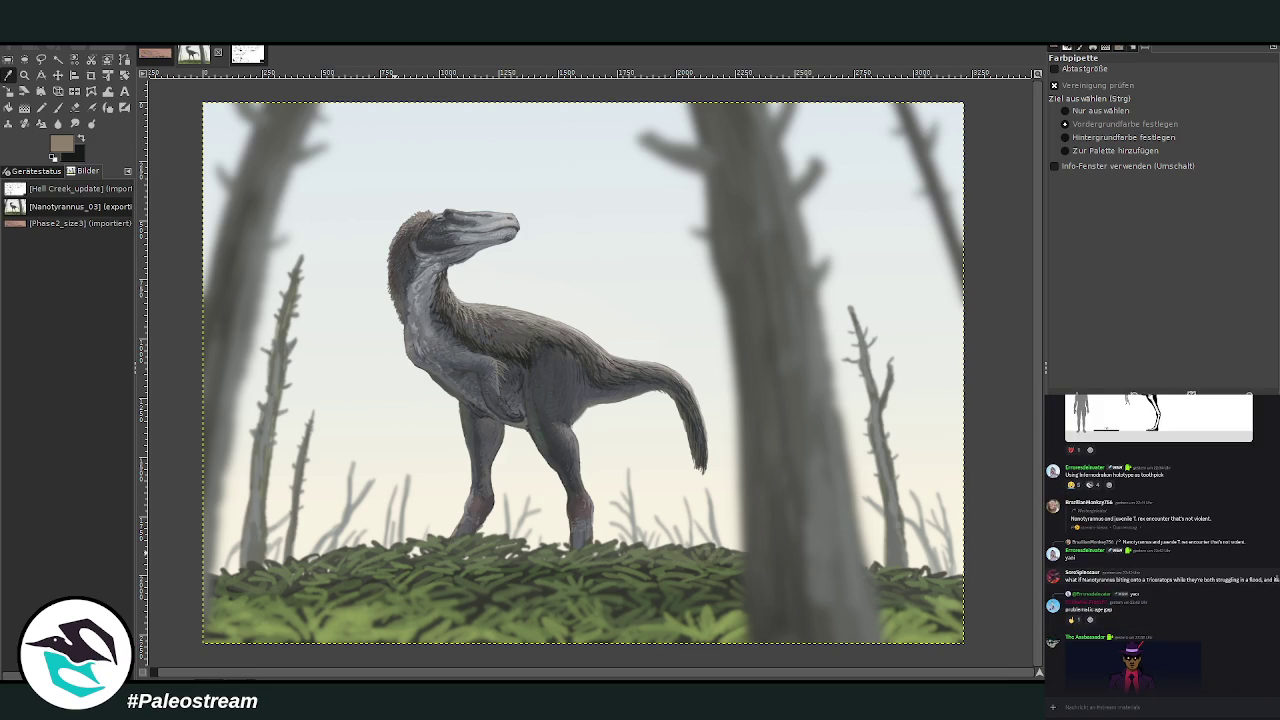
scroll(1277, 580, up, 3)
scroll(1277, 580, up, 3)
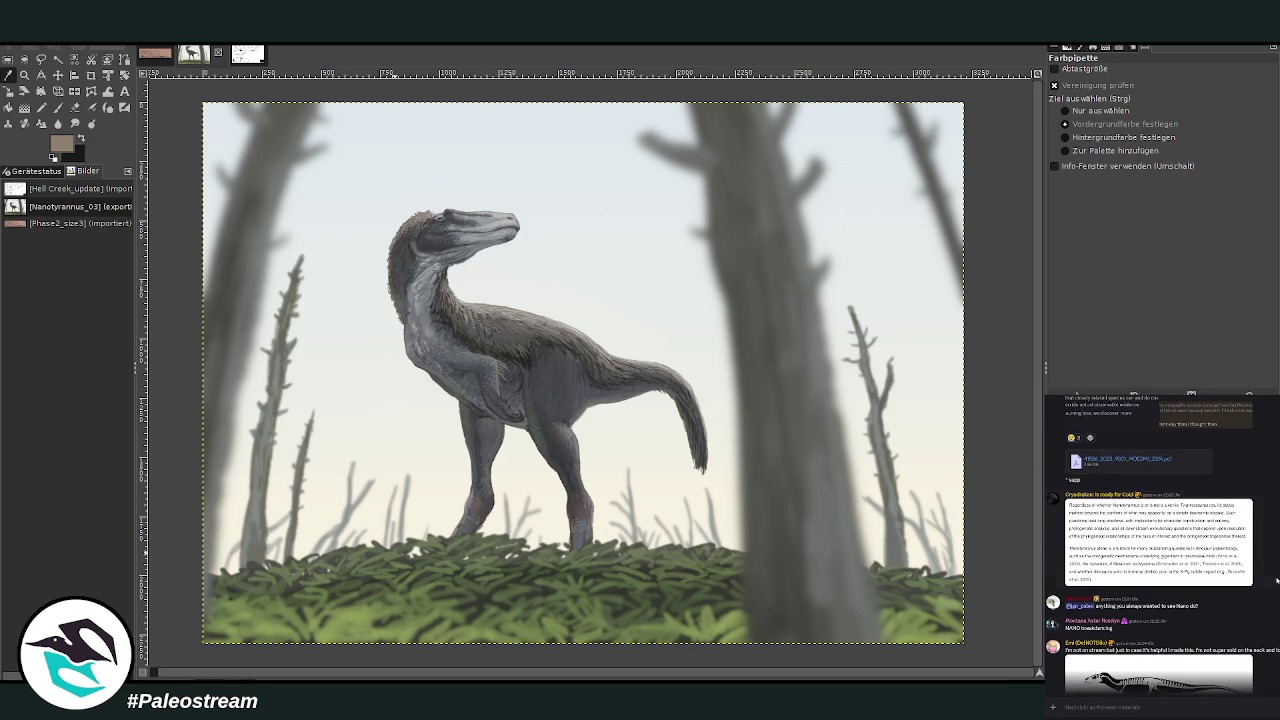
scroll(1277, 580, down, 3)
scroll(1277, 580, down, 2)
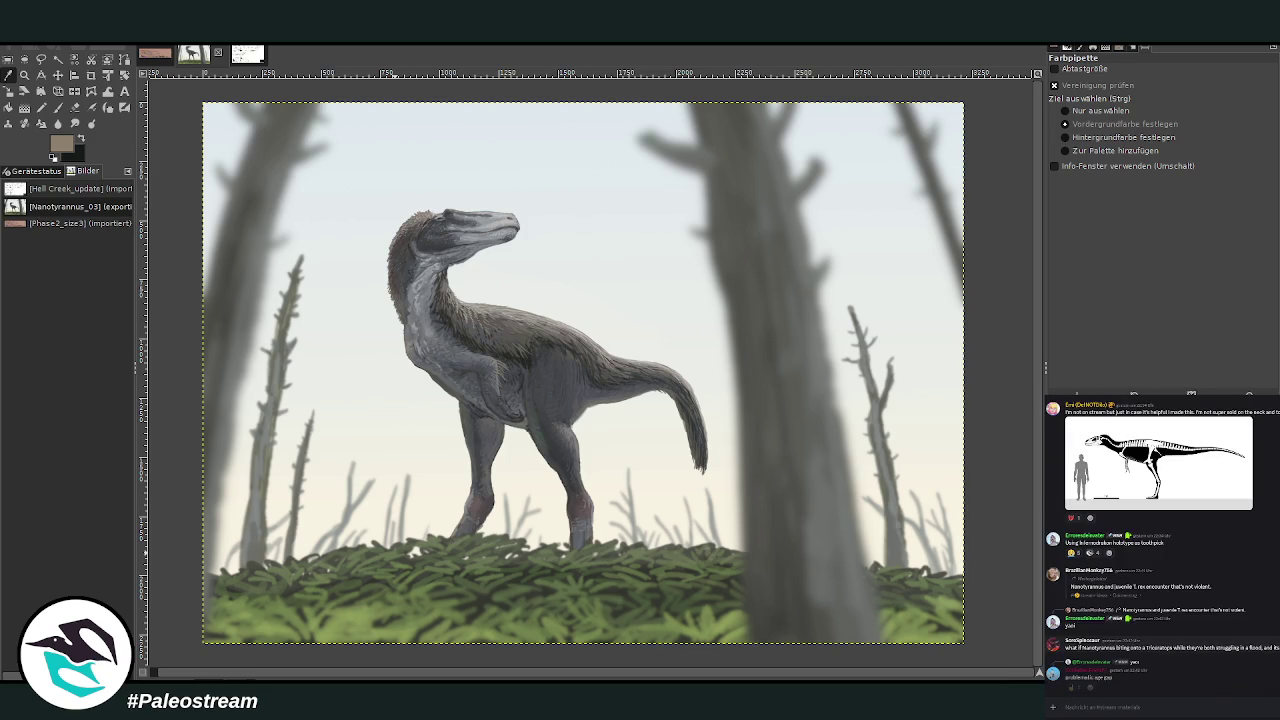
scroll(1277, 580, down, 5)
scroll(1160, 540, up, 5)
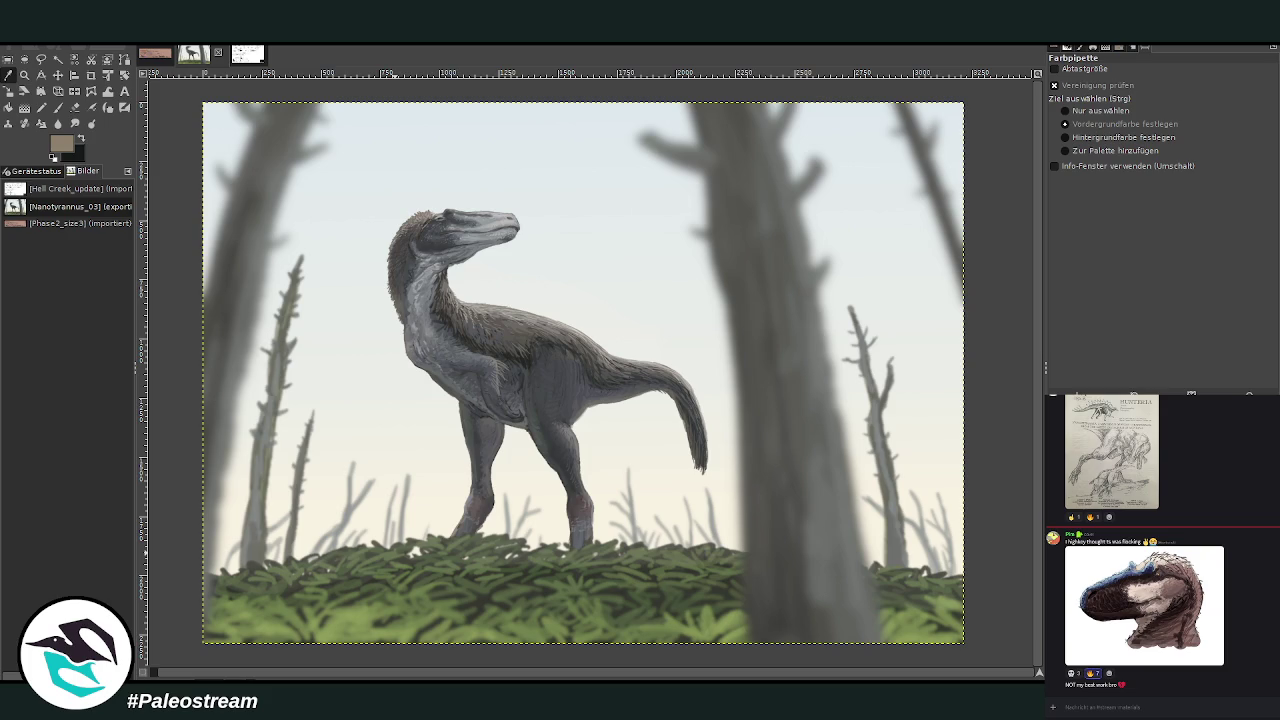
scroll(1160, 544, up, 3)
scroll(1160, 544, up, 3)
scroll(1160, 544, up, 3)
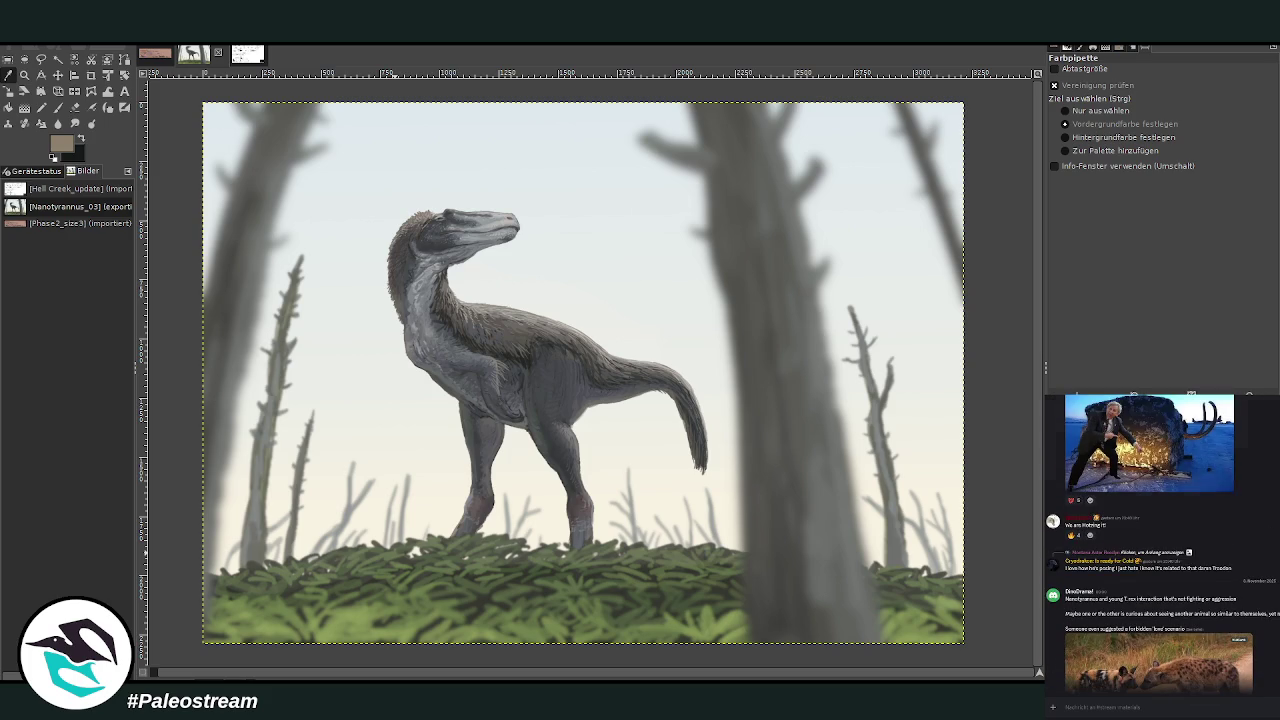
scroll(1150, 540, up, 5)
scroll(1150, 540, up, 5)
scroll(1150, 540, up, 5)
scroll(1150, 540, up, 5)
scroll(1160, 540, up, 5)
scroll(1160, 540, up, 5)
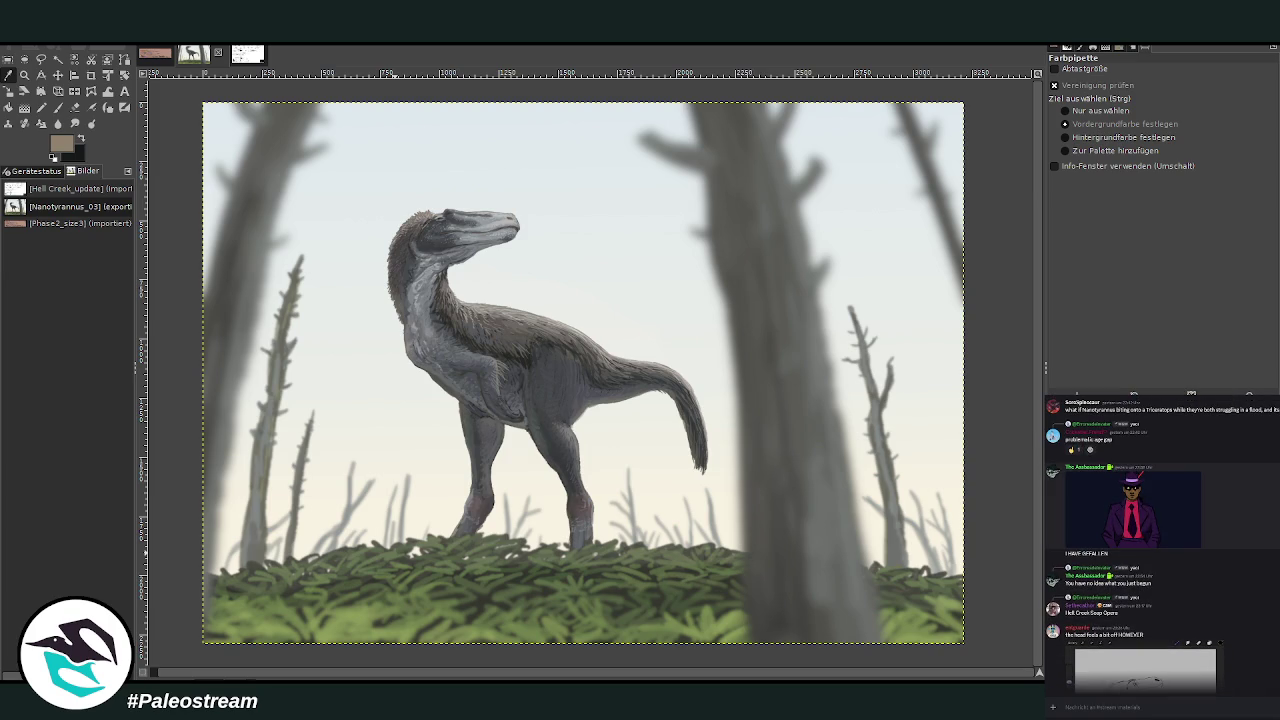
scroll(1150, 540, down, 5)
scroll(1150, 540, down, 5)
scroll(1150, 540, down, 5)
scroll(1150, 540, down, 5)
scroll(1150, 540, down, 3)
scroll(1150, 540, down, 3)
scroll(1150, 540, down, 3)
scroll(1150, 540, down, 3)
scroll(1150, 540, up, 5)
scroll(1150, 540, up, 5)
scroll(1150, 540, up, 5)
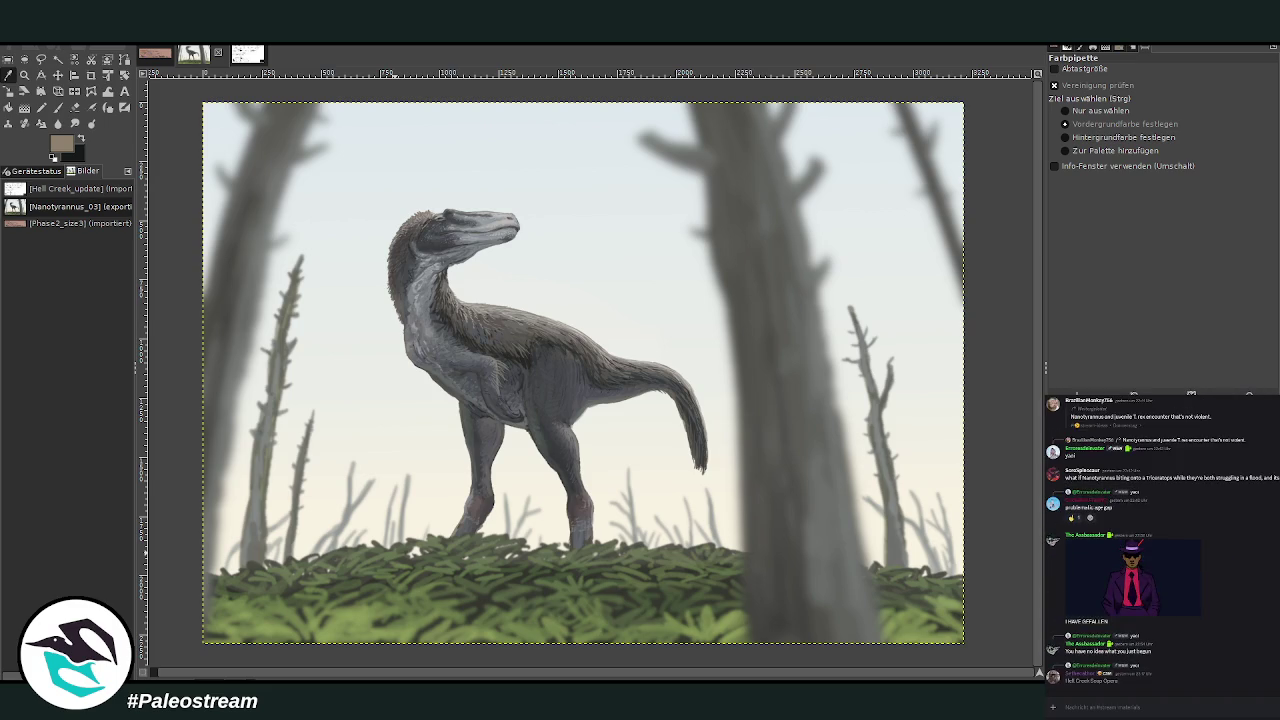
scroll(1160, 540, up, 3)
scroll(1160, 540, up, 3)
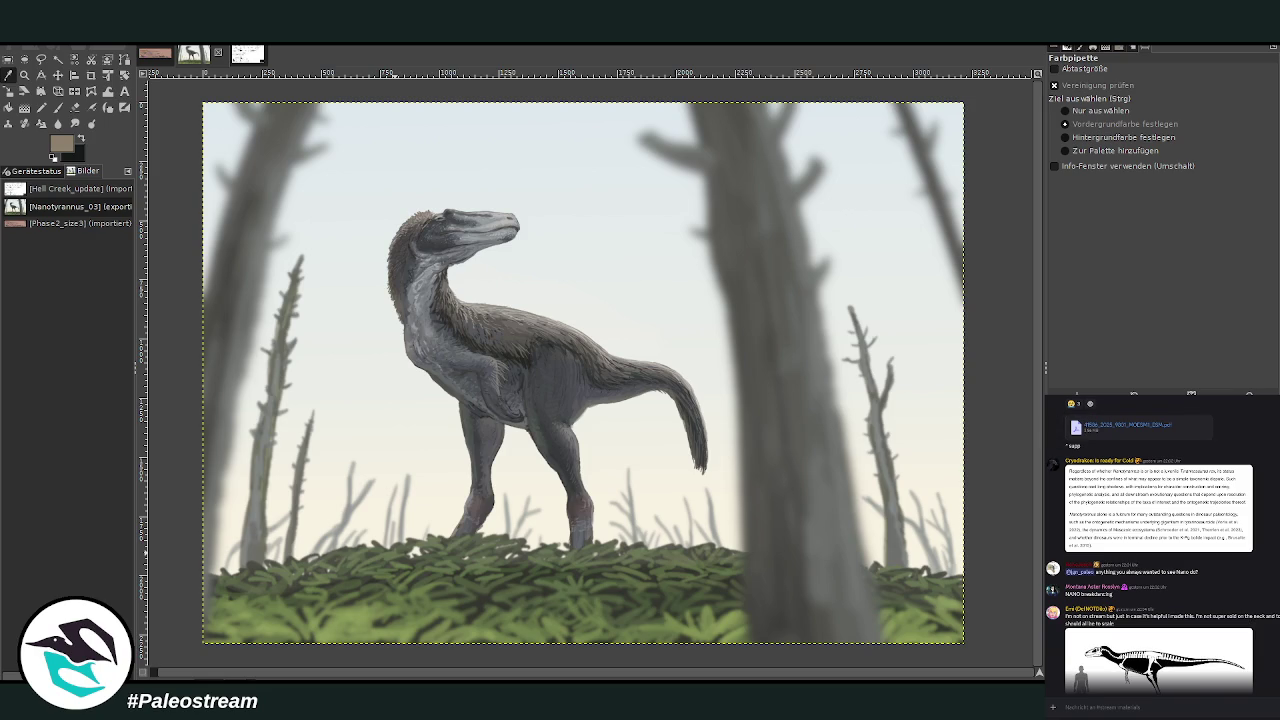
scroll(1160, 545, up, 5)
scroll(1160, 545, up, 5)
scroll(1160, 545, up, 5)
scroll(1059, 700, down, 5)
scroll(1059, 700, down, 5)
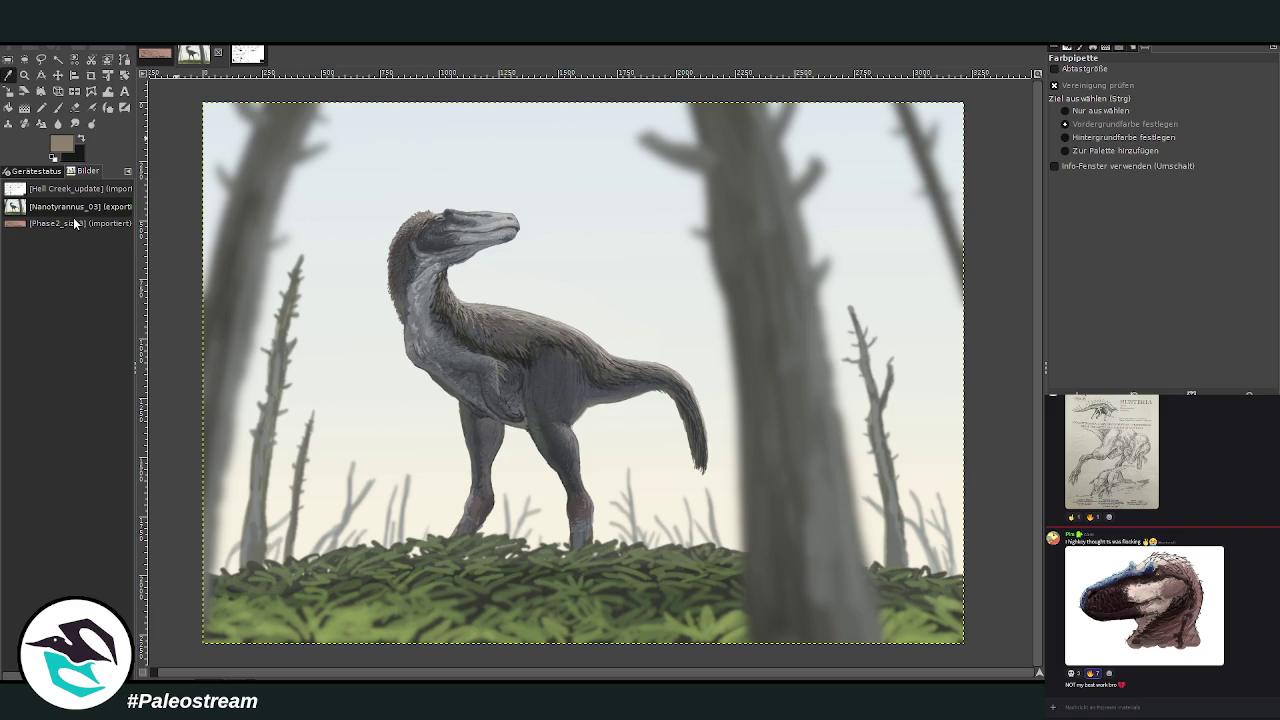
key(ctrl+d)
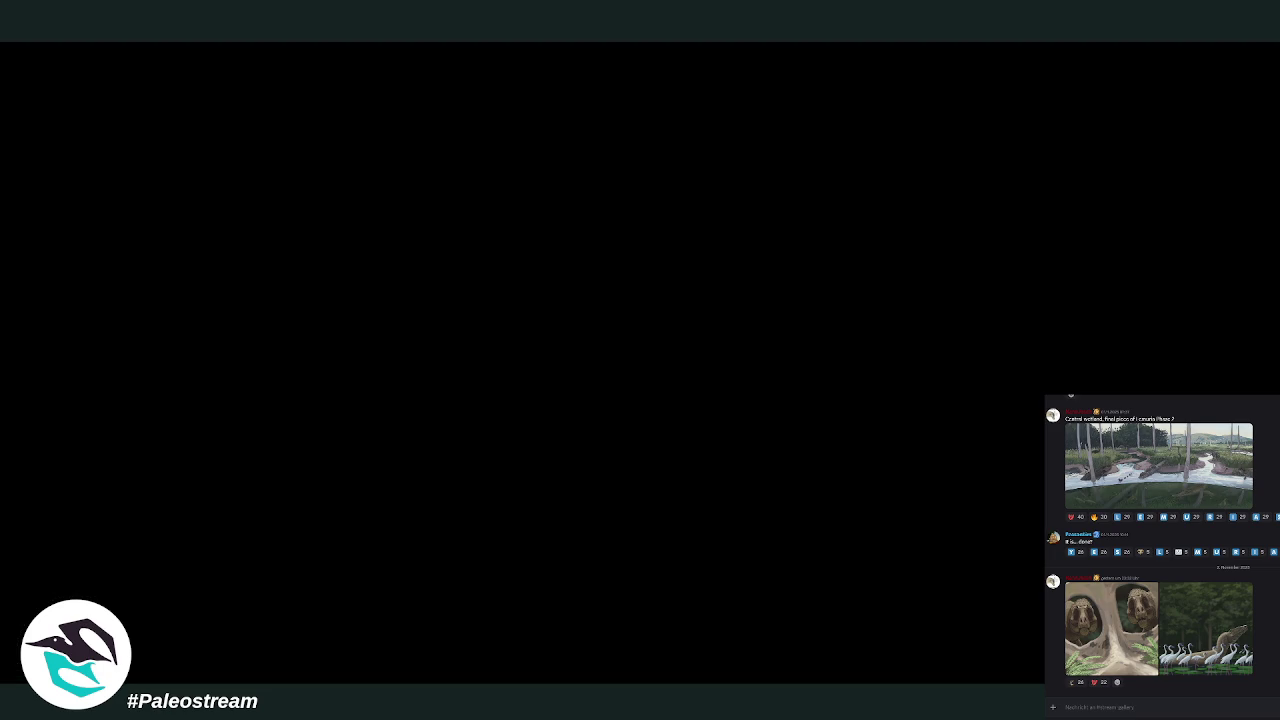
Send Nanotyrannus_03.png to the Discord channel with the caption 'More Nanotyrannus'.
drag(1230, 540, 1147, 707)
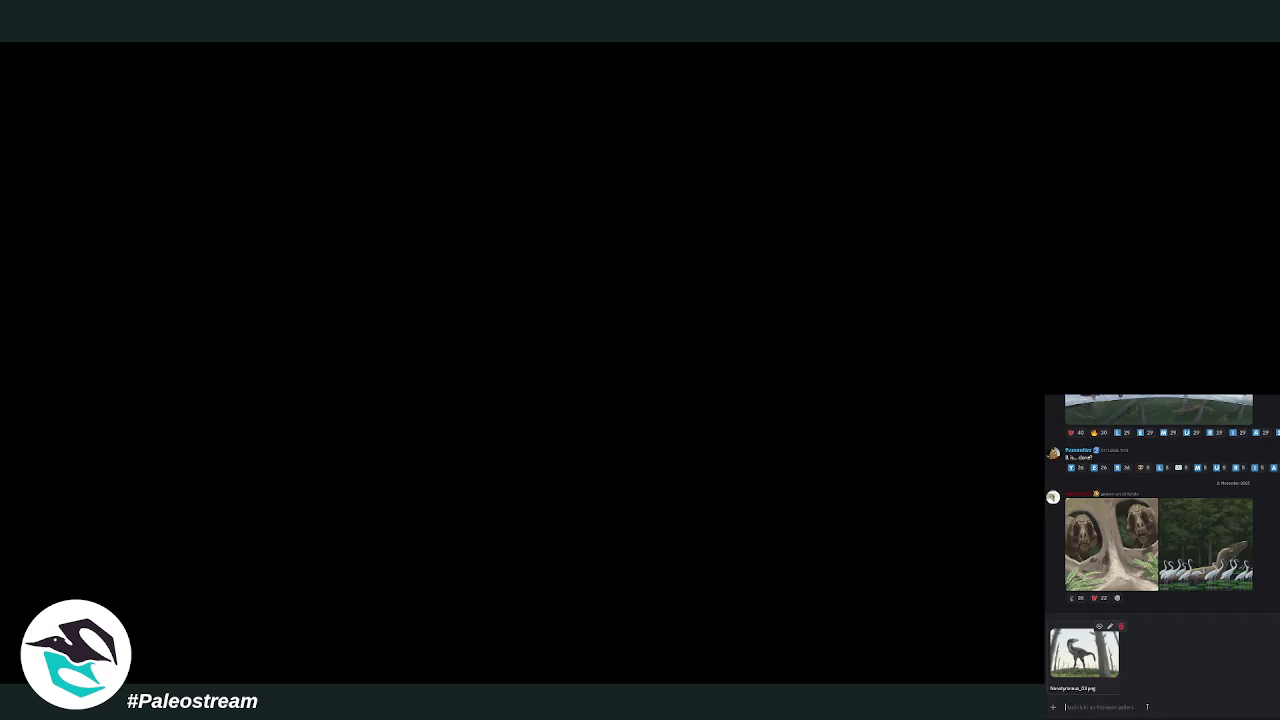
text(M)
text(tyrannus)
key(Return)
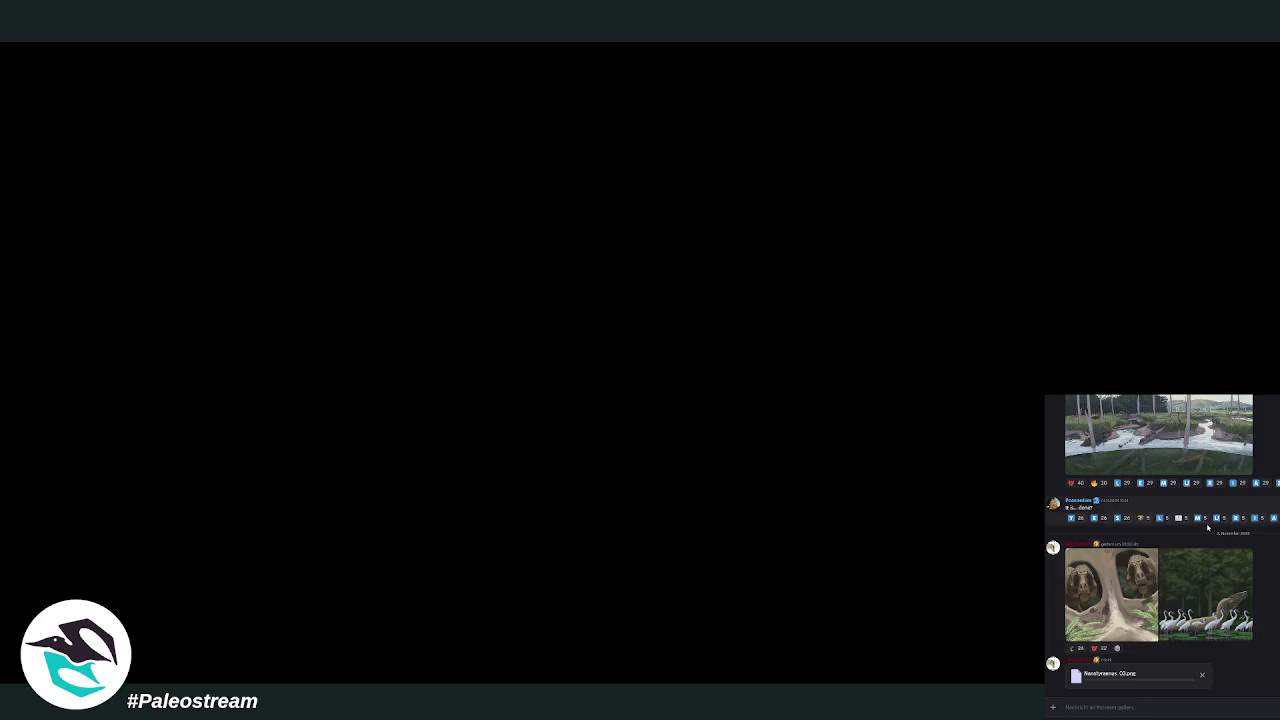